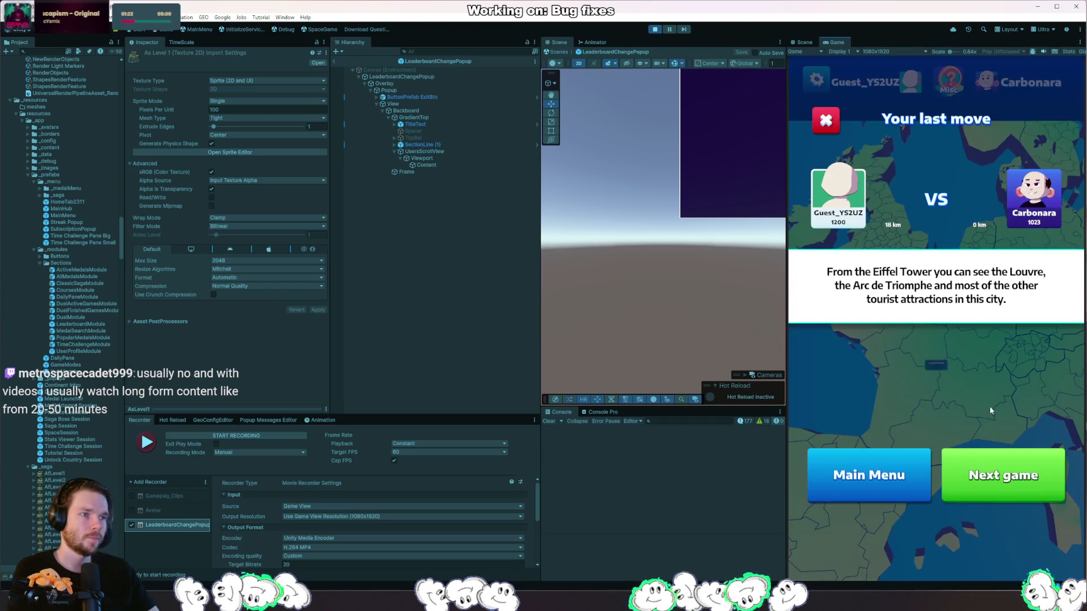
- Start the next game, turn the globe to Sri Lanka, guess Colombo, then start a rematch
click(1001, 481)
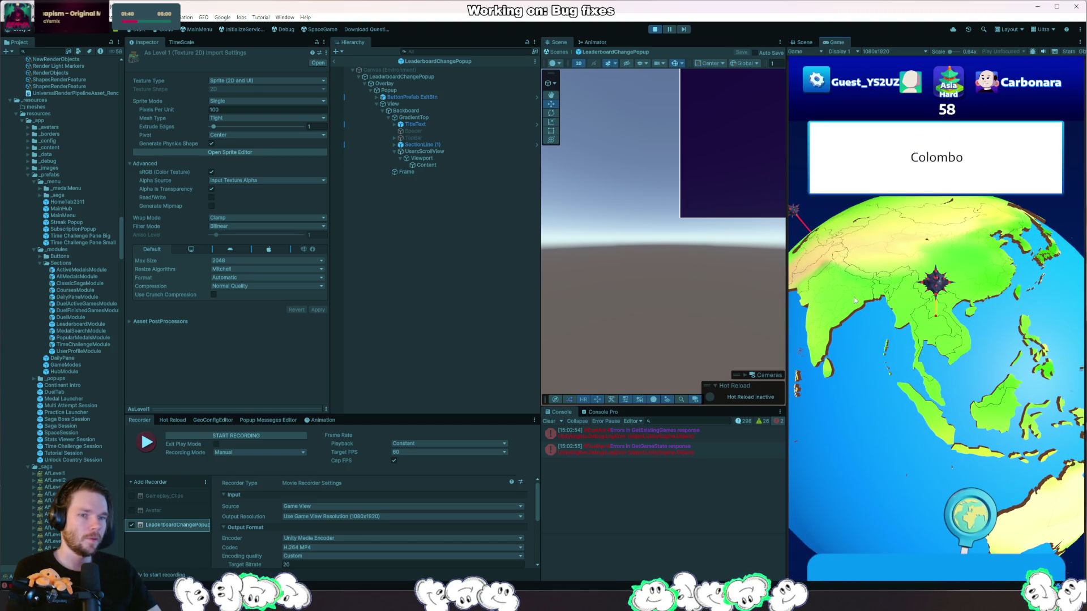
mouse_move(854, 297)
mouse_down()
mouse_move(912, 312)
mouse_move(879, 351)
mouse_up()
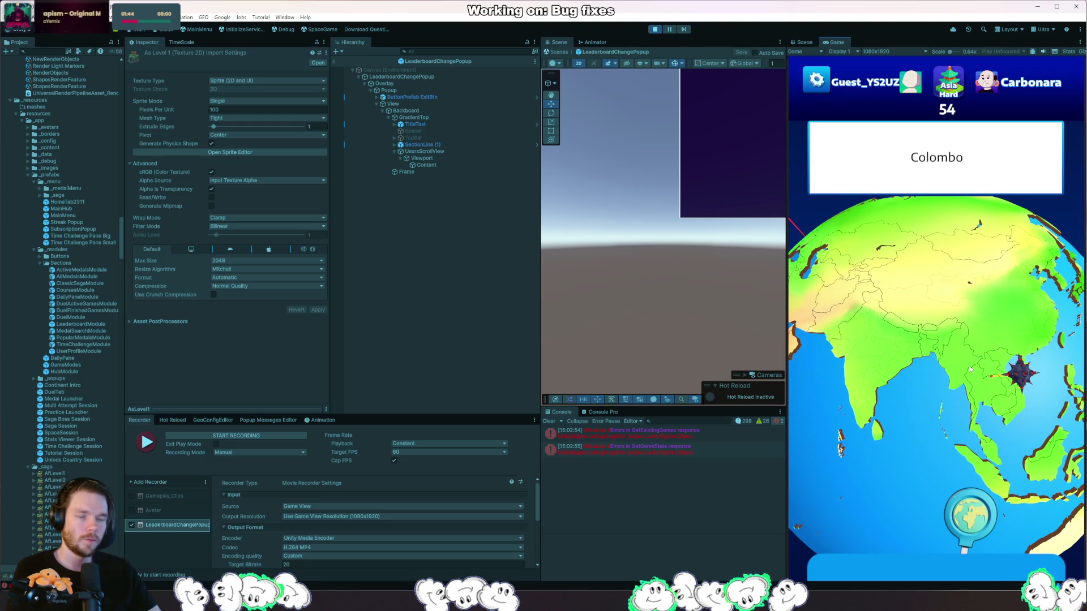
drag(1021, 404, 976, 351)
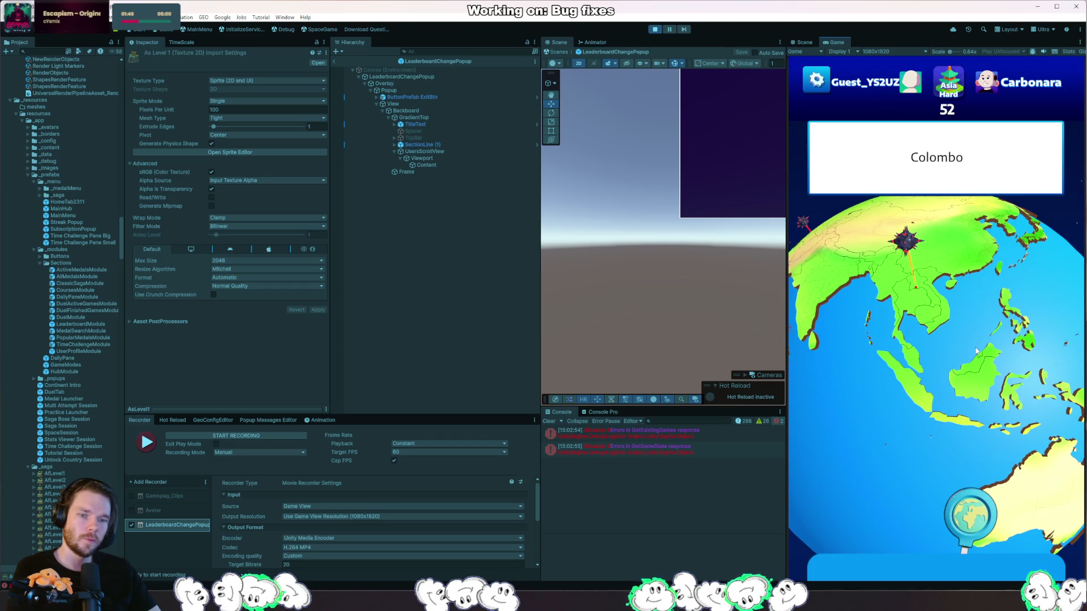
click(991, 451)
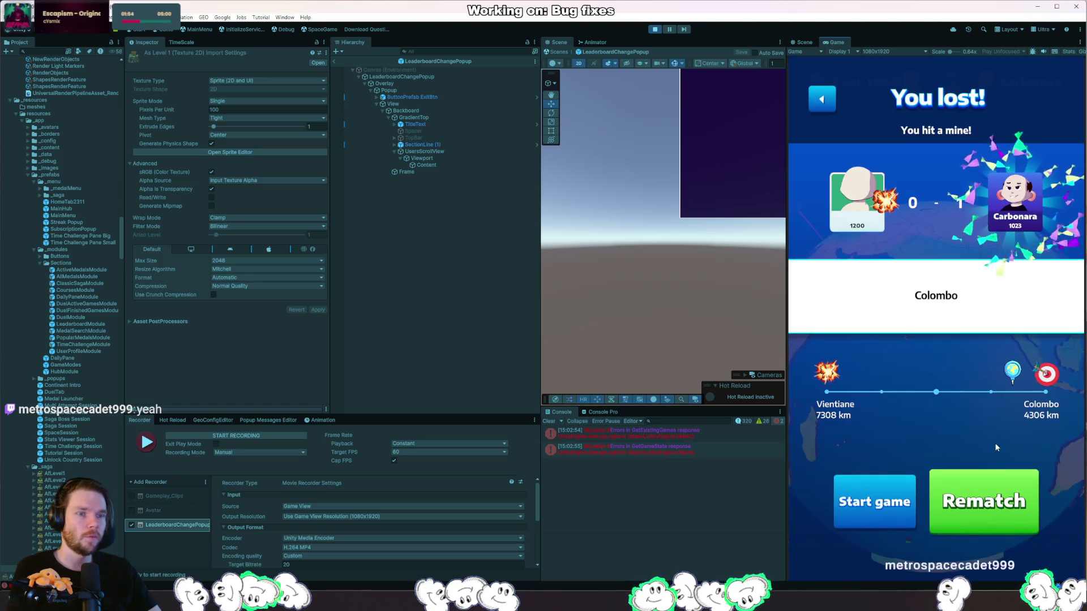
click(984, 501)
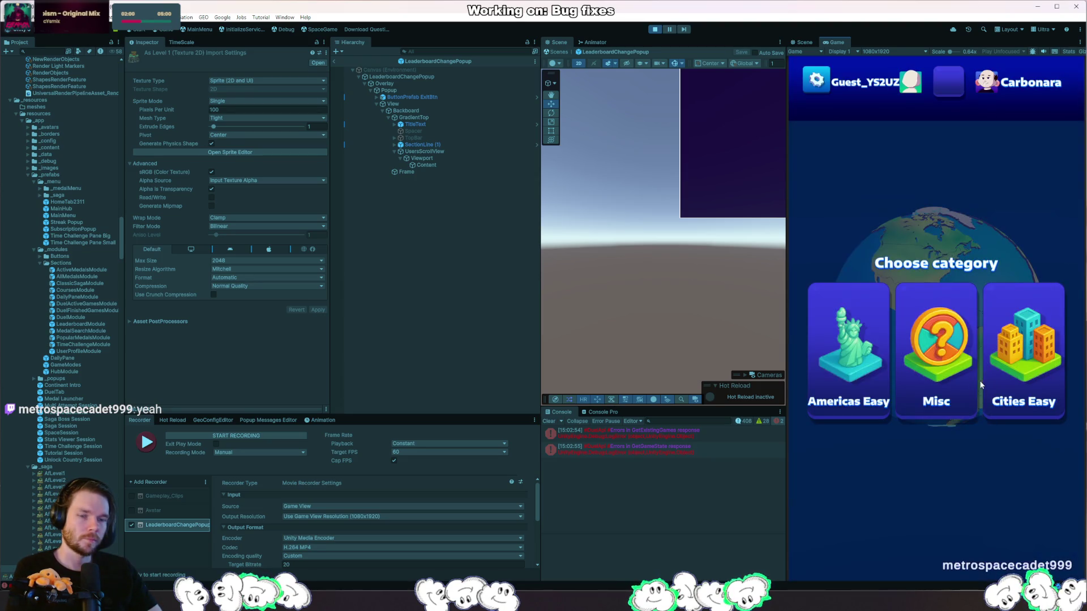
- Guess Istanbul on the globe and continue to the next game
drag(1024, 280, 860, 307)
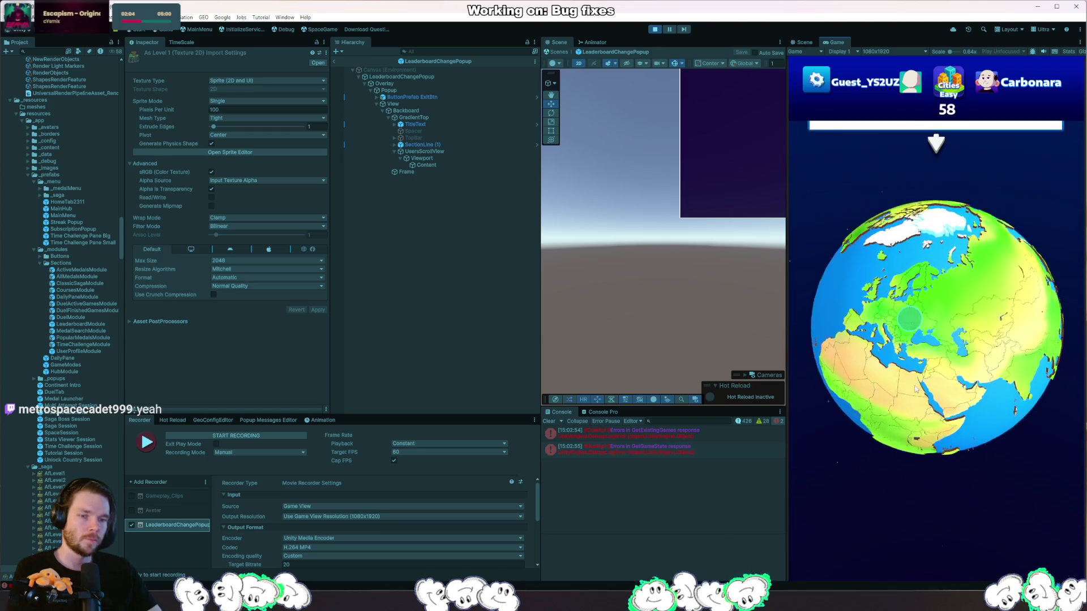
click(938, 349)
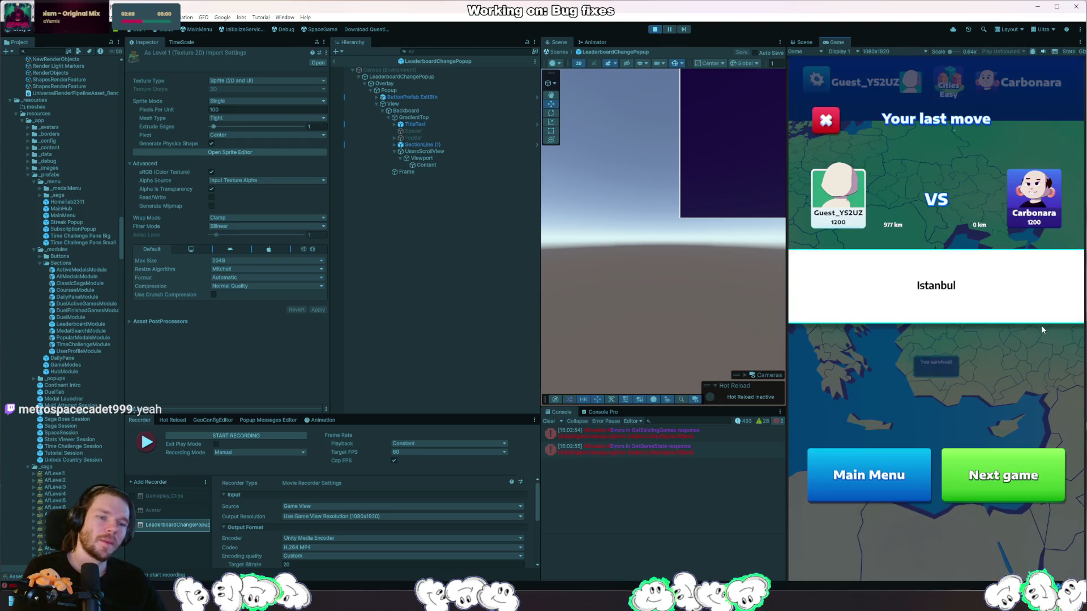
click(998, 464)
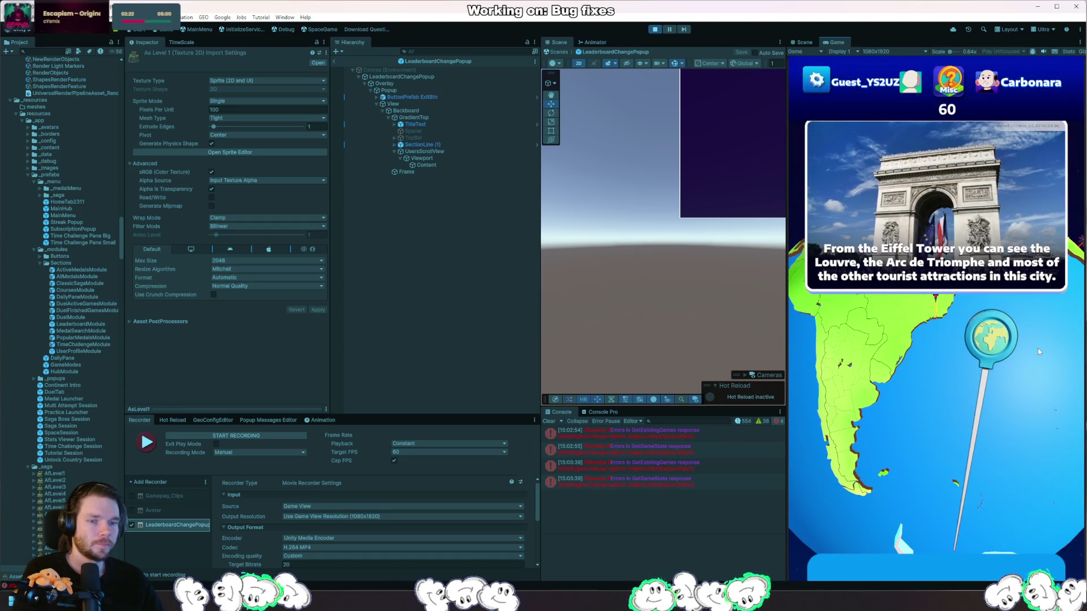
- Turn the globe toward Europe and place the Paris guess
mouse_move(1037, 349)
mouse_down()
mouse_move(978, 328)
mouse_move(968, 368)
mouse_up()
scroll(967, 365, up, 10)
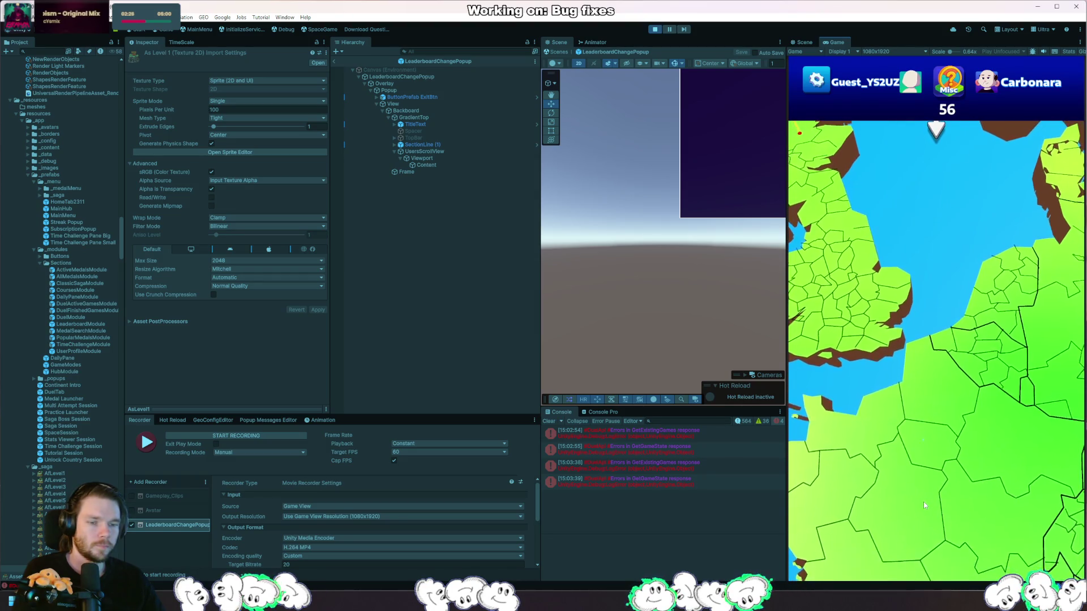
scroll(922, 501, down, 5)
click(981, 439)
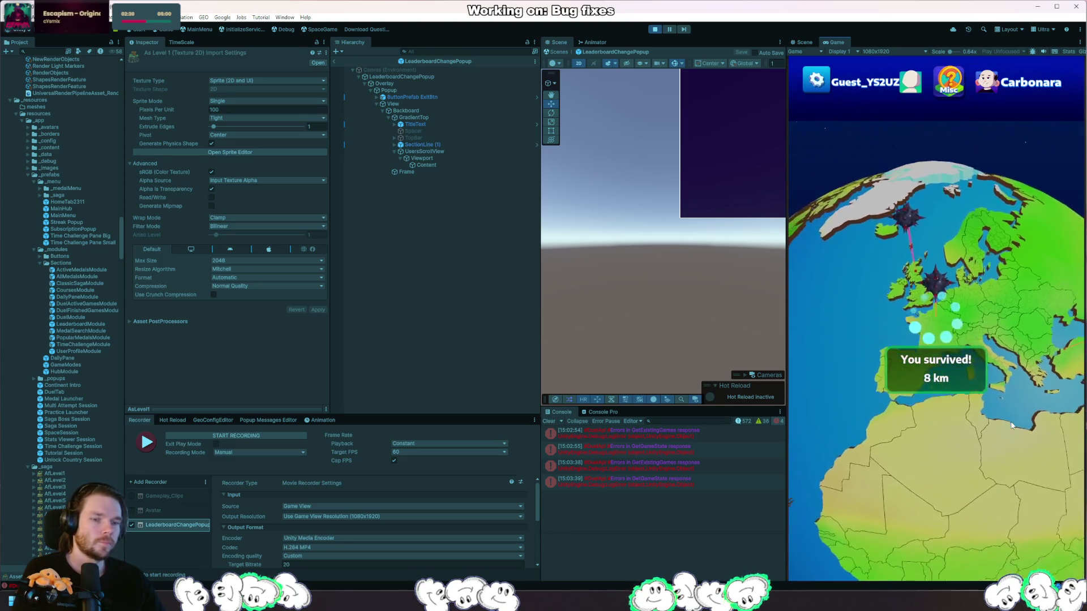
- Pick Cities Easy, place the Liverpool guess over Europe, and continue to the next game
click(861, 369)
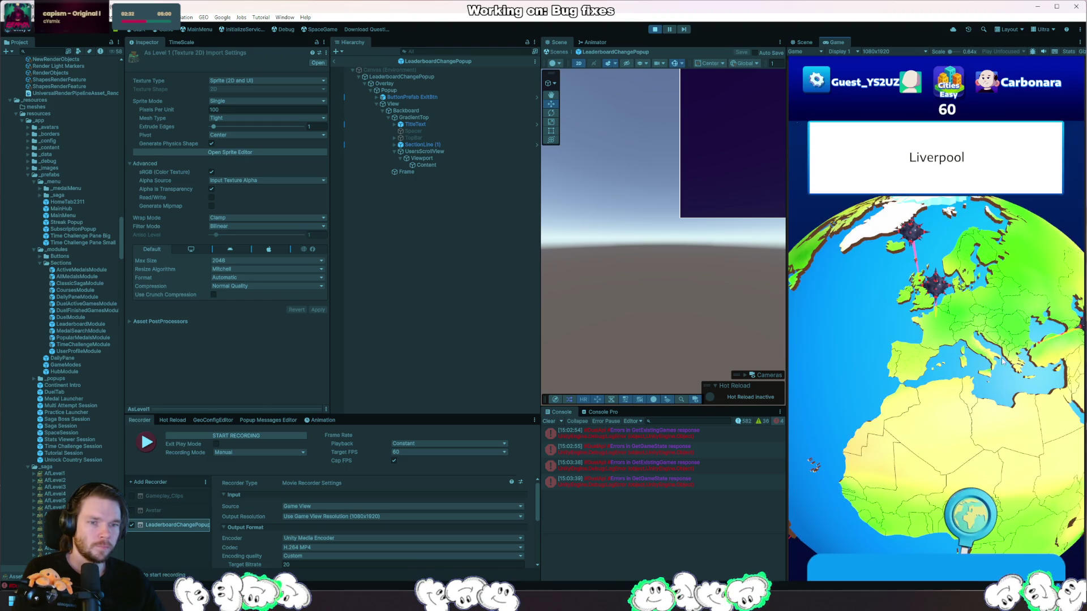
click(938, 431)
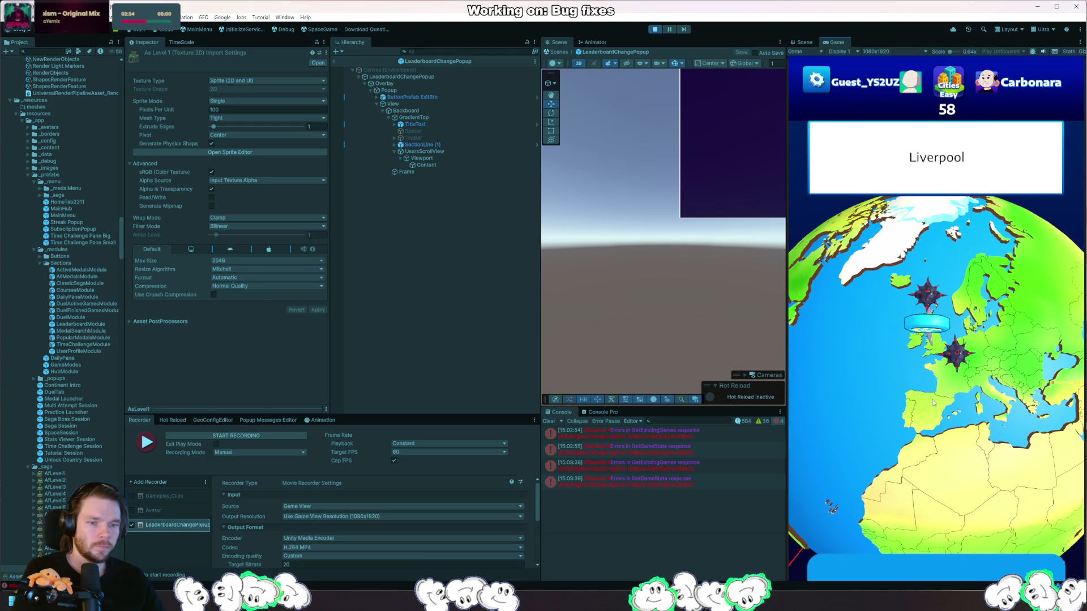
scroll(942, 402, up, 5)
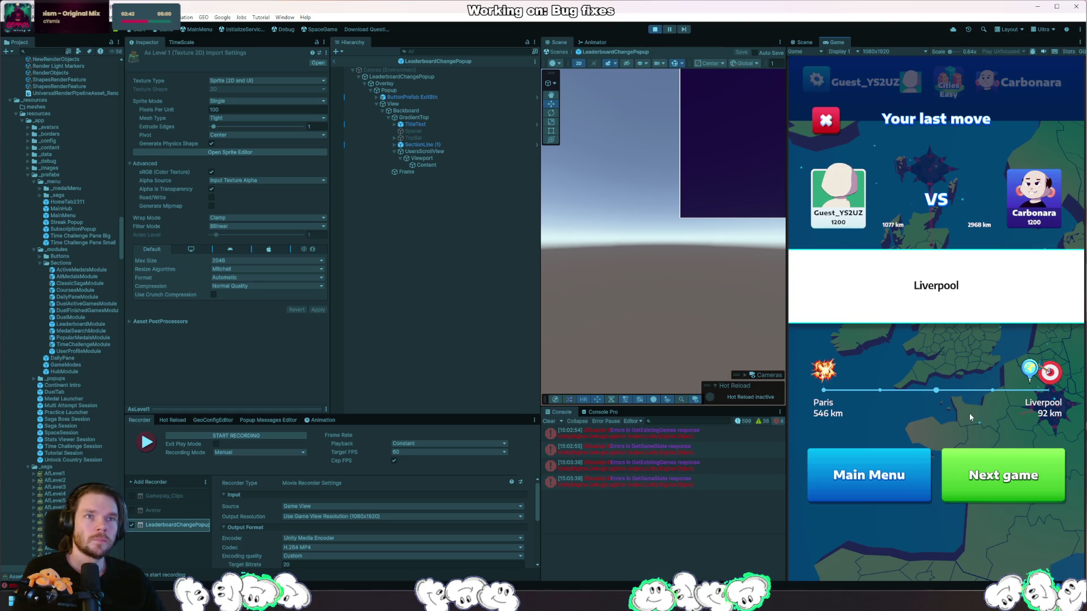
click(1028, 478)
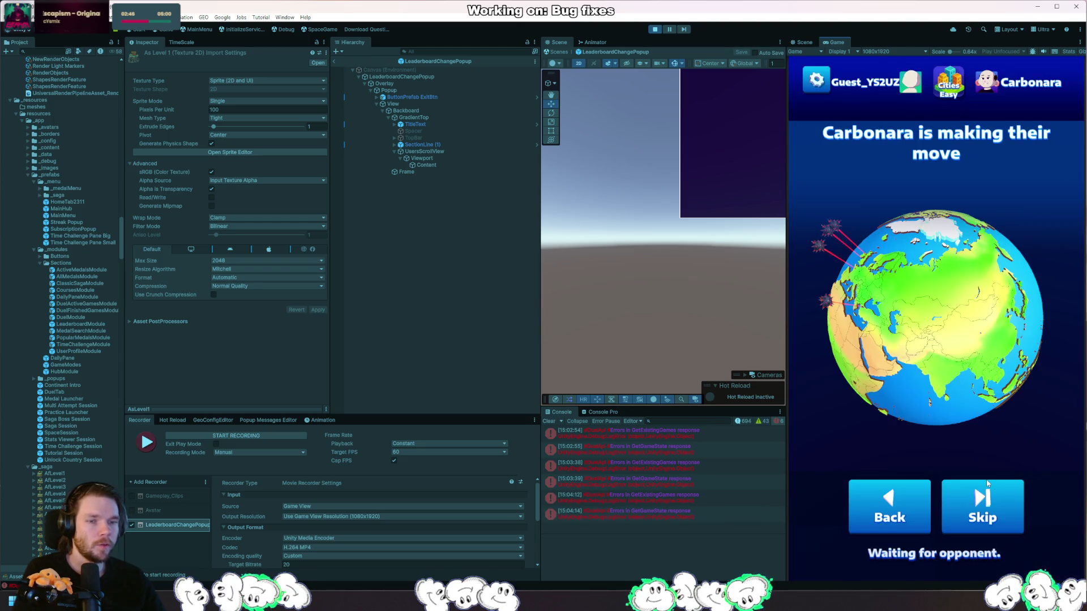
- Record the Game view until the match ends on the 1–0 You win! screen
click(260, 437)
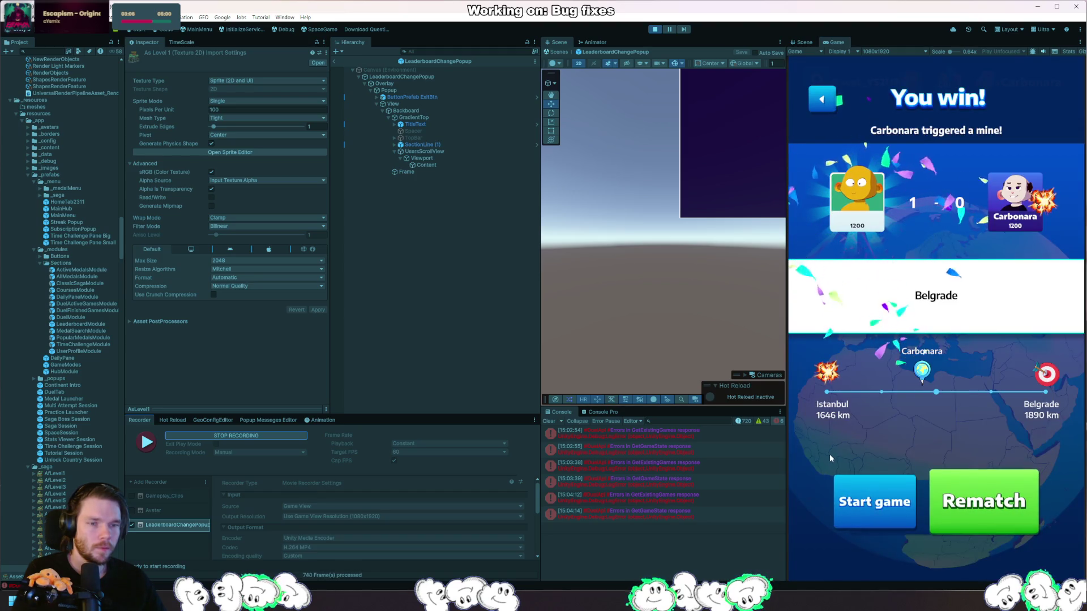
click(274, 437)
- Check the recorder's Output File path, then exit Play mode with Ctrl+P
scroll(396, 518, down, 2)
scroll(397, 522, down, 1)
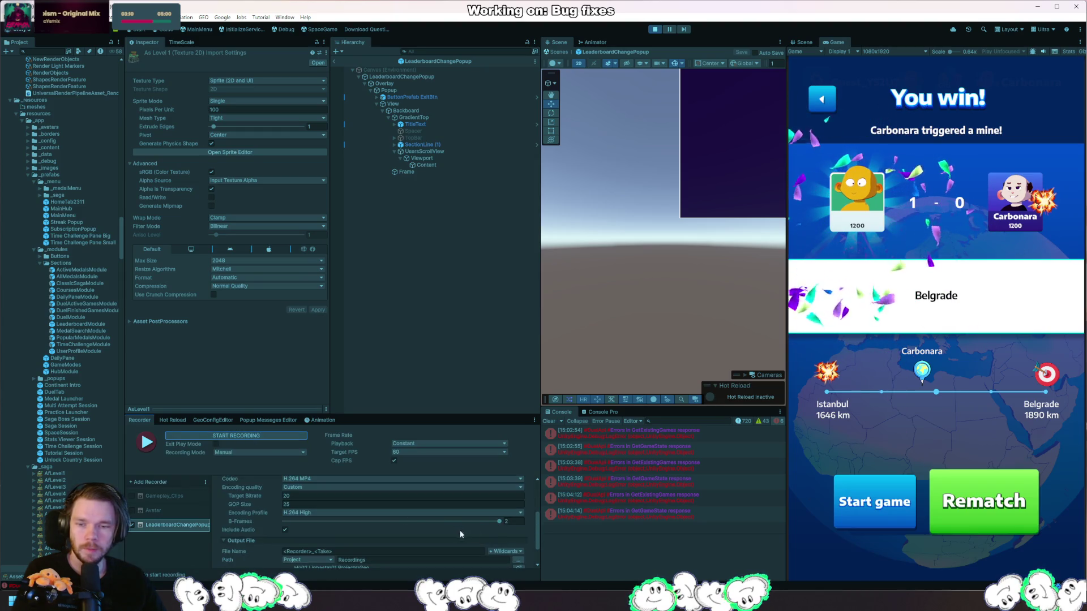
scroll(460, 530, down, 1)
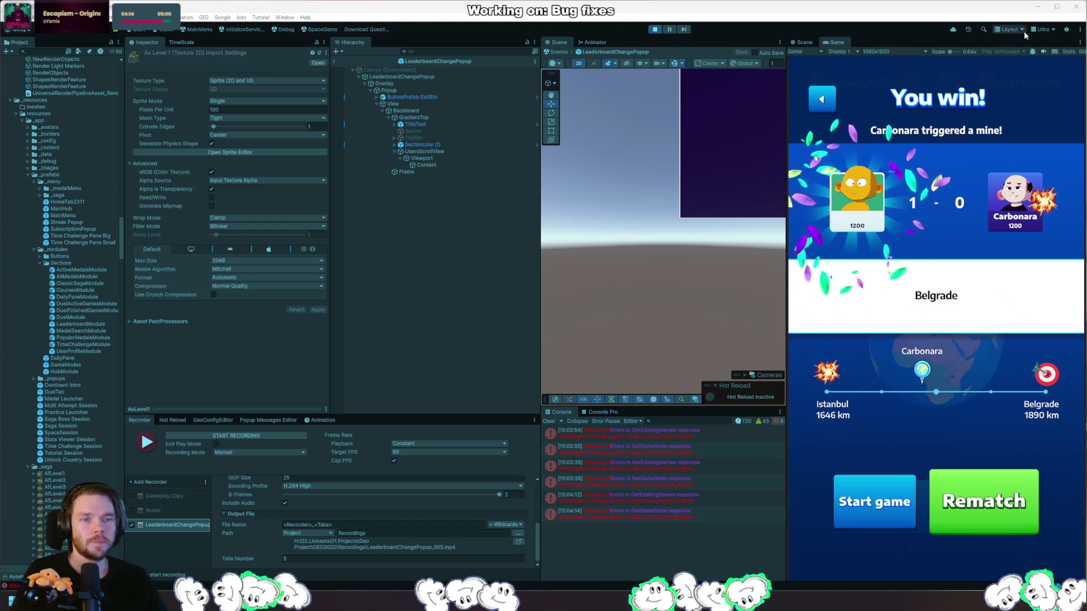
key(ctrl+p)
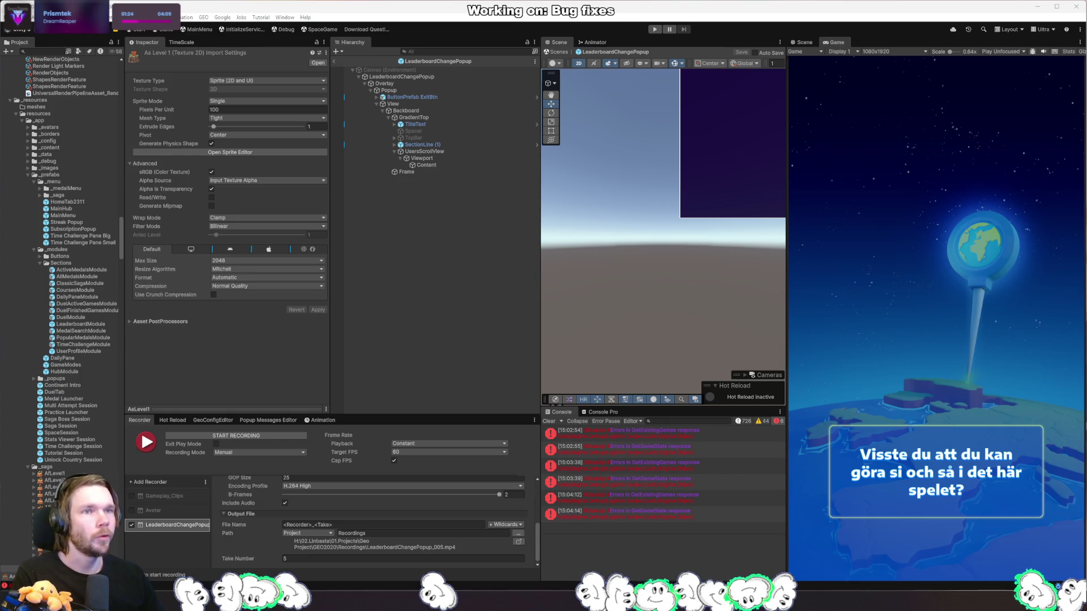
- Enable Alpha Is Transparency on AsLevel1, then frame the Overlay popup canvas in the Scene view
click(211, 189)
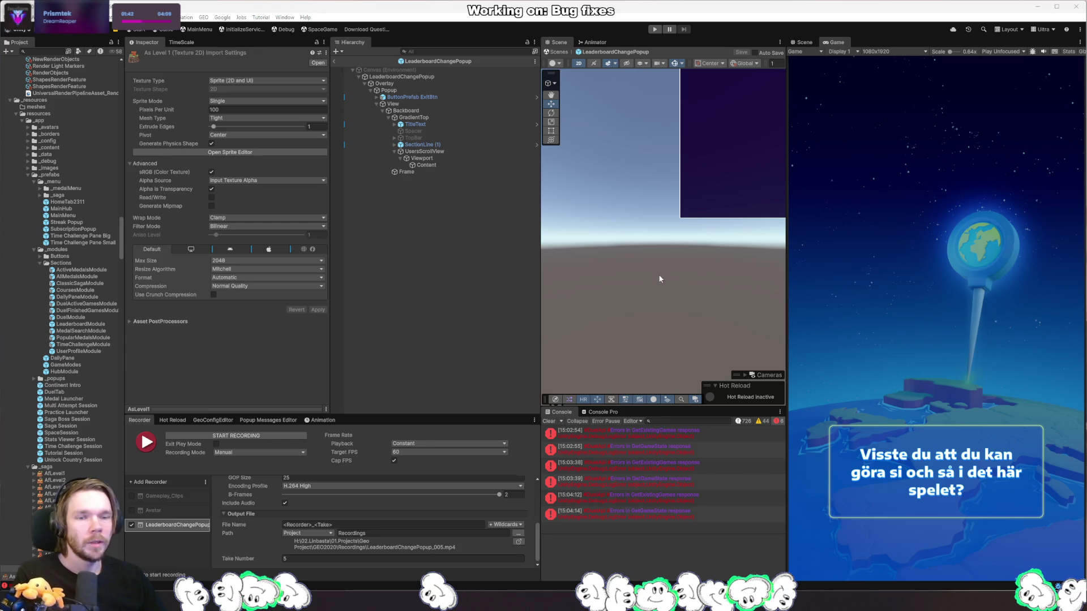
scroll(690, 311, up, 3)
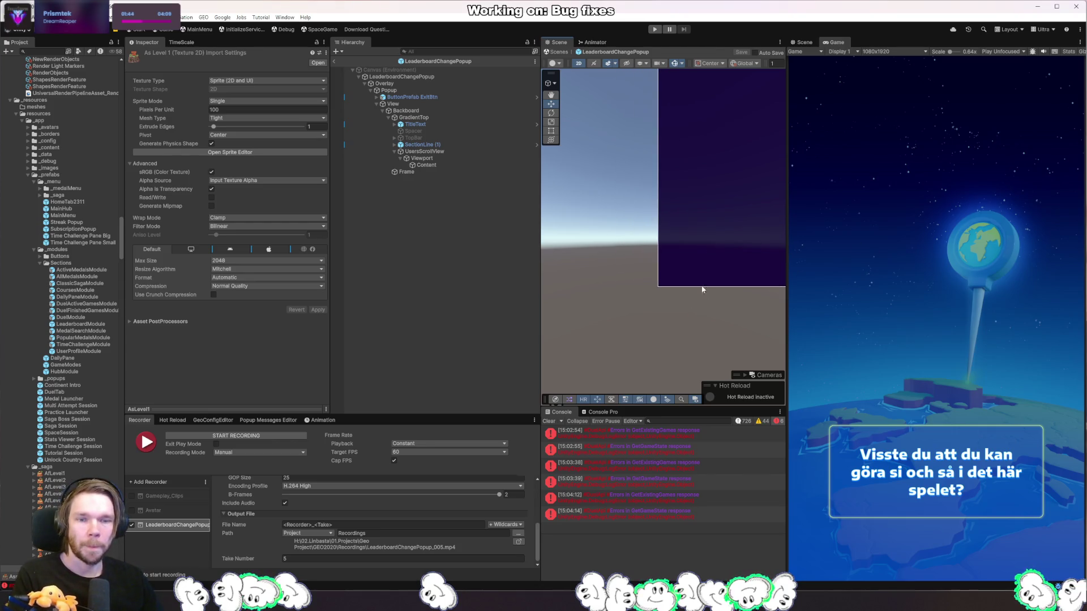
click(728, 240)
key(f)
click(752, 282)
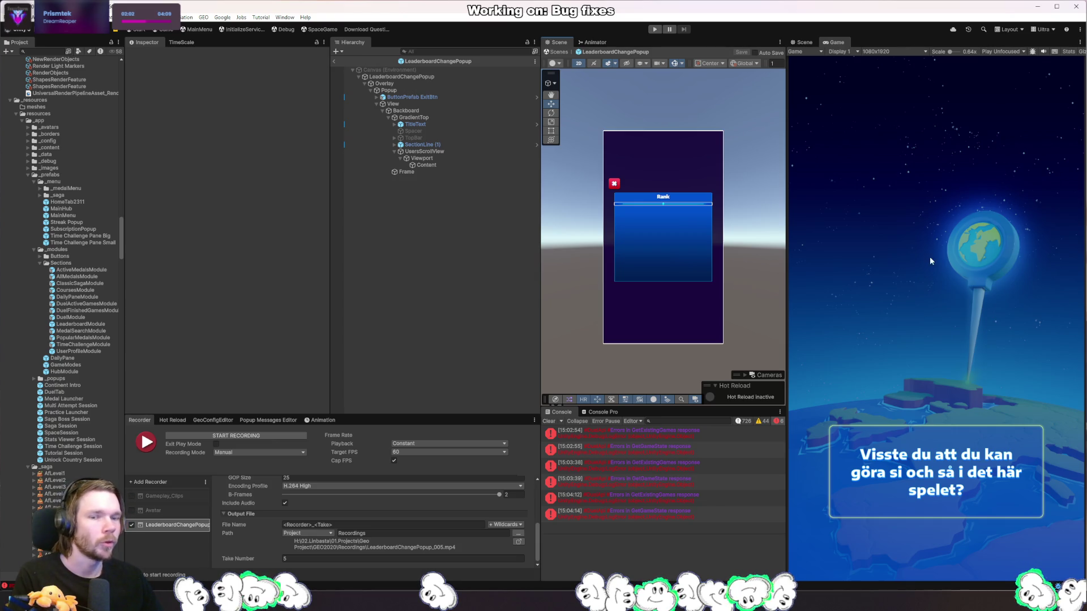
drag(749, 225, 742, 235)
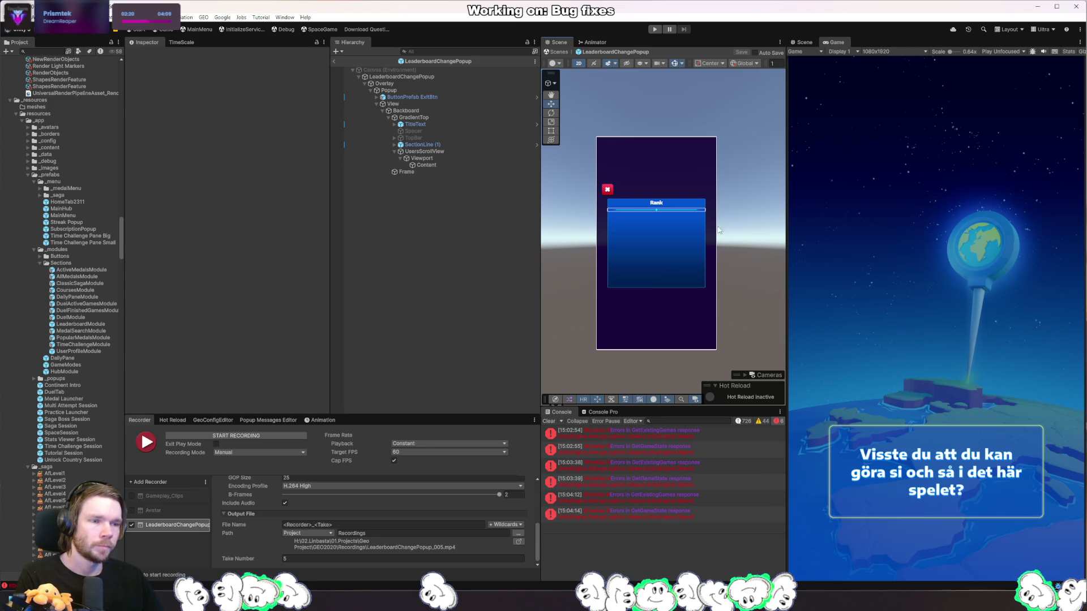
- In the popup script, move the movementDuration field above scaleDownDuration
key(alt+Tab)
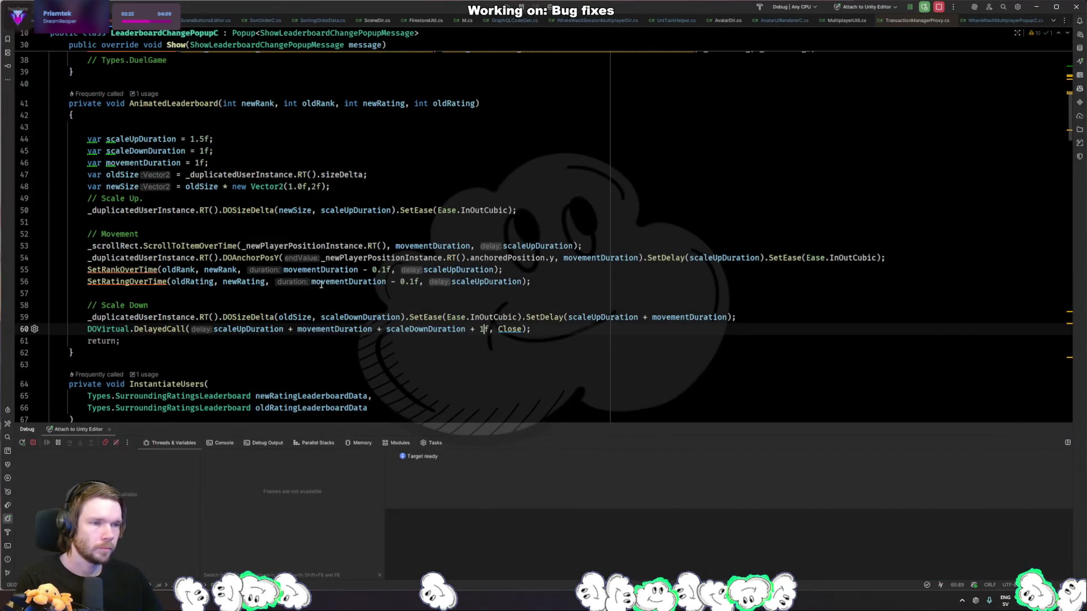
click(199, 140)
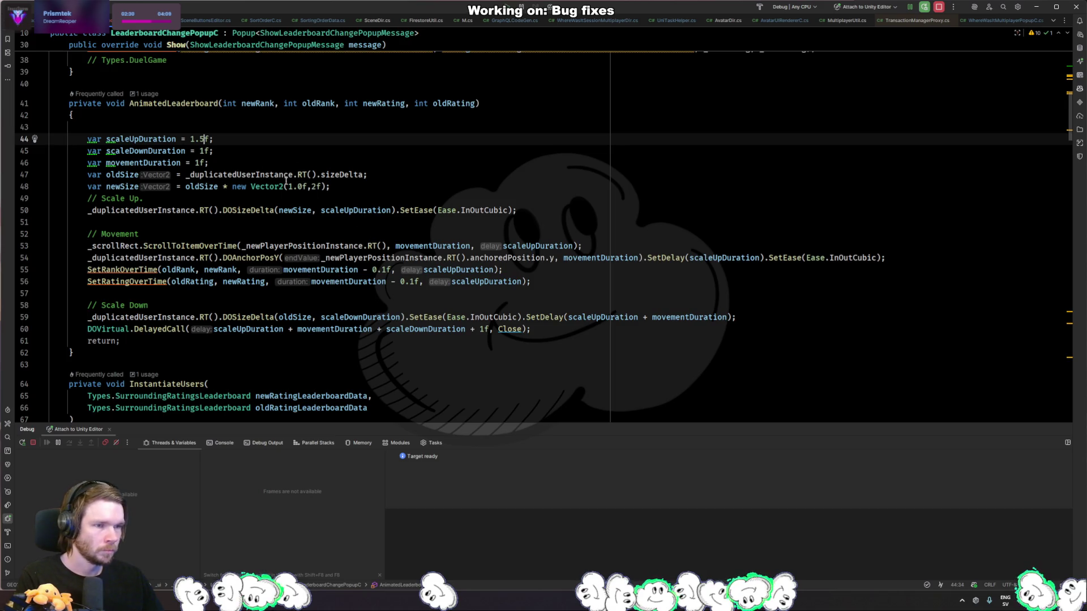
key(Down)
key(shift+alt+Down)
key(Up)
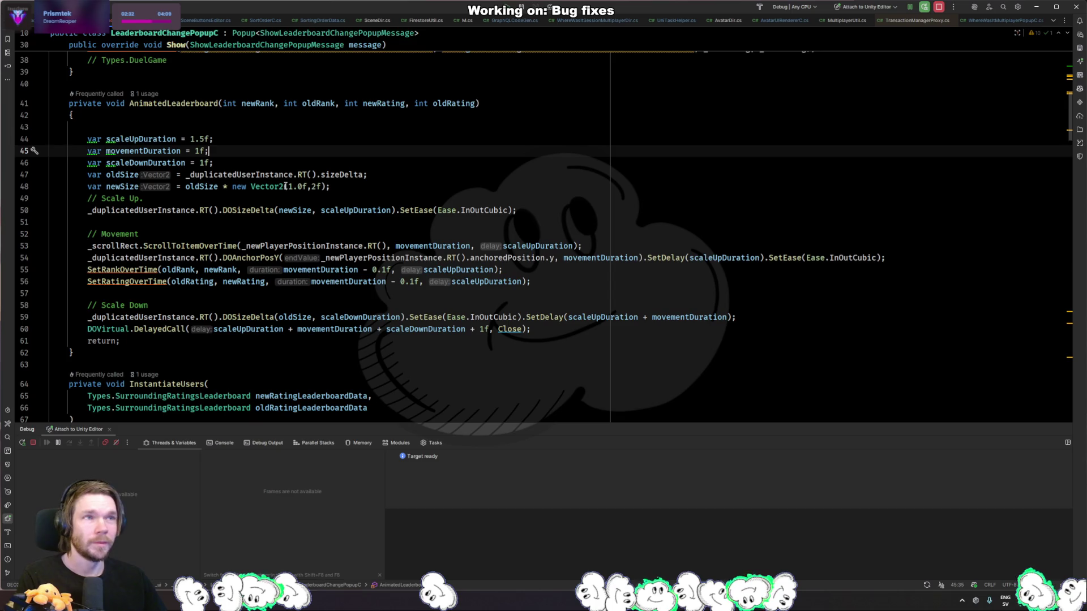
click(248, 163)
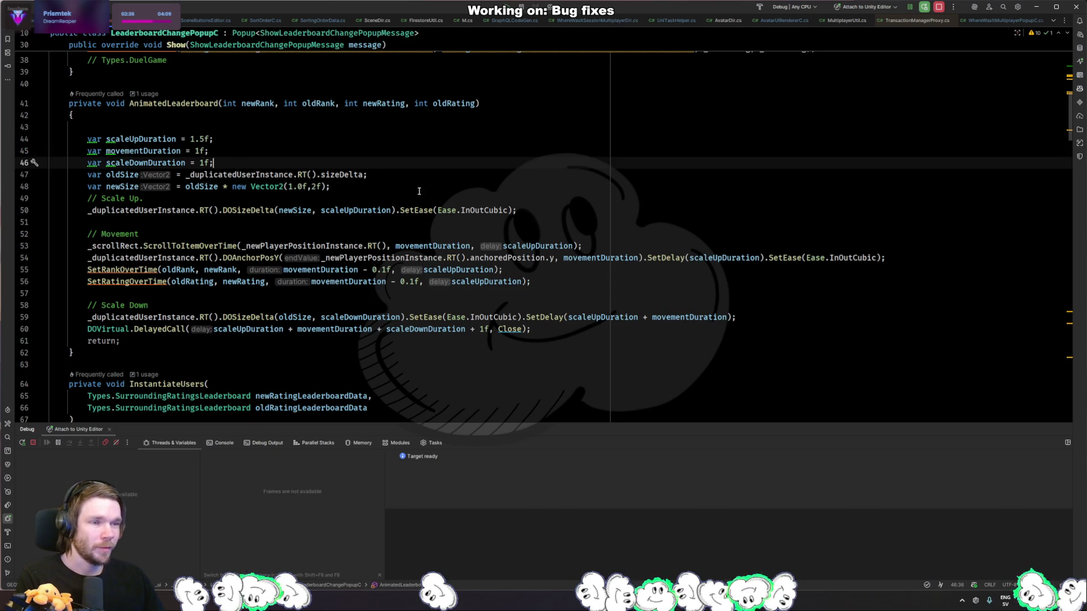
click(226, 143)
click(229, 149)
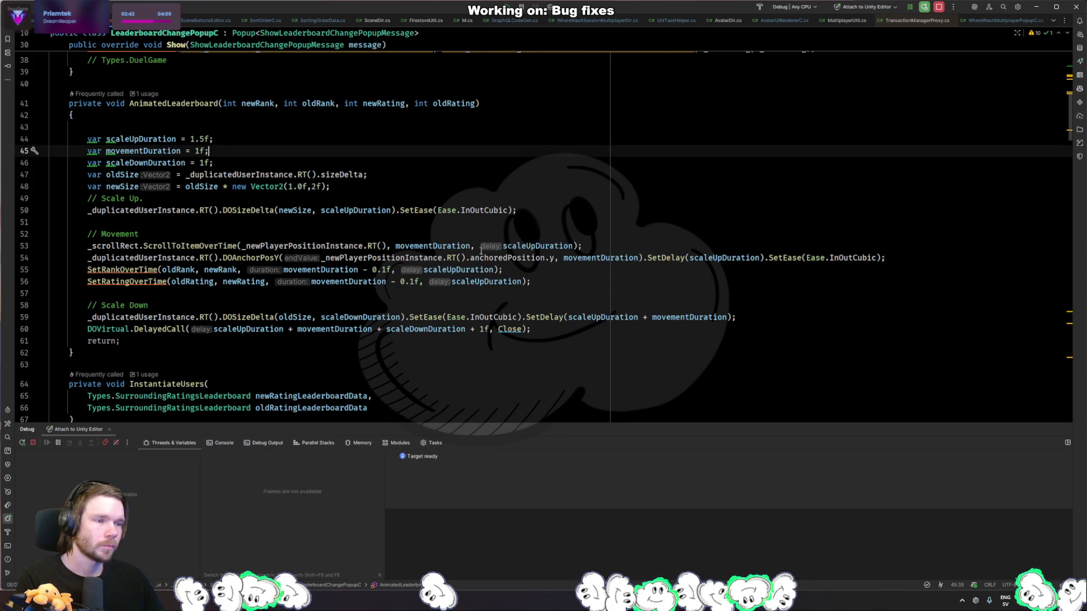
- Multiply scaleUpDuration by 0.75f in line 50's DOSizeDelta call, then return to Unity
click(589, 247)
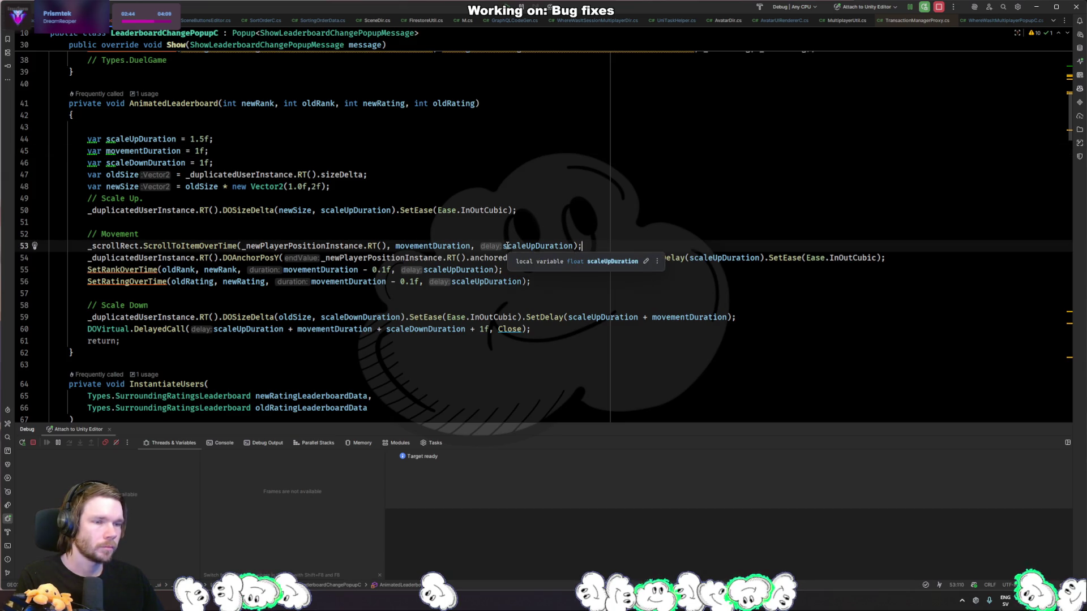
click(604, 296)
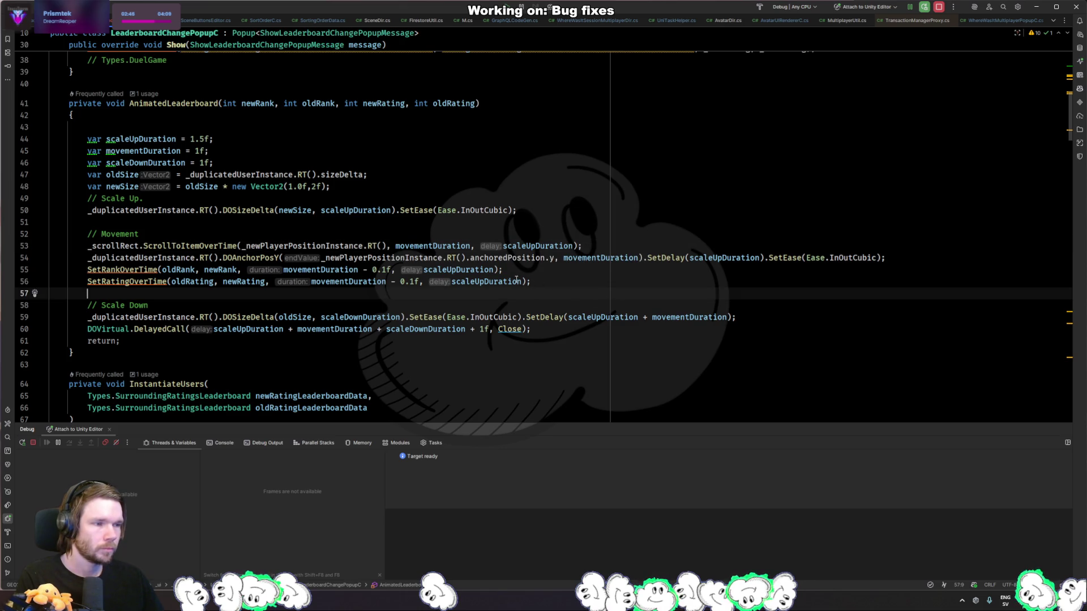
click(265, 225)
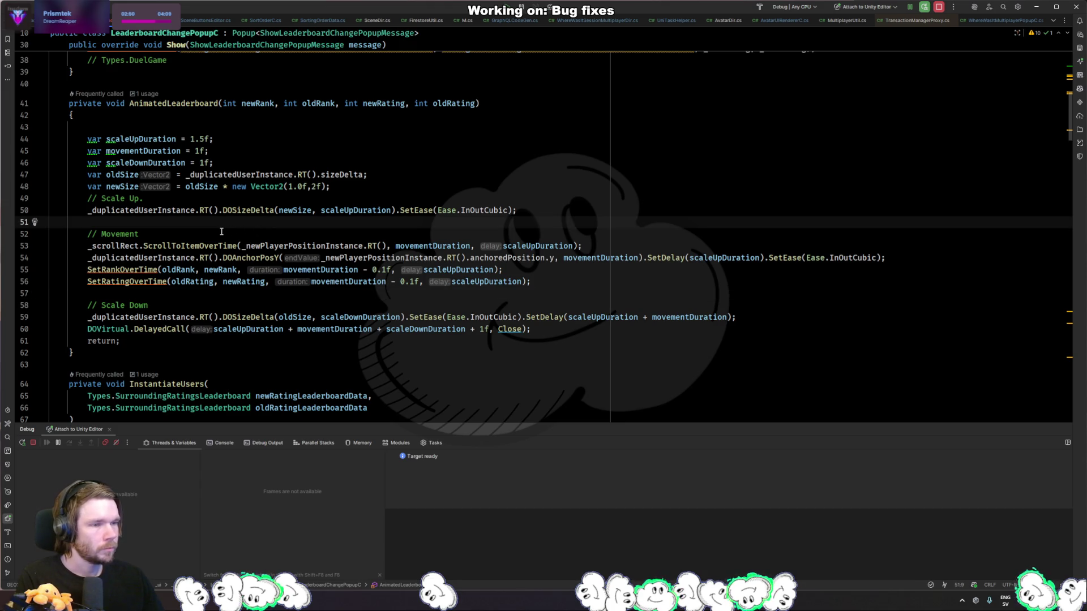
click(371, 211)
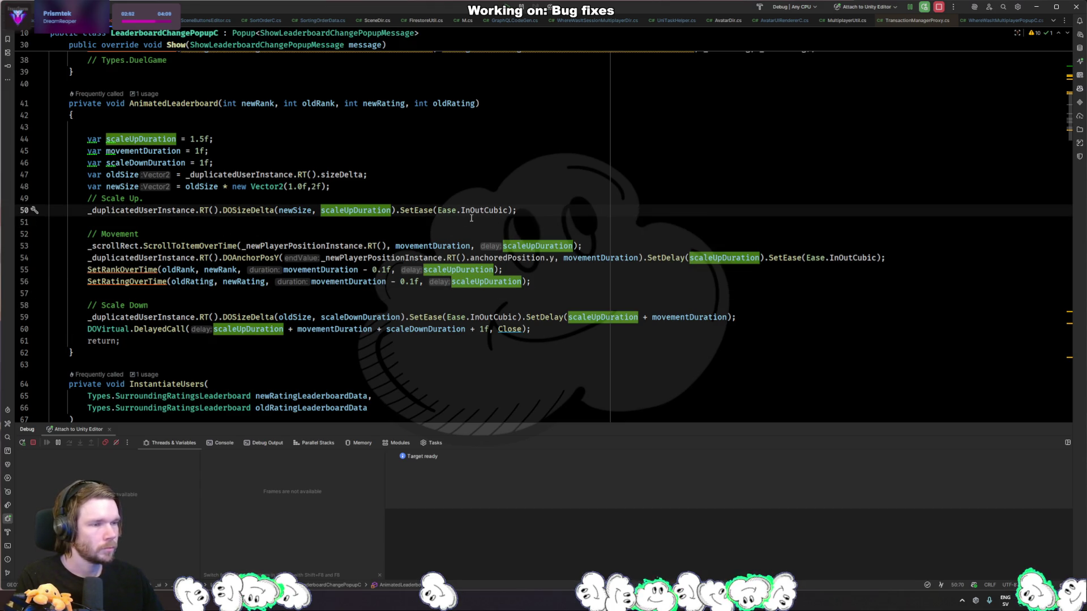
click(339, 210)
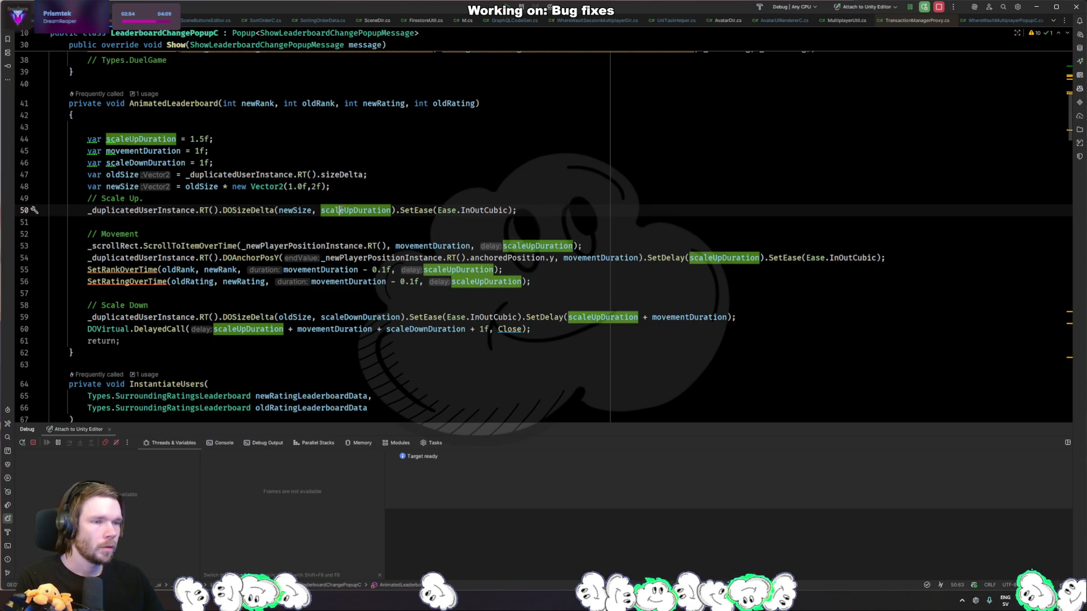
click(395, 212)
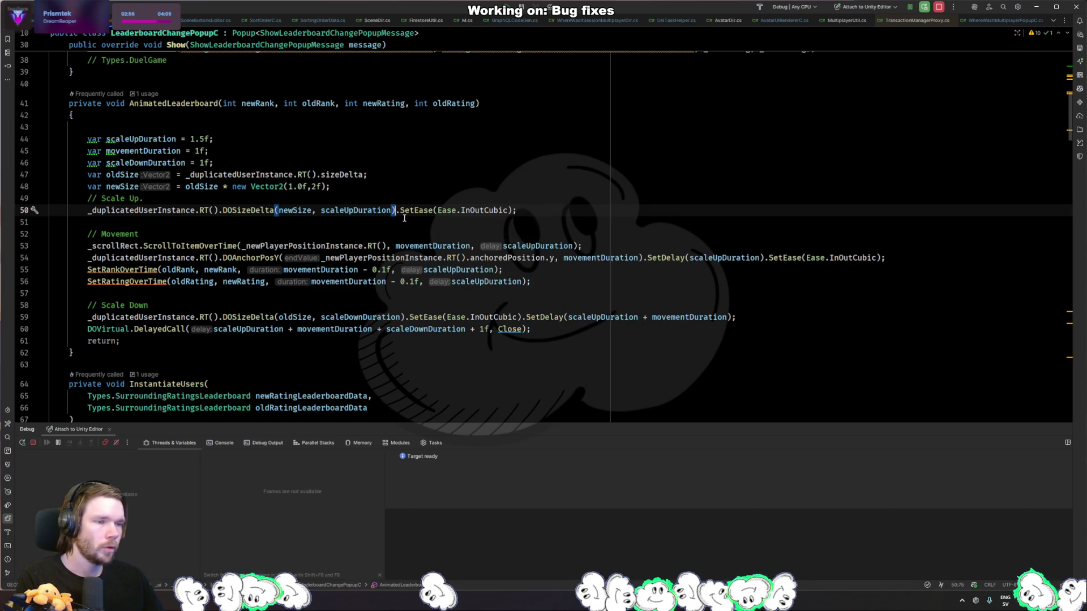
key(Left)
key(Left)
key(Left)
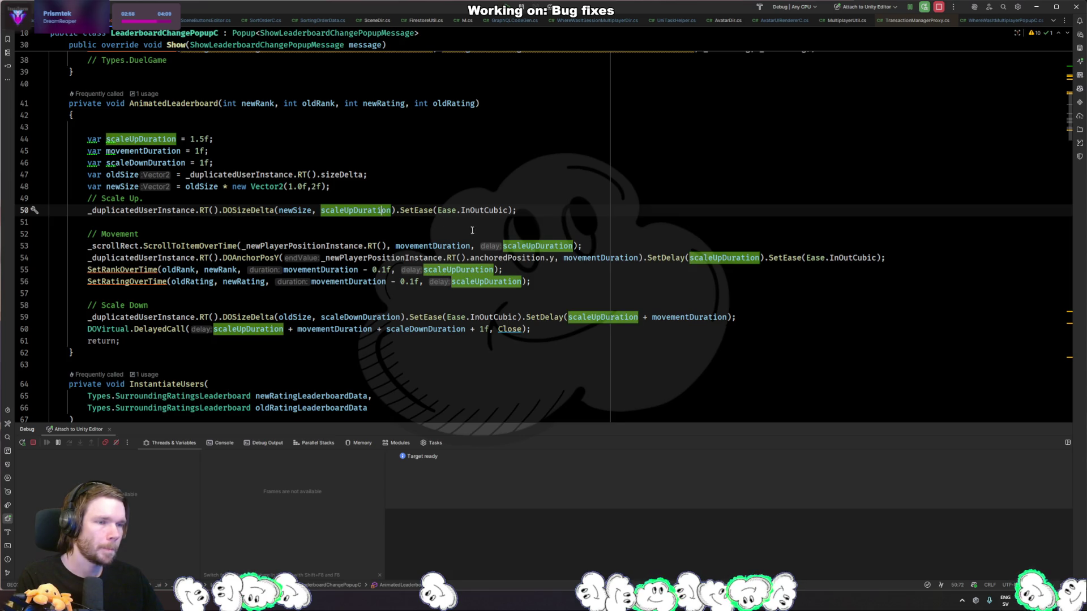
key(Right)
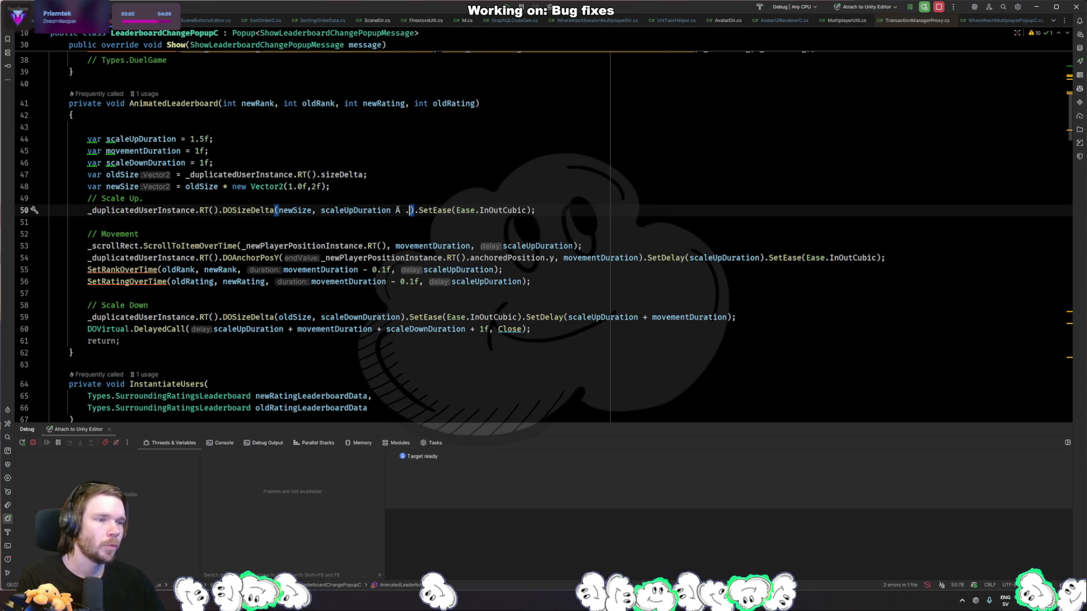
text(* 0.75f)
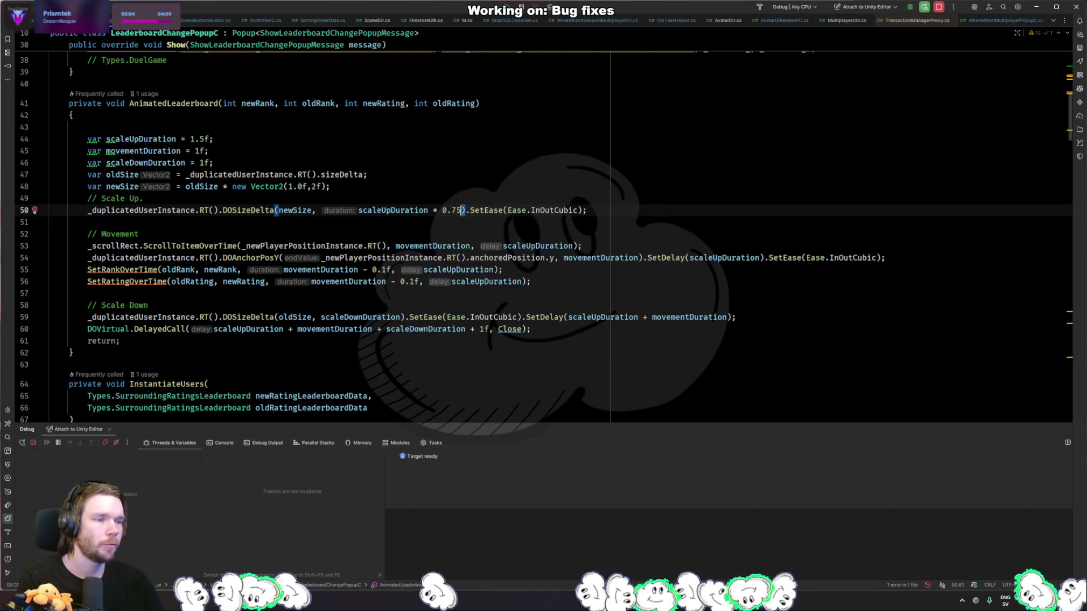
key(alt+Tab)
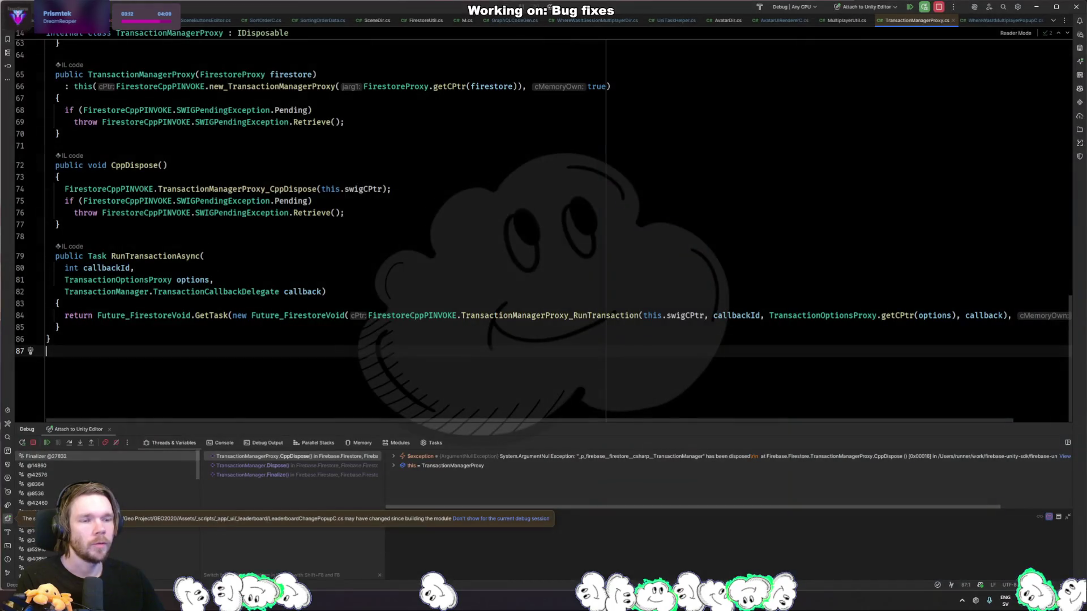
key(alt+Tab)
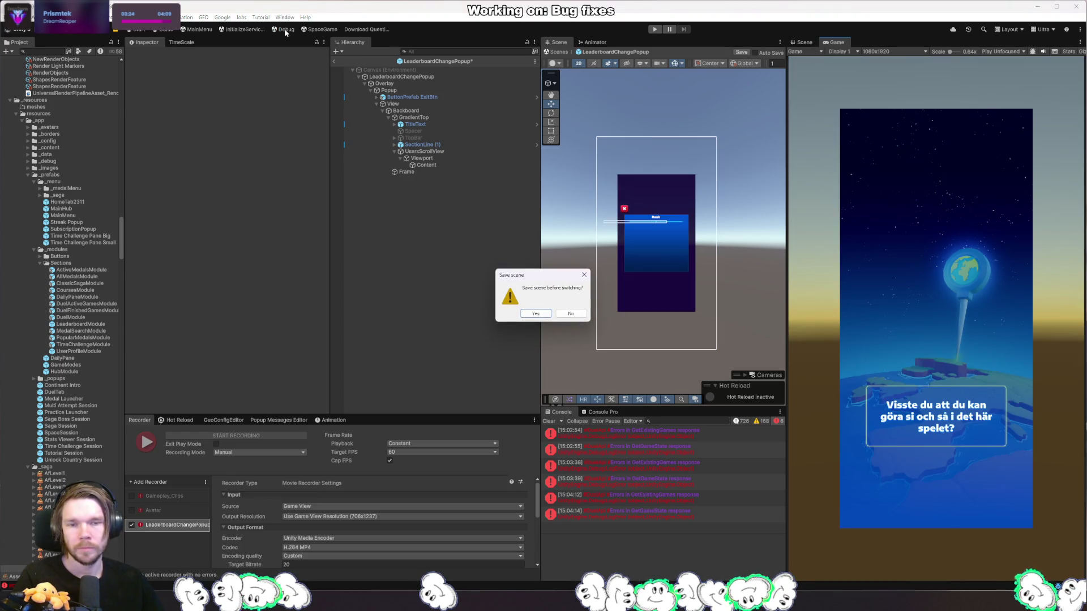
- Discard the scene and prefab changes, enter Play mode, and invoke the Leaderboard Change popup
click(567, 317)
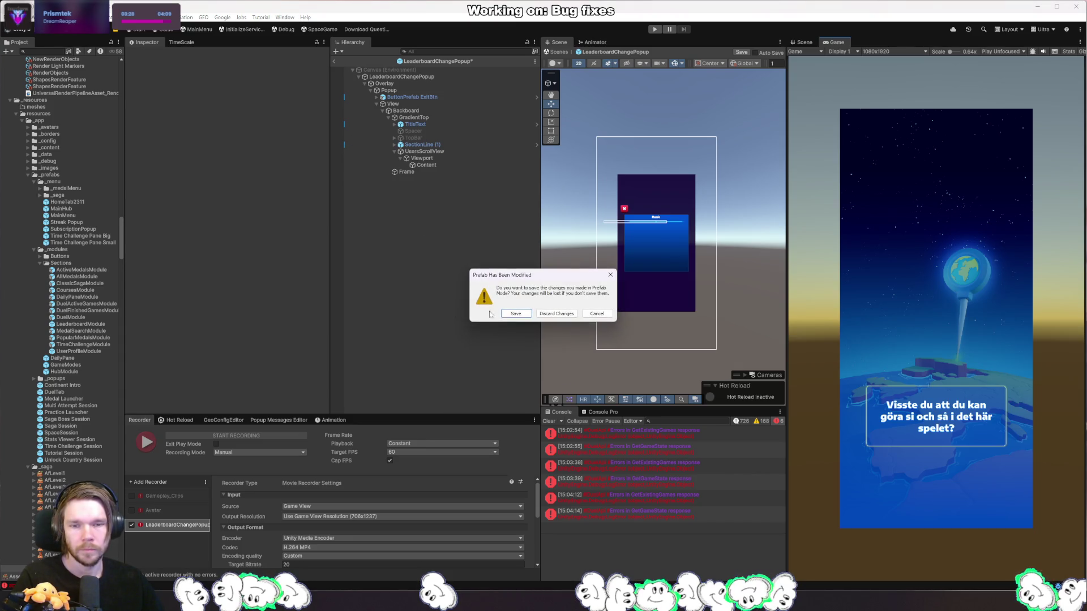
click(543, 314)
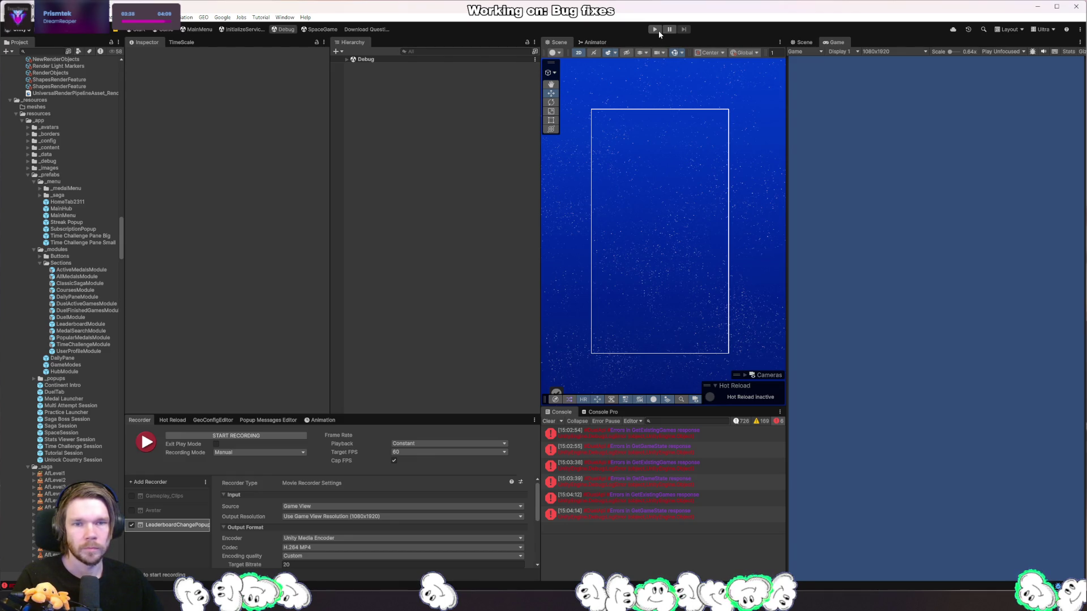
click(657, 30)
click(269, 420)
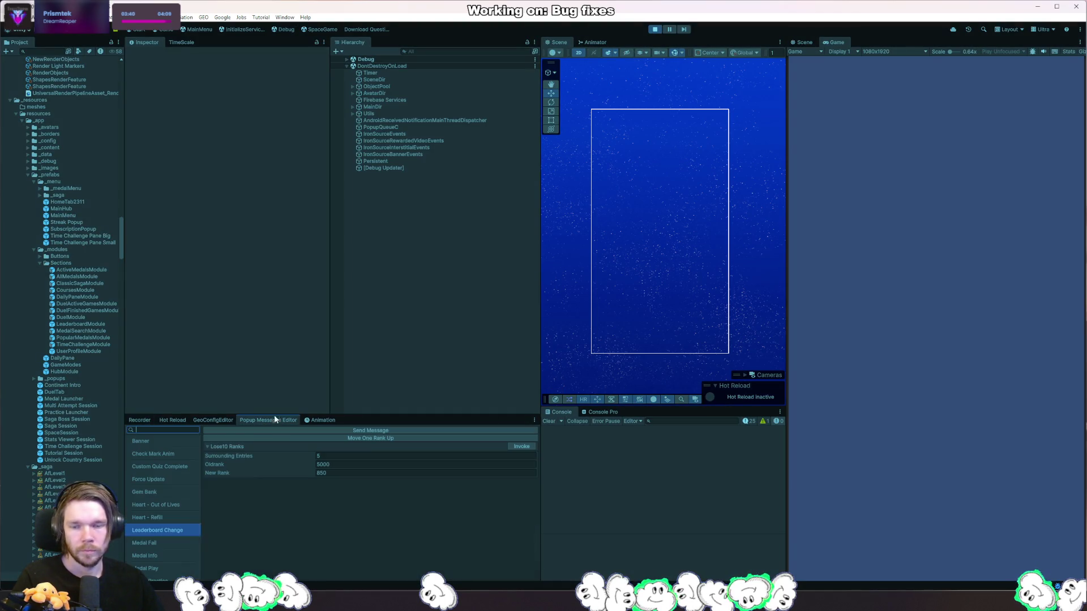
click(509, 446)
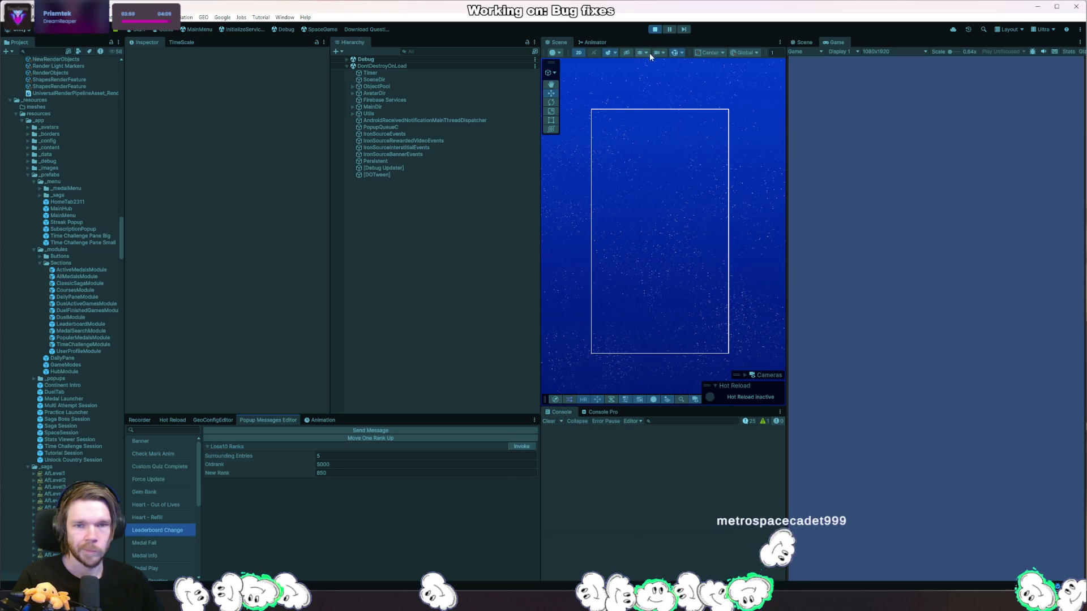
- Restart Play mode and invoke the Leaderboard Change popup again
click(654, 30)
click(655, 29)
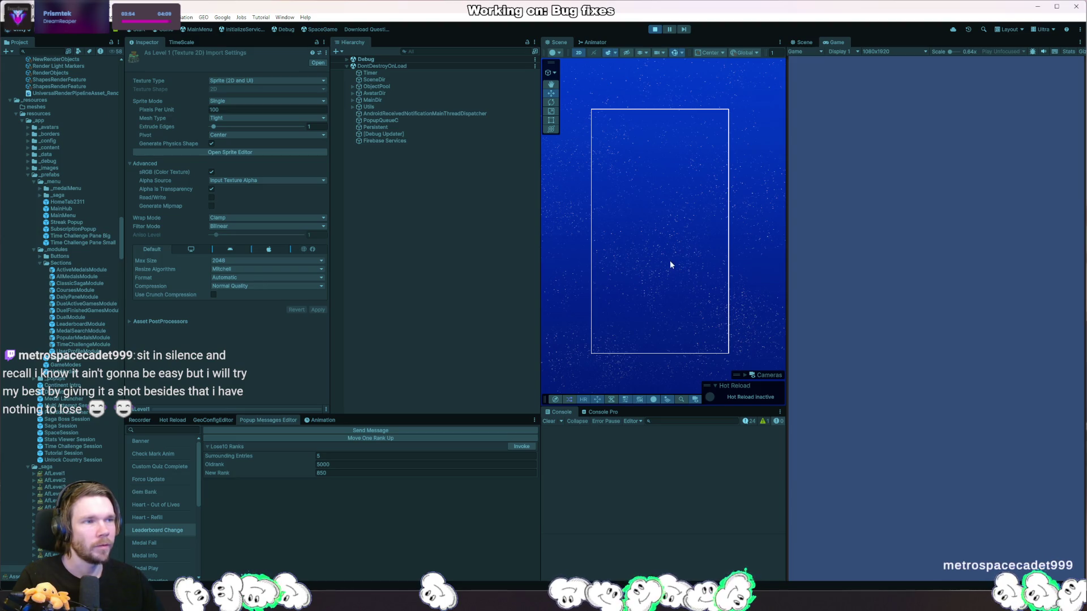
click(522, 447)
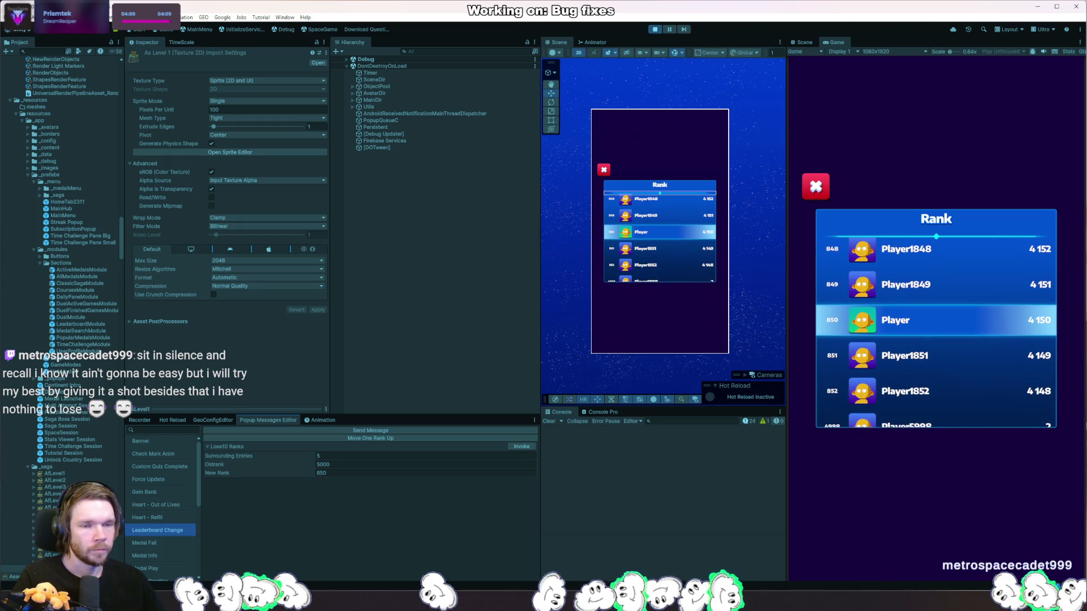
- In AnimatedLeaderboard, change line 50's scale-up ease from InOutCubic to Ease.InCubic
key(alt+Tab)
key(ctrl+Tab)
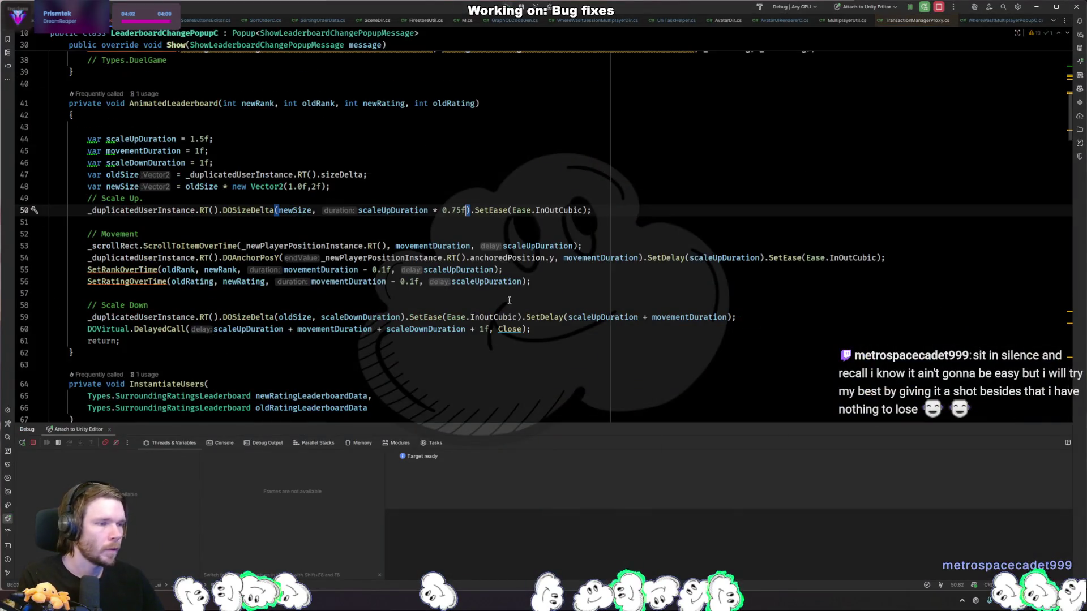
double_click(557, 210)
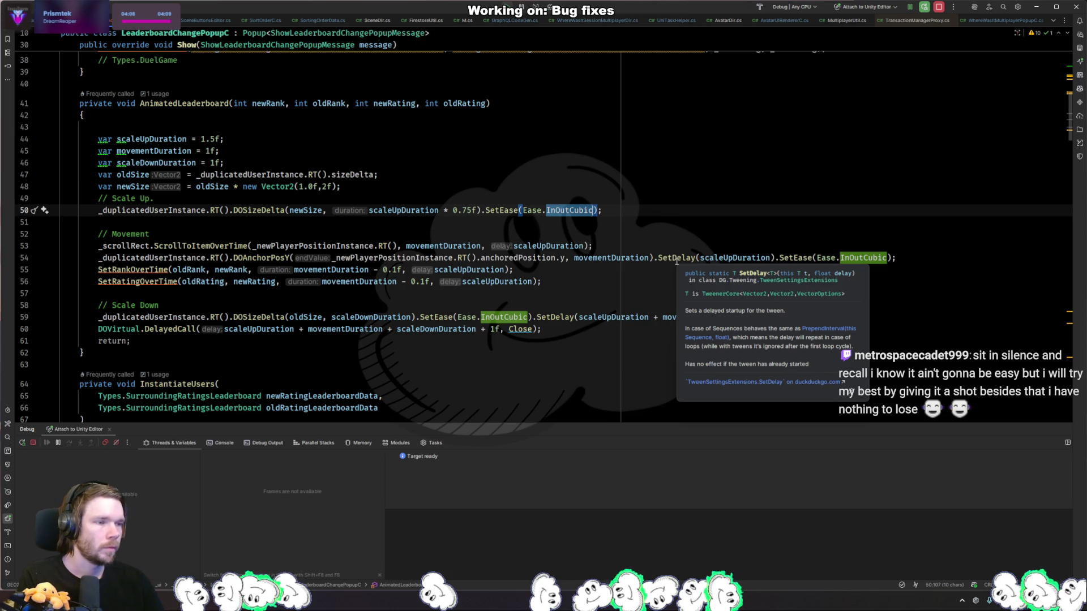
text(OutC)
key(Return)
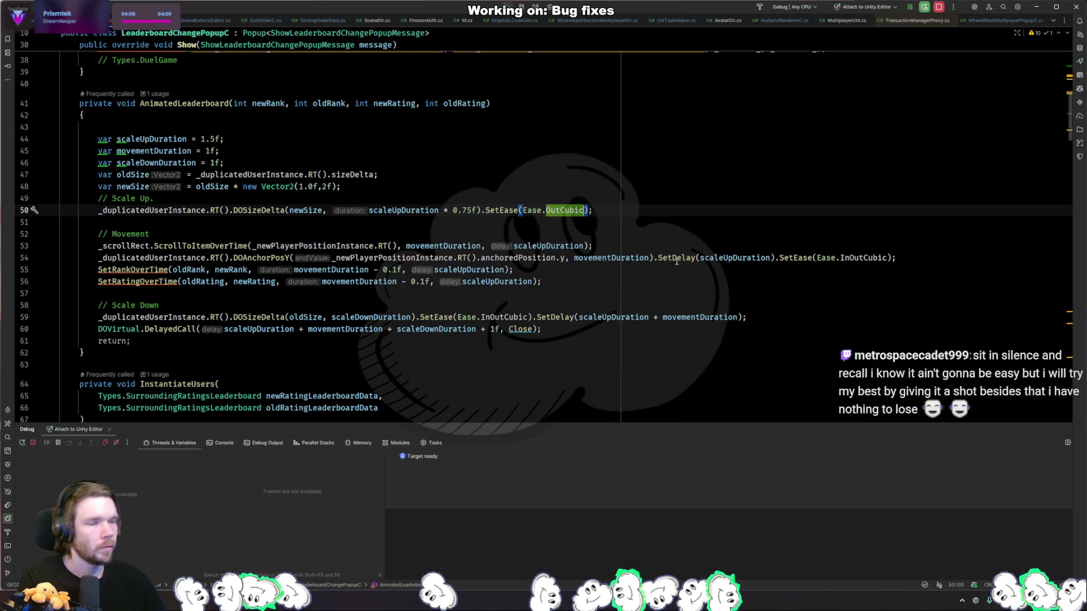
text(in)
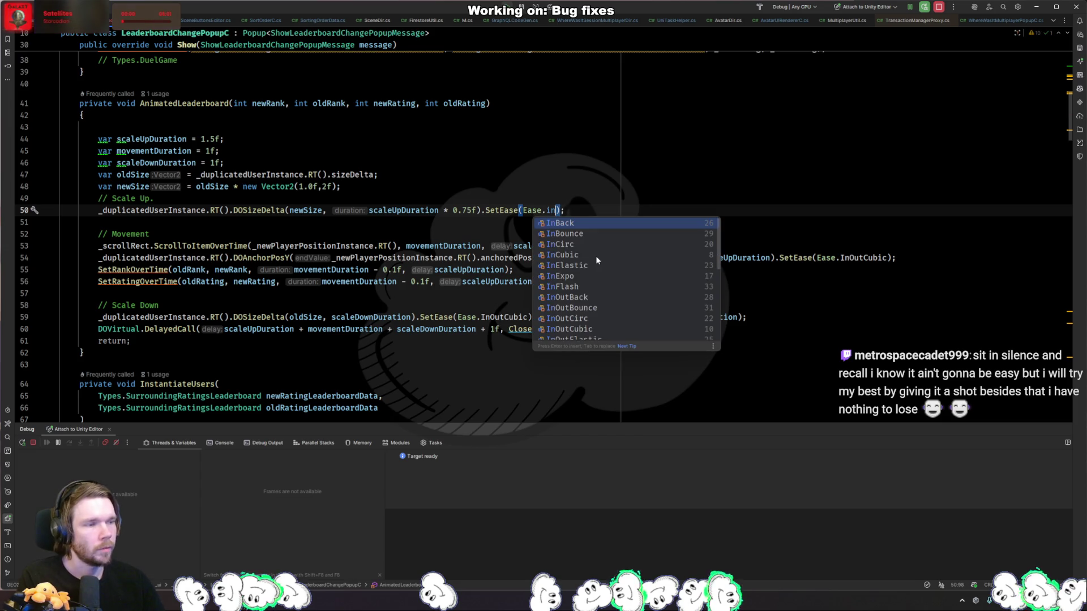
text(cu)
key(Return)
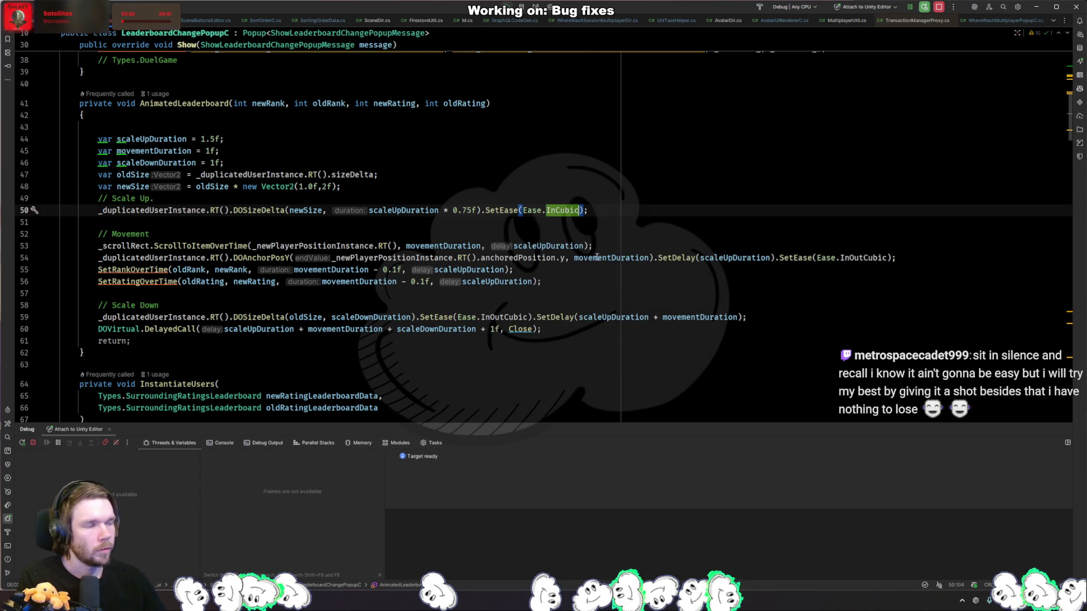
click(560, 210)
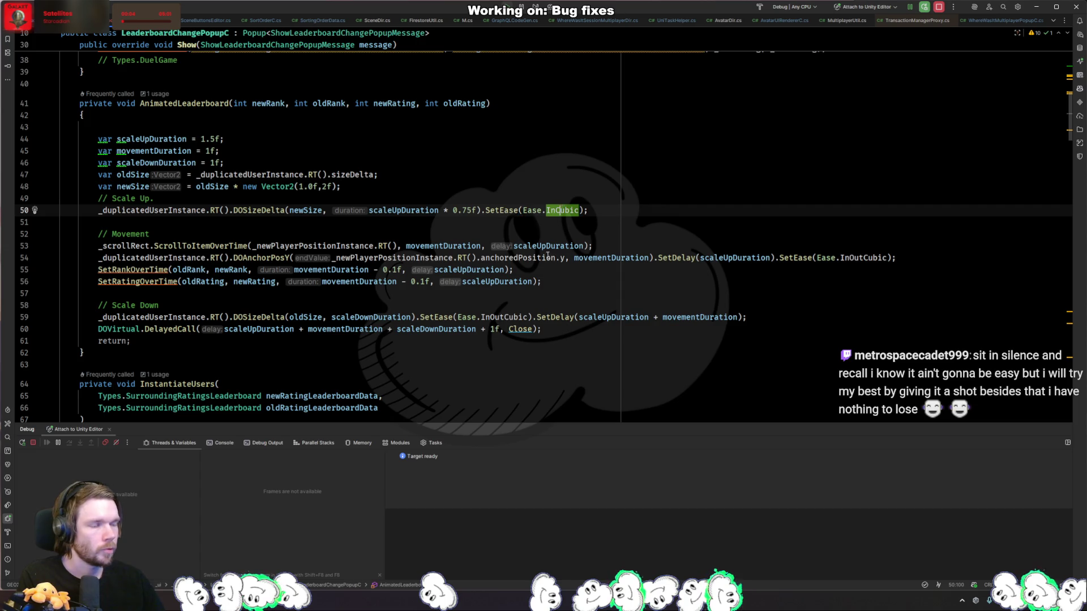
click(516, 270)
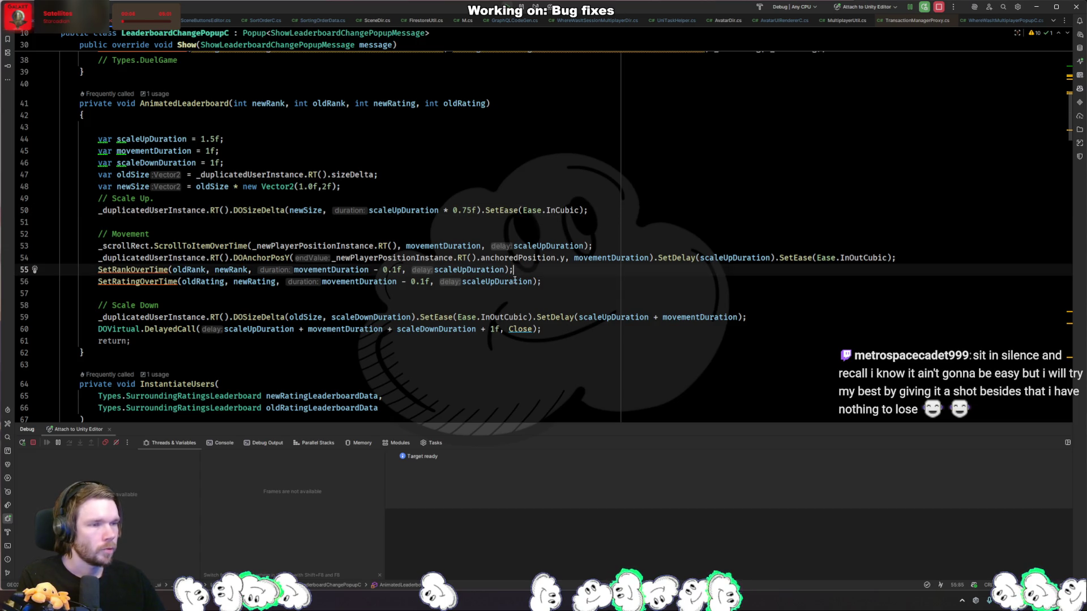
click(472, 212)
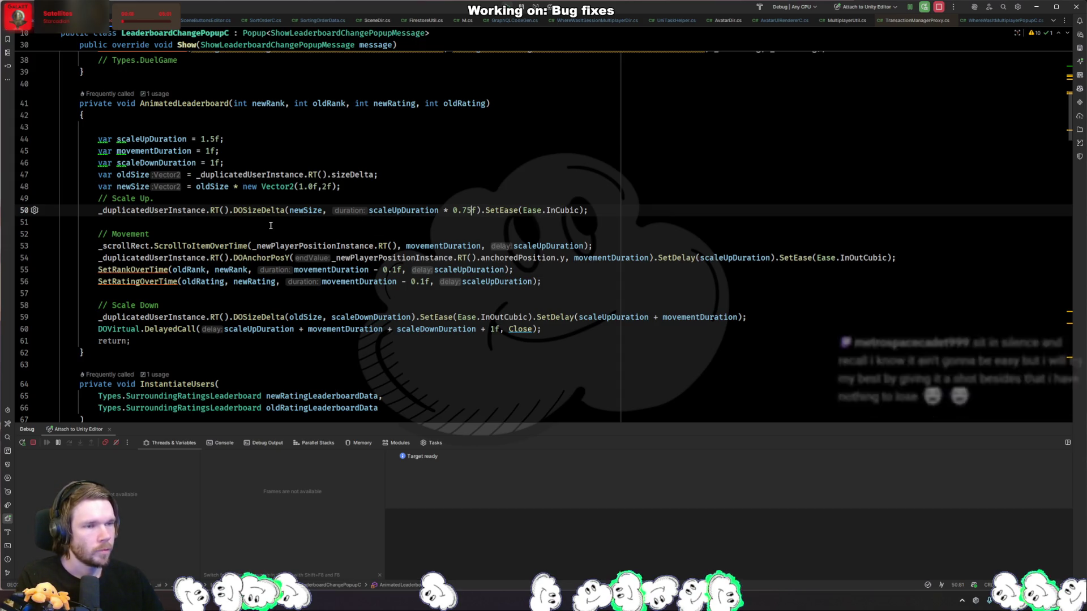
- Restart Play mode in Unity and invoke the popup to test the InCubic ease
key(alt+Tab)
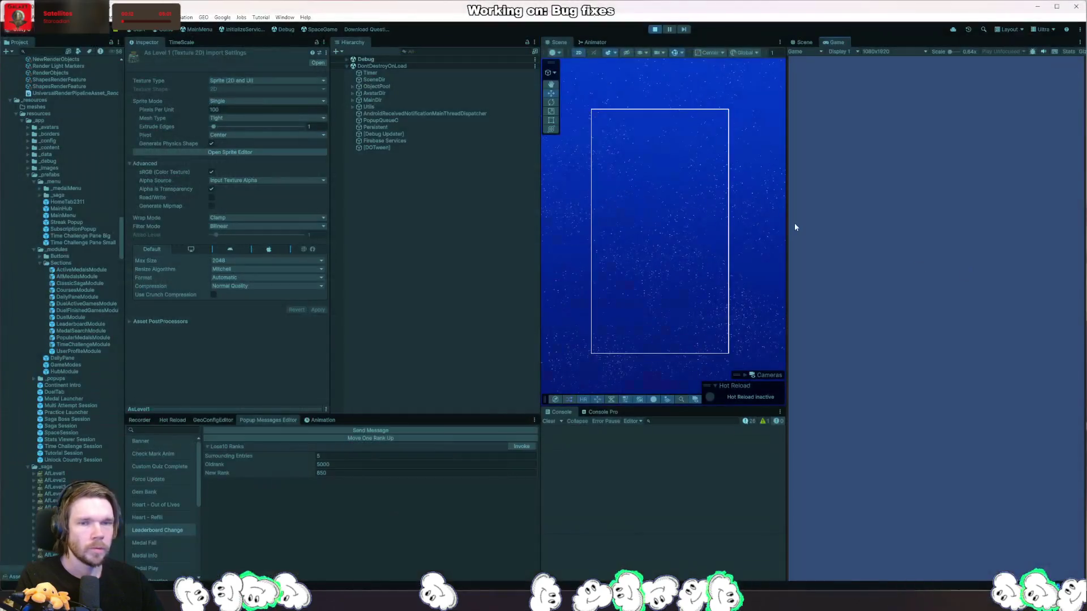
click(655, 29)
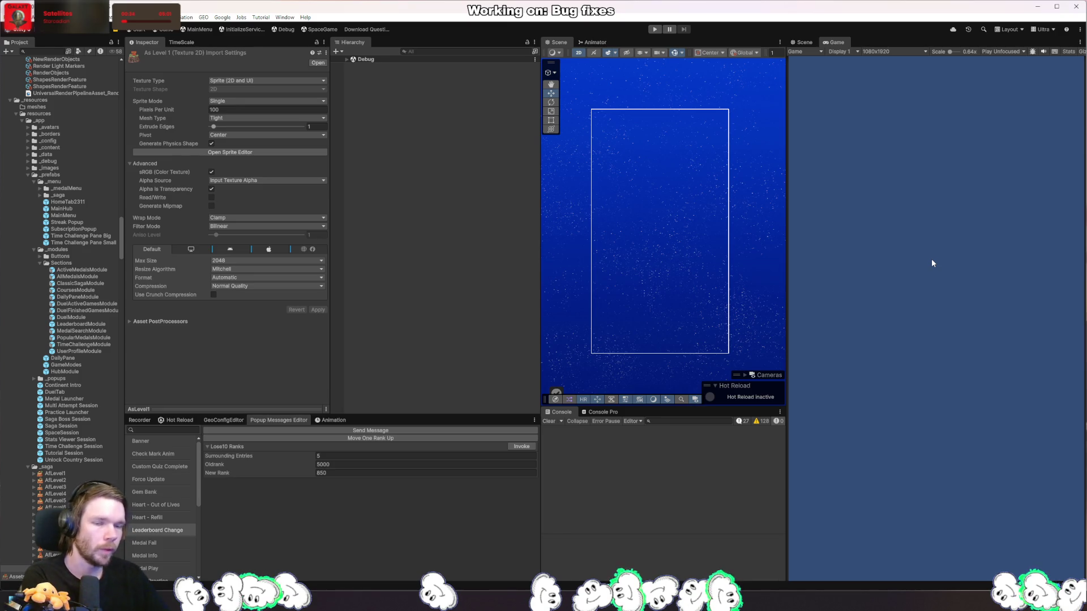
click(654, 29)
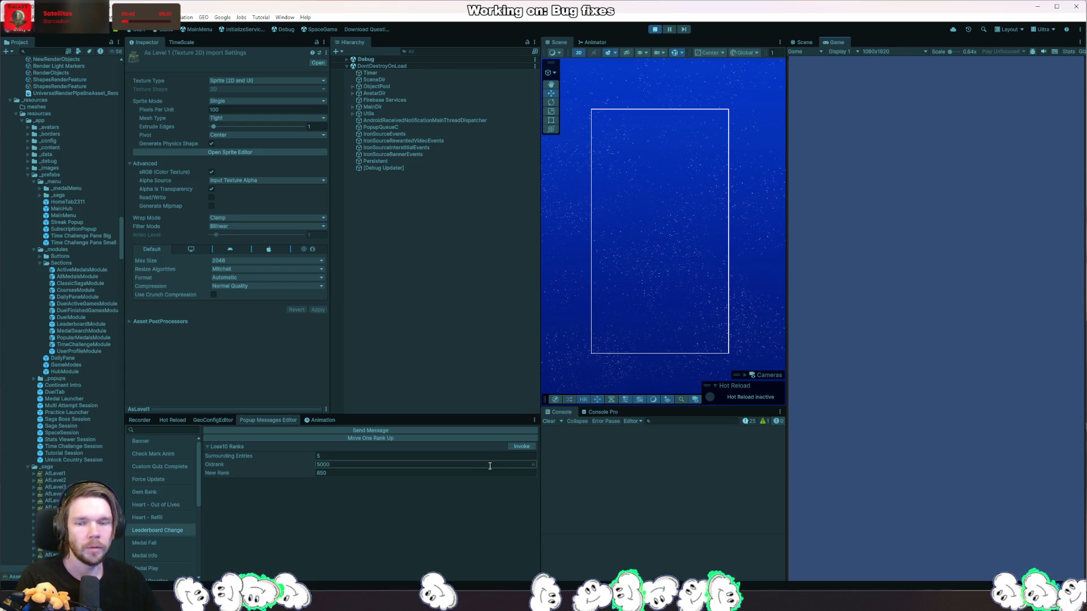
click(521, 447)
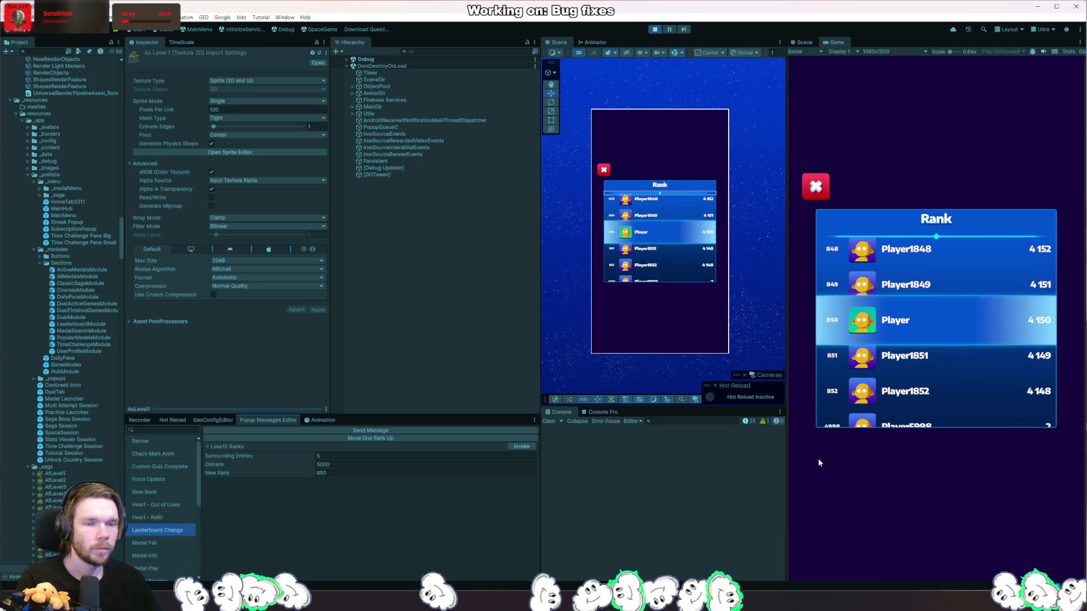
- Stop the game, switch line 50's scale-up ease to Ease.InBounce, and return to Unity
key(ctrl+p)
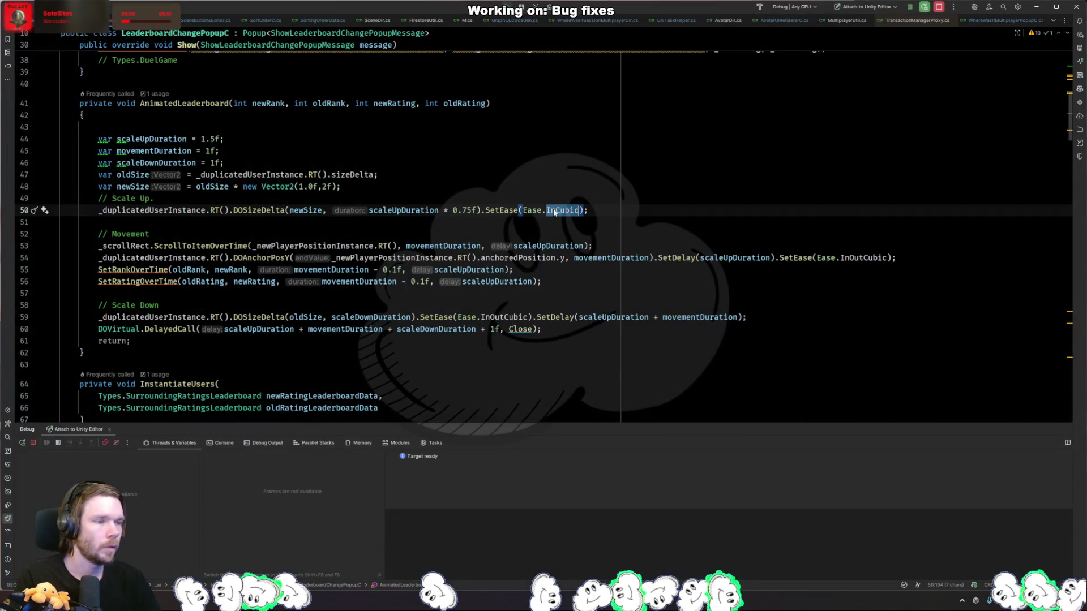
key(ctrl+space)
key(Return)
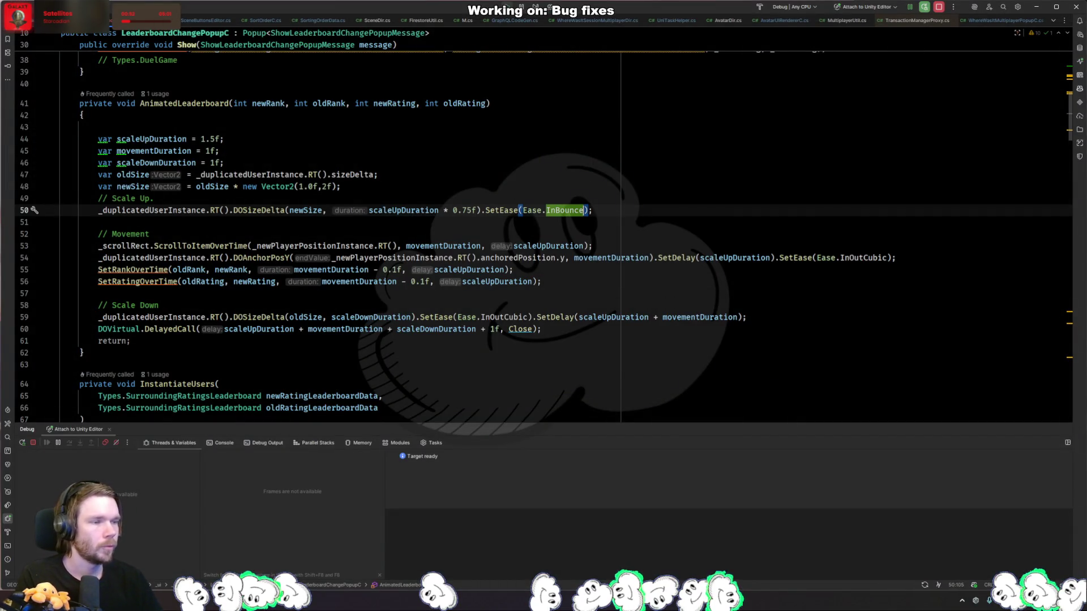
key(alt+Tab)
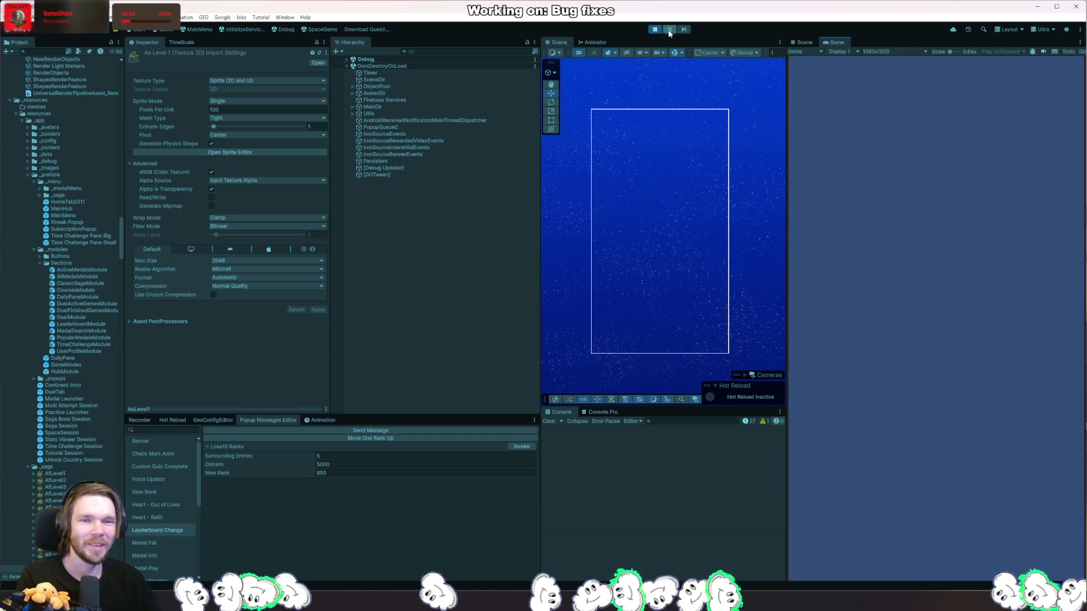
click(655, 29)
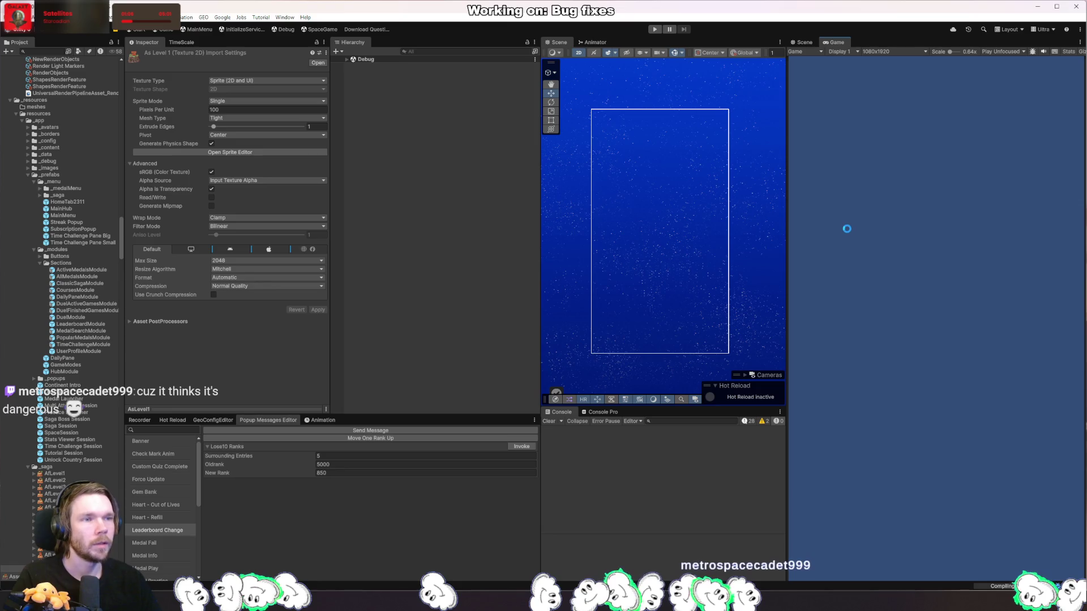
click(655, 30)
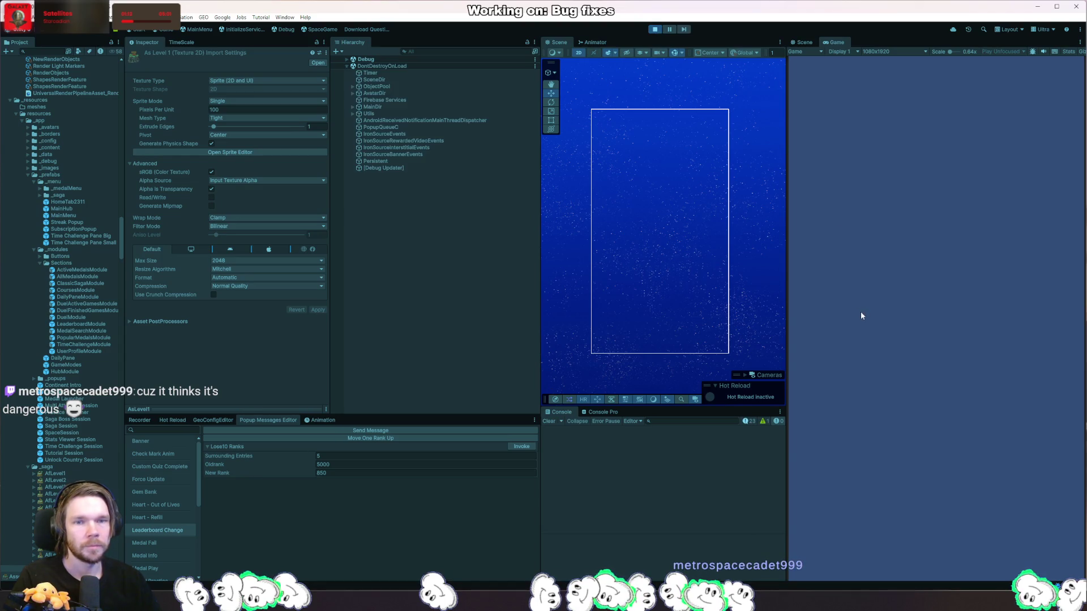
click(515, 446)
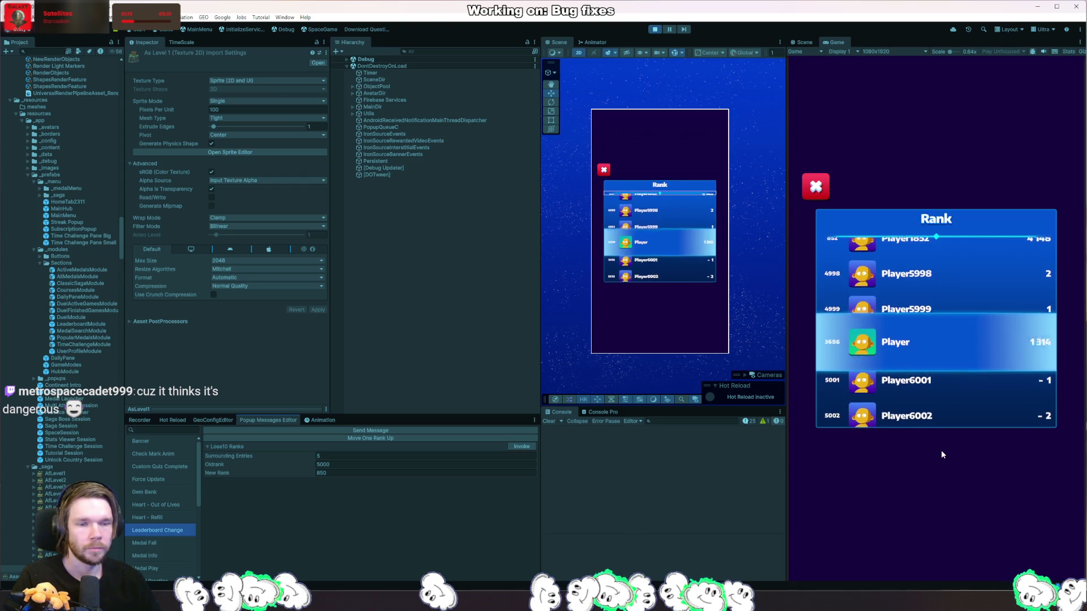
click(655, 29)
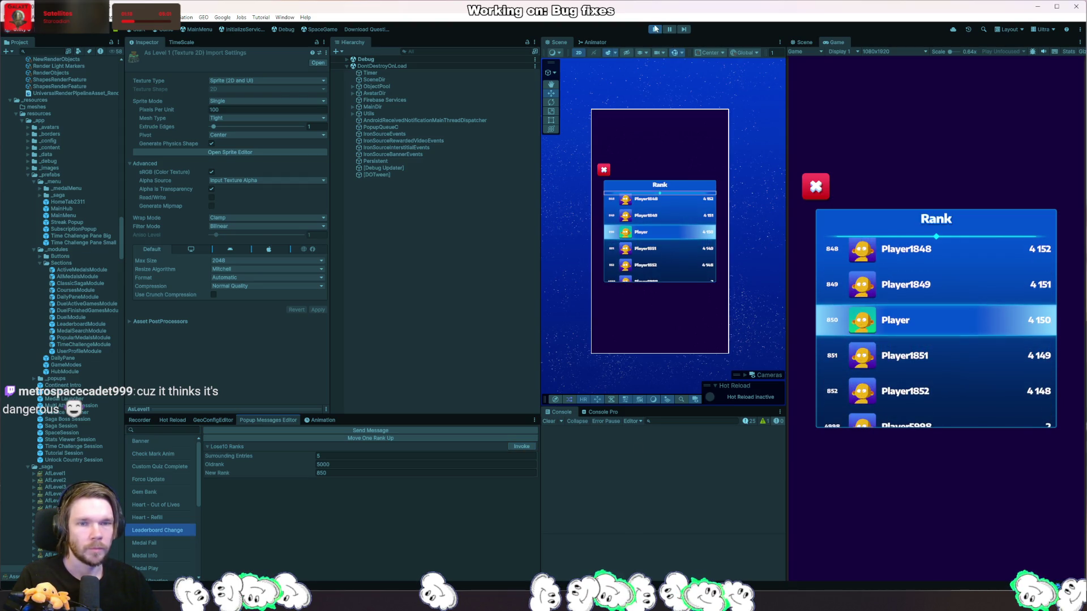
- Replace line 50's scale-up ease with Ease.InCirc
key(alt+Tab)
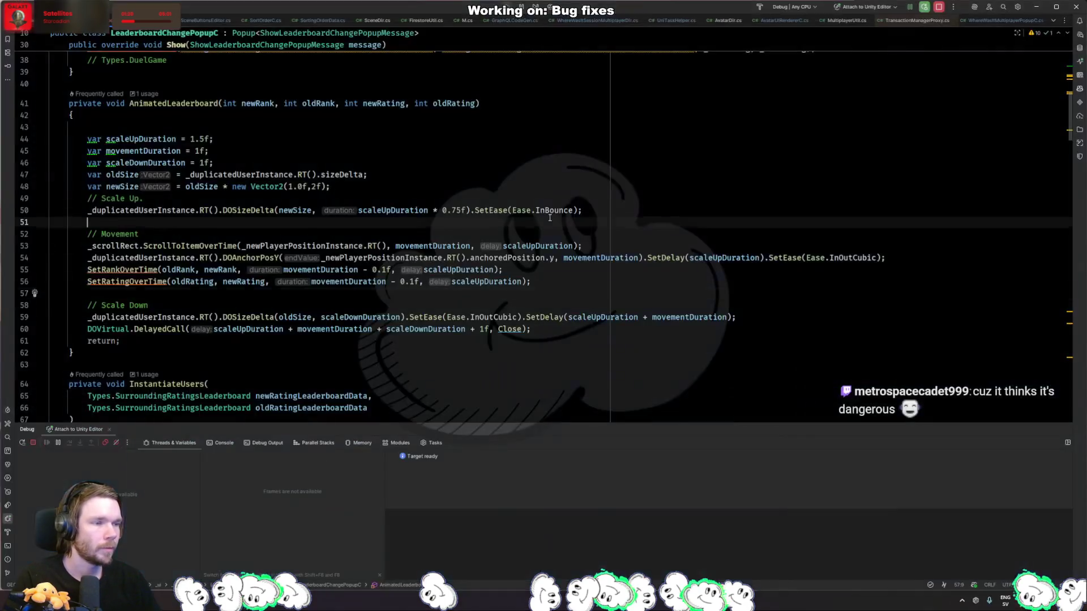
key(ctrl+BackSpace)
text(.)
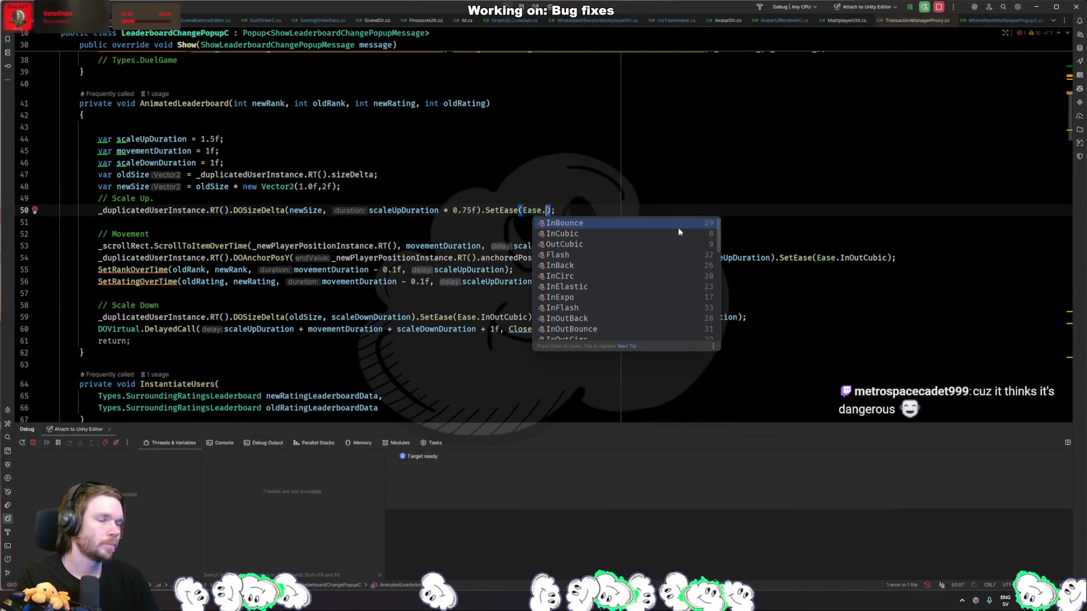
text(in)
key(Down)
key(Down)
key(Down)
key(Down)
key(Down)
key(Down)
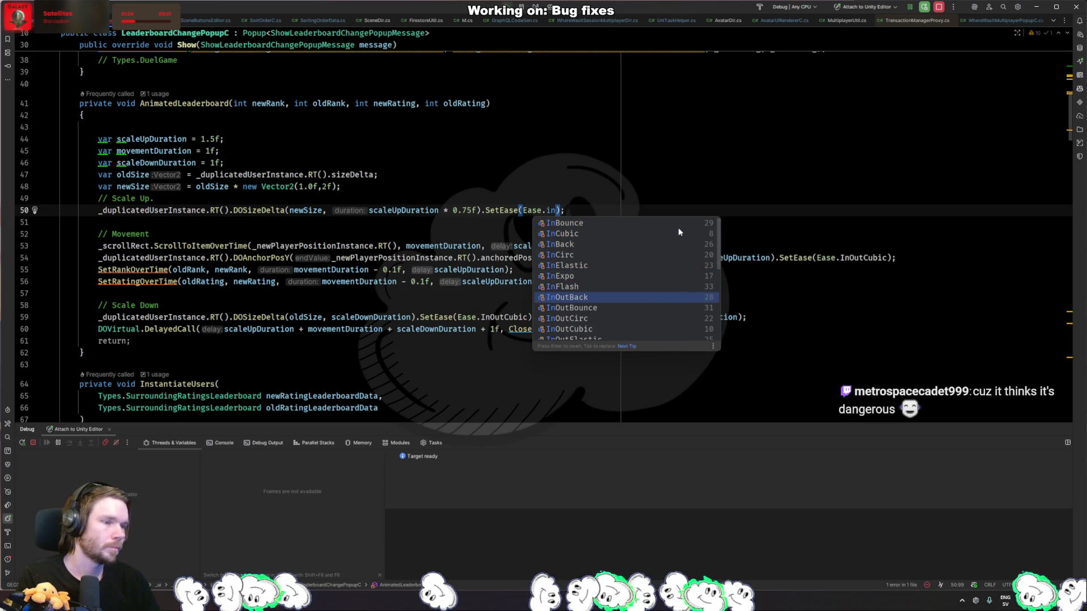
key(Up)
key(Up)
key(Up)
key(Up)
key(Up)
key(Up)
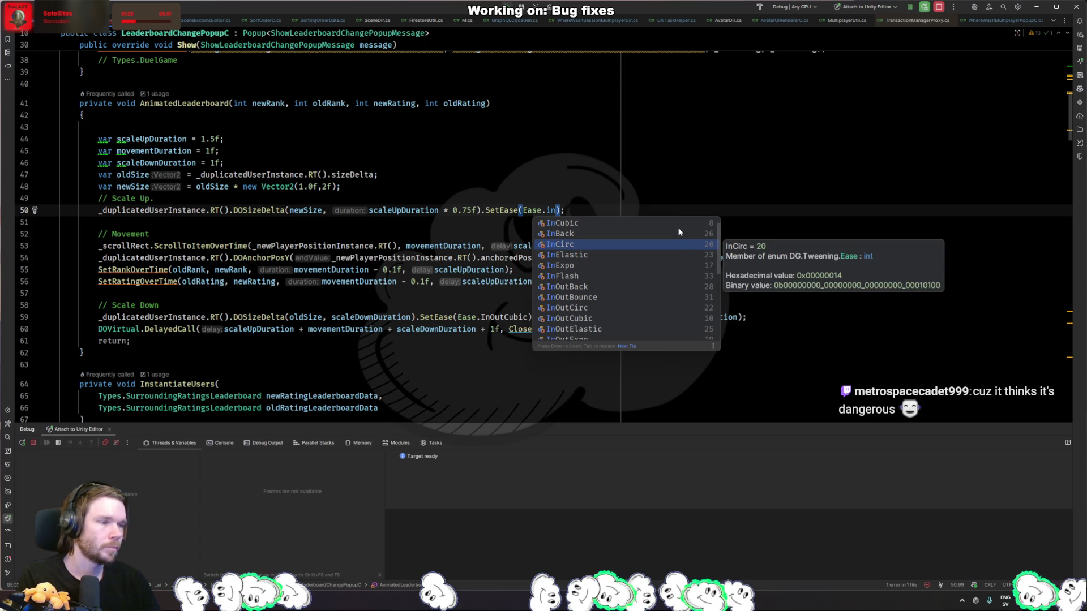
key(Return)
- Replay the popup in Unity, then begin changing the 0.75f duration multiplier to 0.35f
key(alt+Tab)
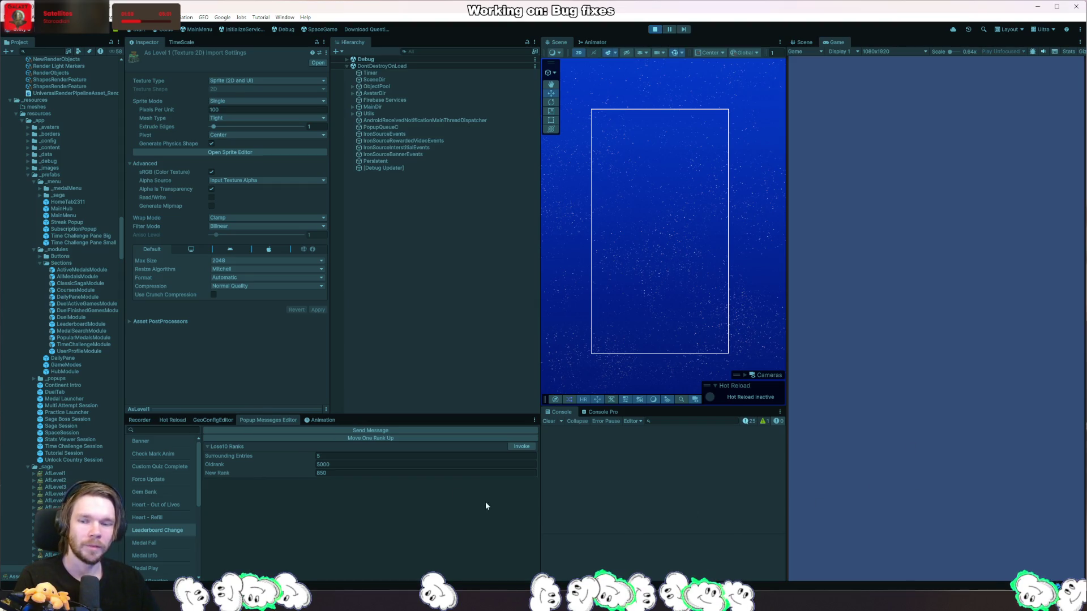
click(511, 448)
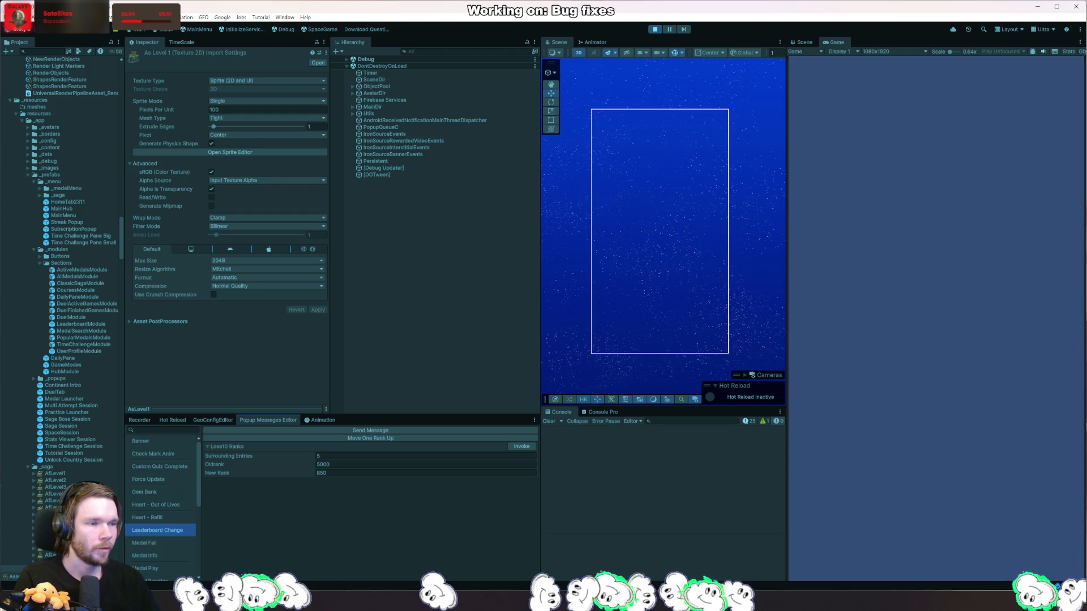
key(alt+Tab)
key(BackSpace)
- Change the line 50 scale-up to scaleUpDuration * 0.5f with Ease.InQuad
text(35f).SetEase(Ease.InCirc);)
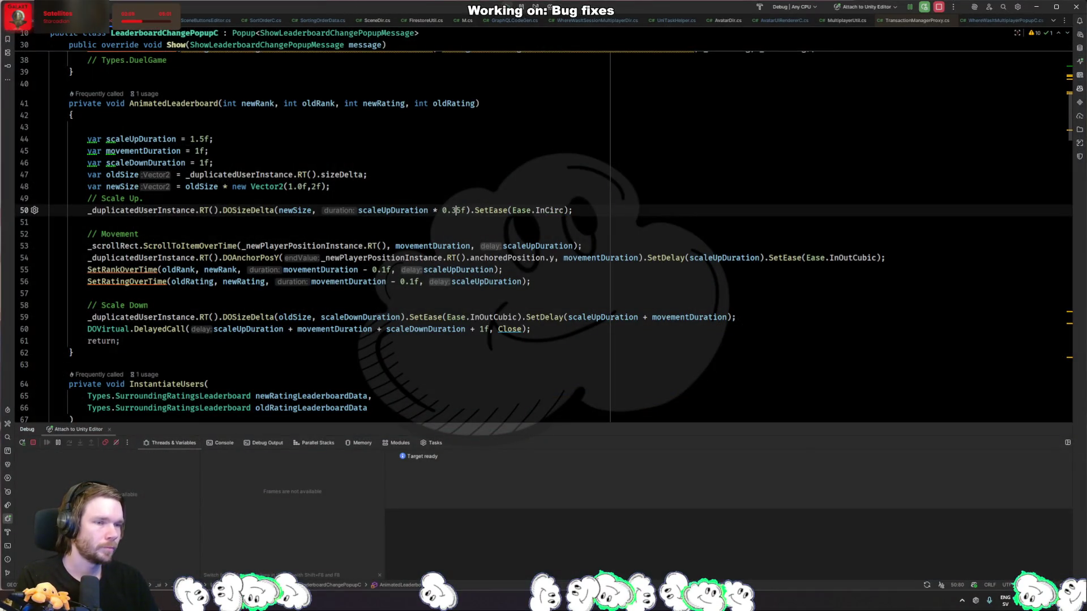
key(BackSpace)
key(BackSpace)
text(5)
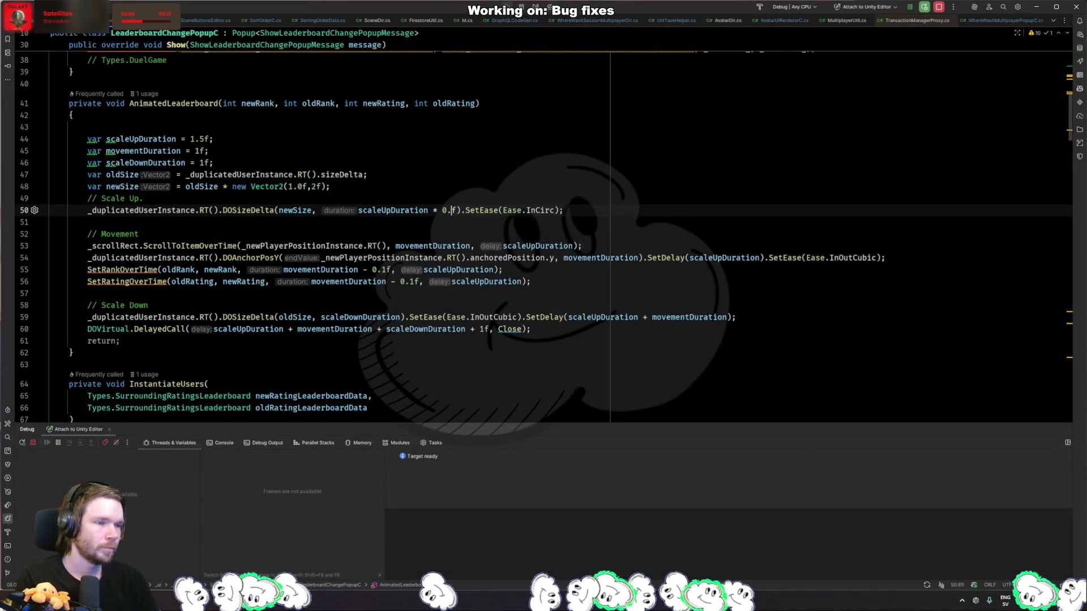
key(Right)
key(Right)
key(Right)
key(ctrl+Right)
key(ctrl+Right)
key(ctrl+shift+Right)
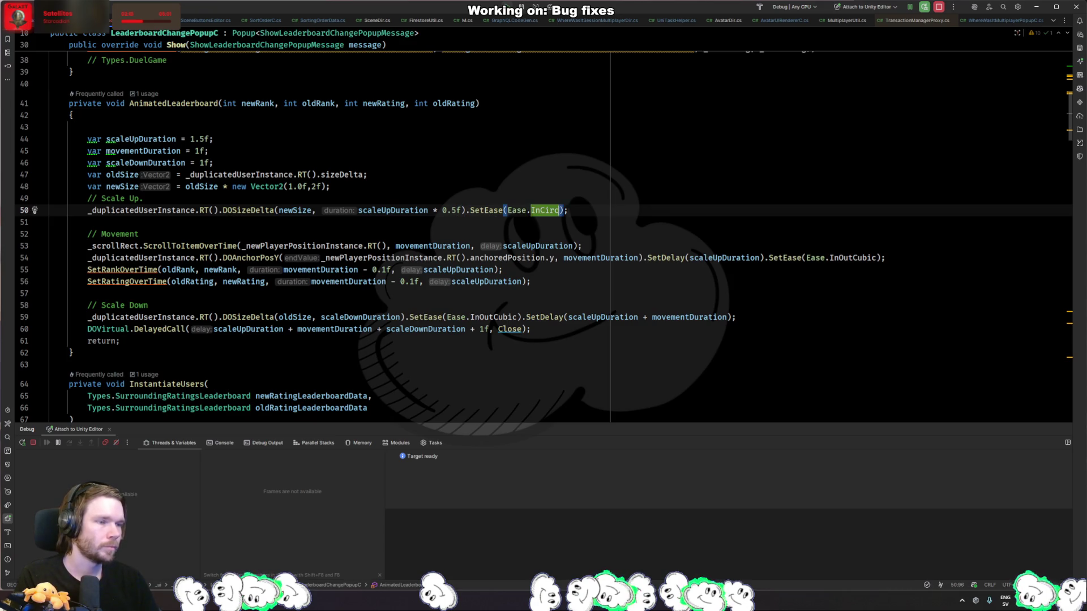
text(InCu)
key(Return)
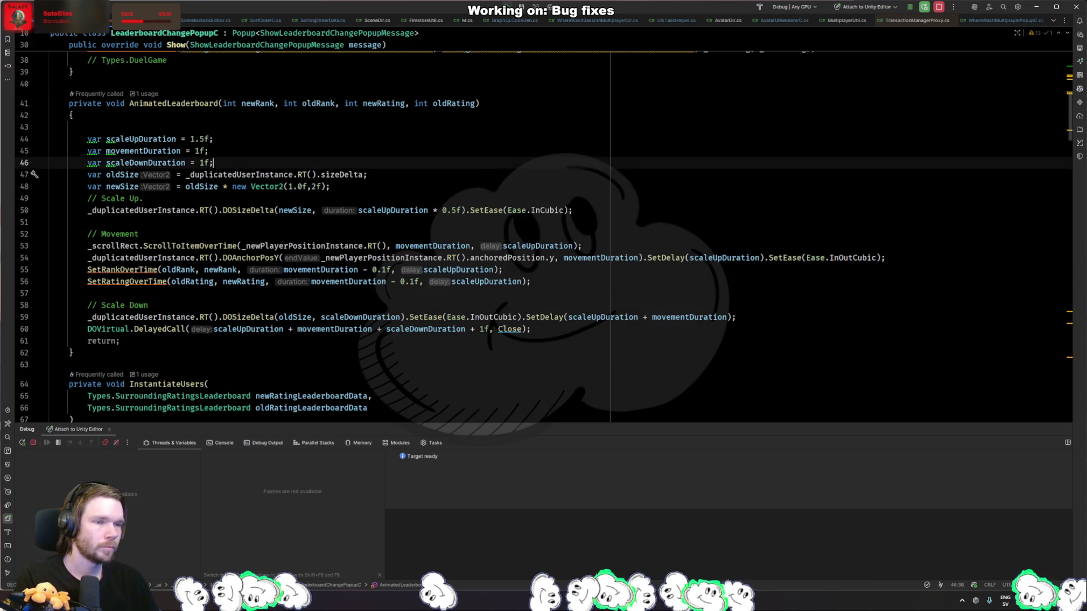
key(ctrl+BackSpace)
text(inqu)
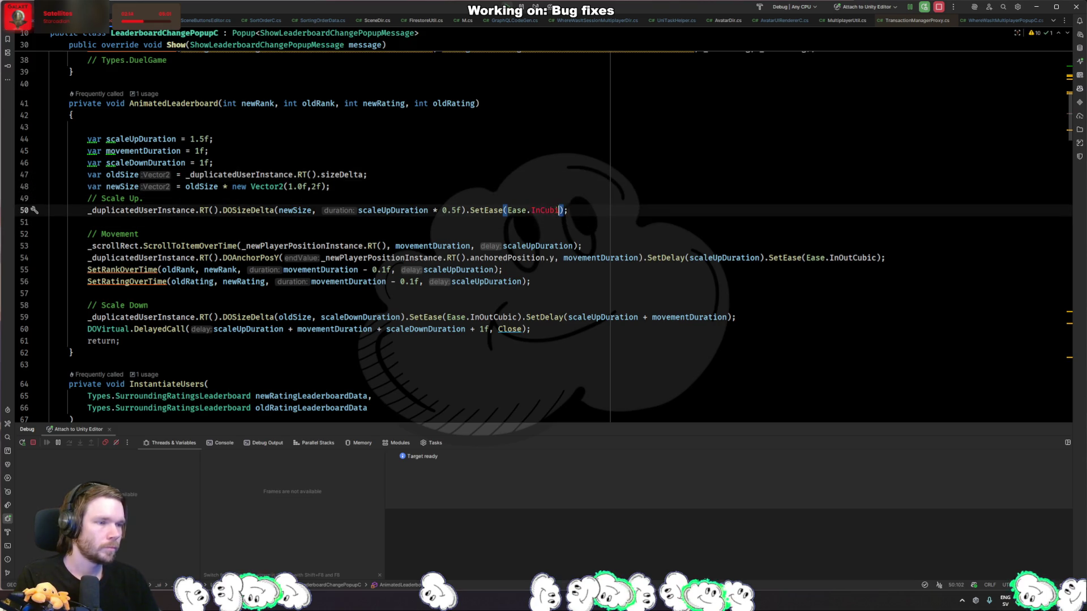
key(Return)
- Shorten scaleUpDuration on line 44 from 1.5f to 1f
key(Up)
key(Up)
key(Up)
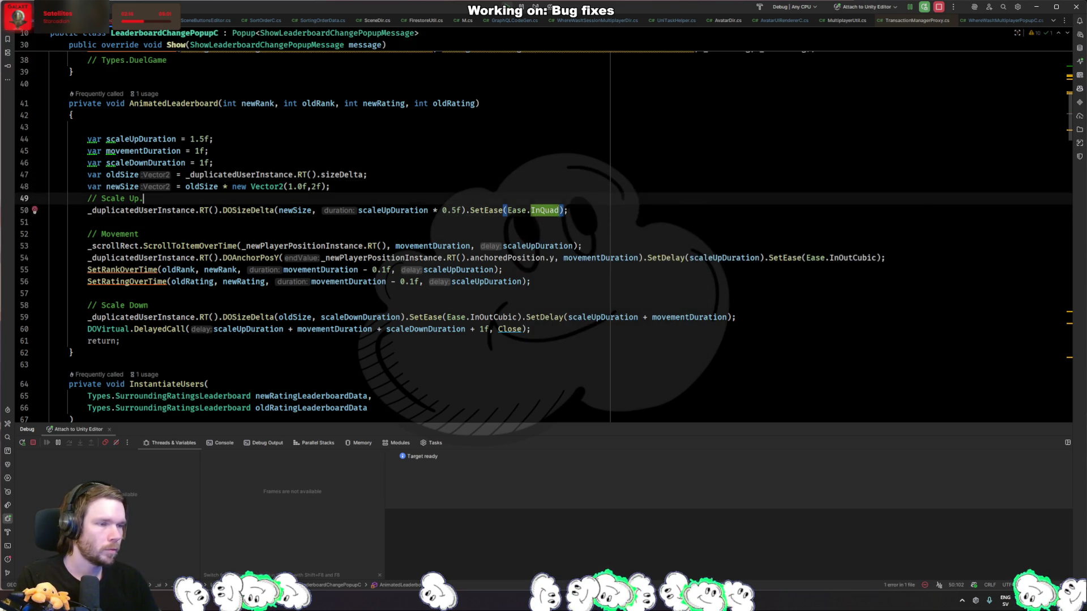
key(Left)
key(BackSpace)
key(BackSpace)
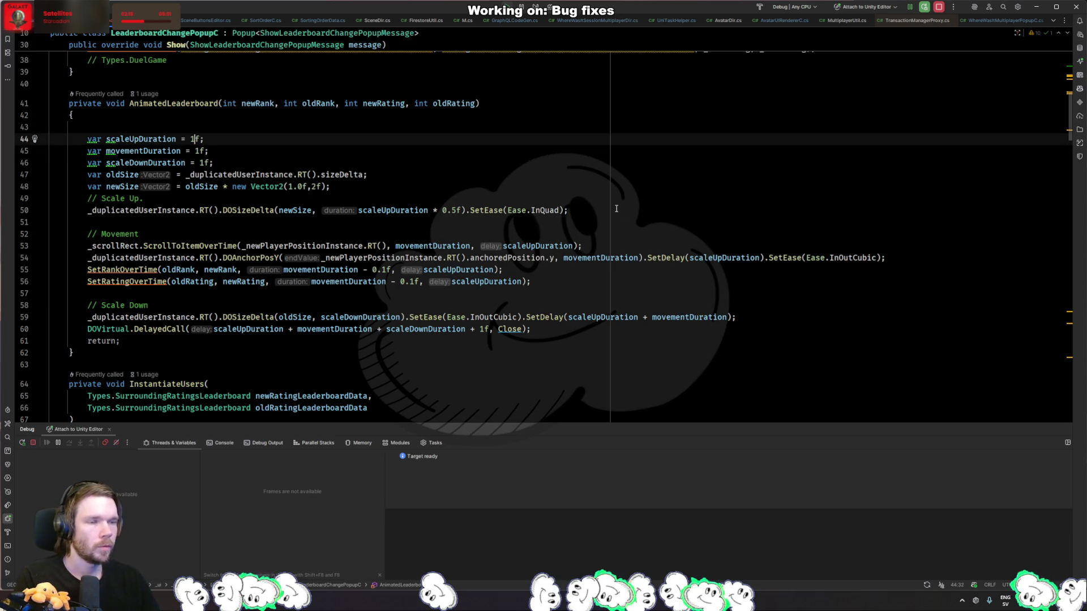
- Restart play mode, preview the InQuad Lose10 Ranks popup, then close it
key(alt+Tab)
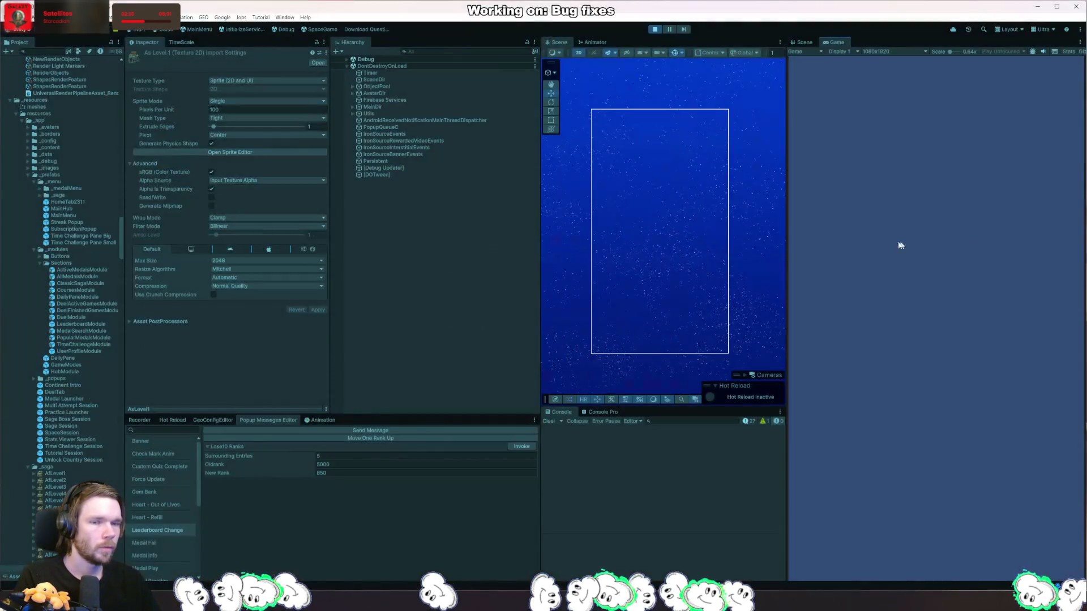
click(655, 29)
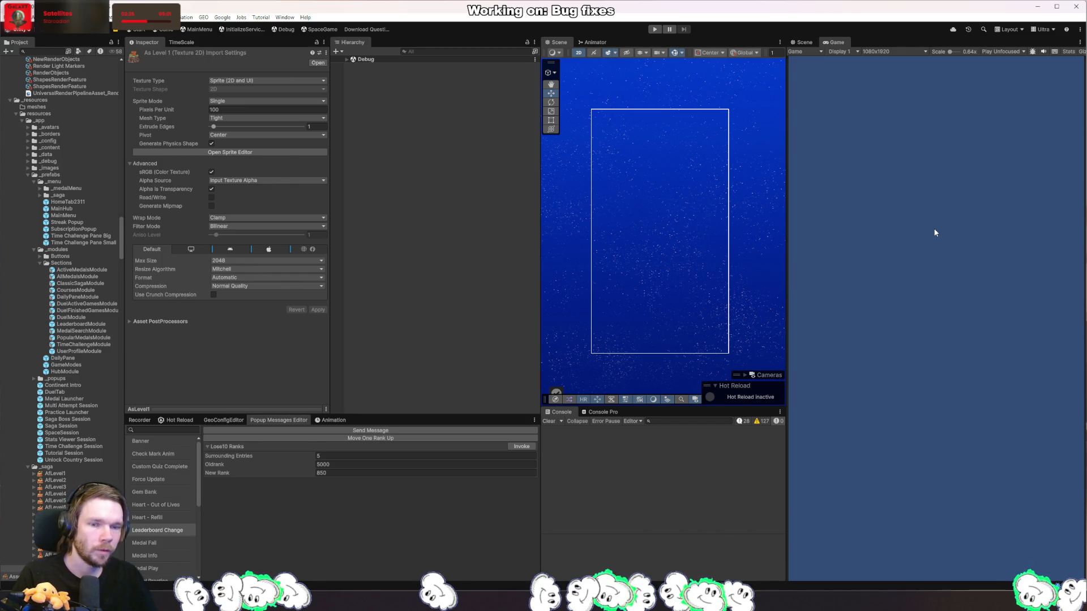
click(658, 32)
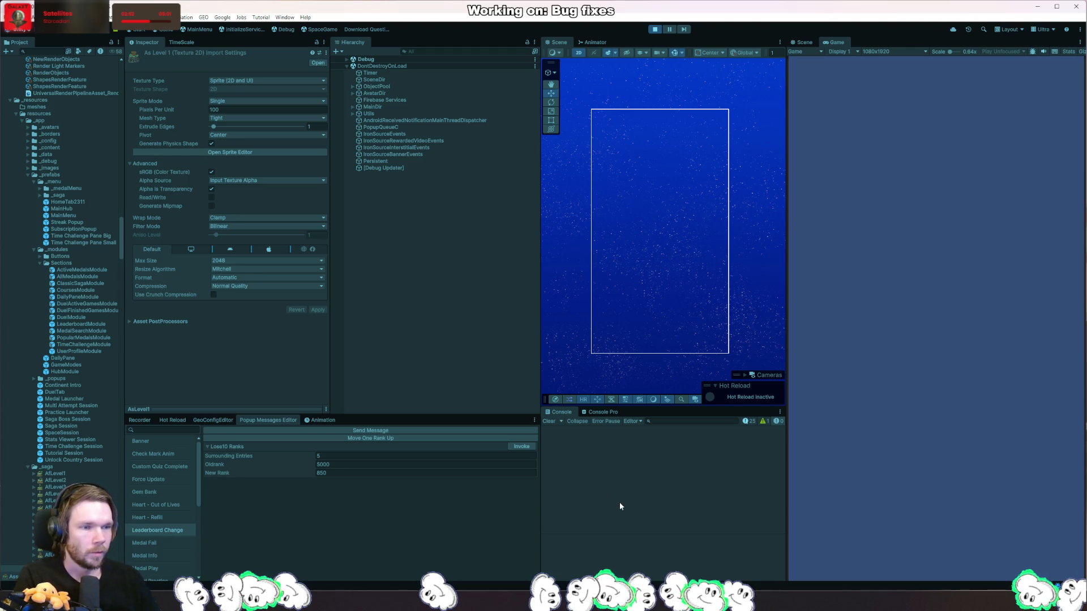
click(521, 447)
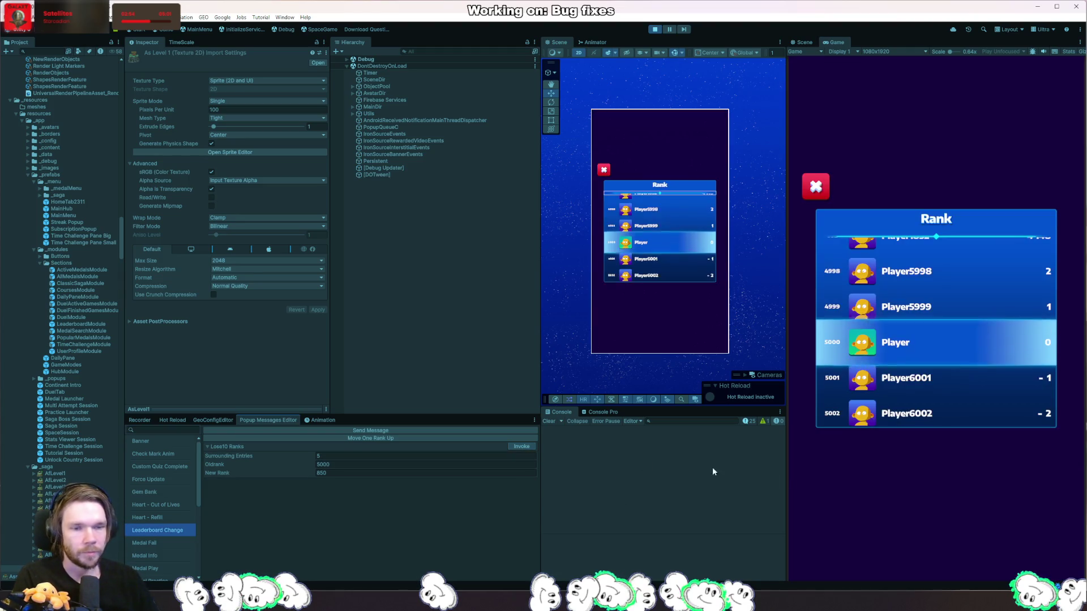
click(871, 463)
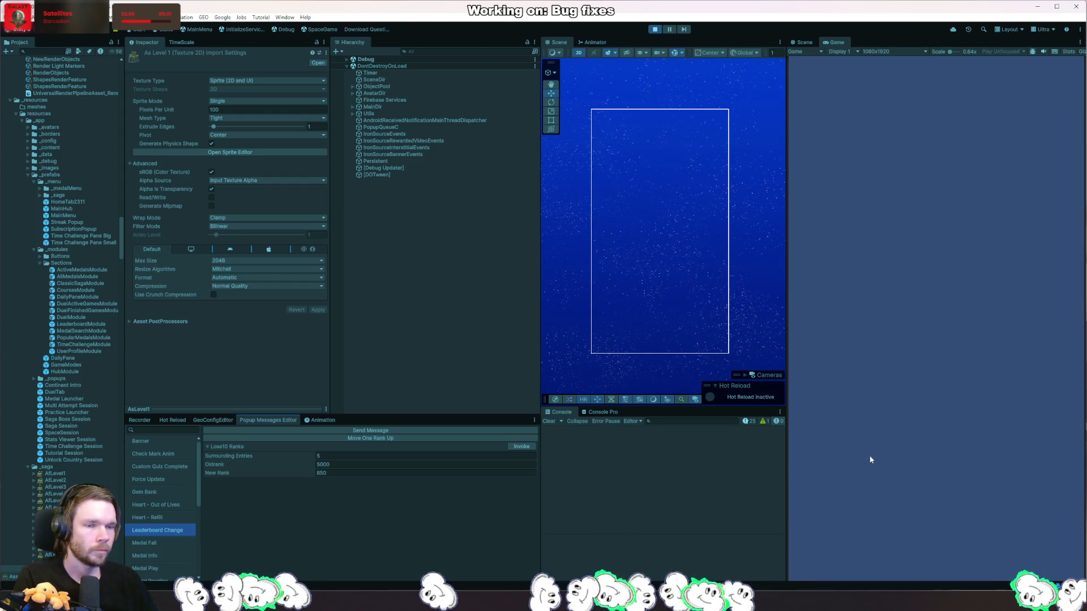
- Replay the game and invoke the Lose10 Ranks popup once more
click(657, 30)
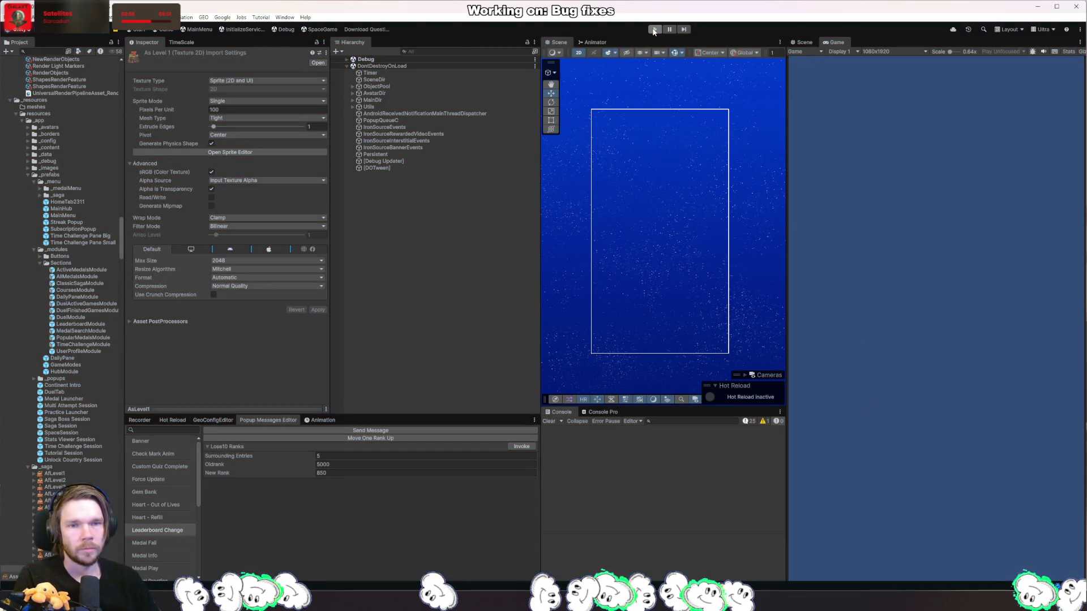
click(659, 30)
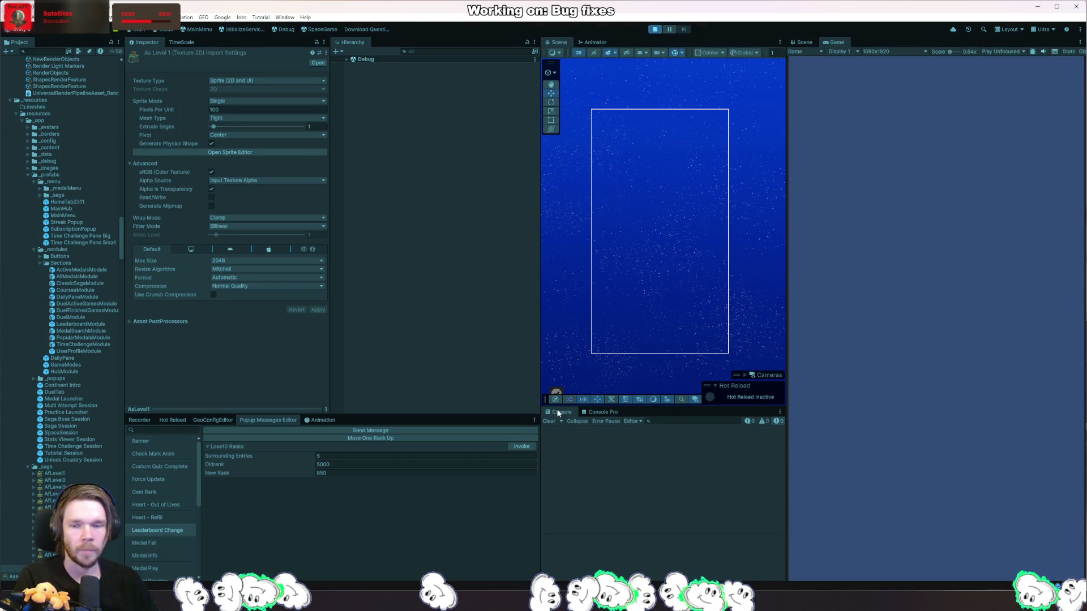
click(521, 447)
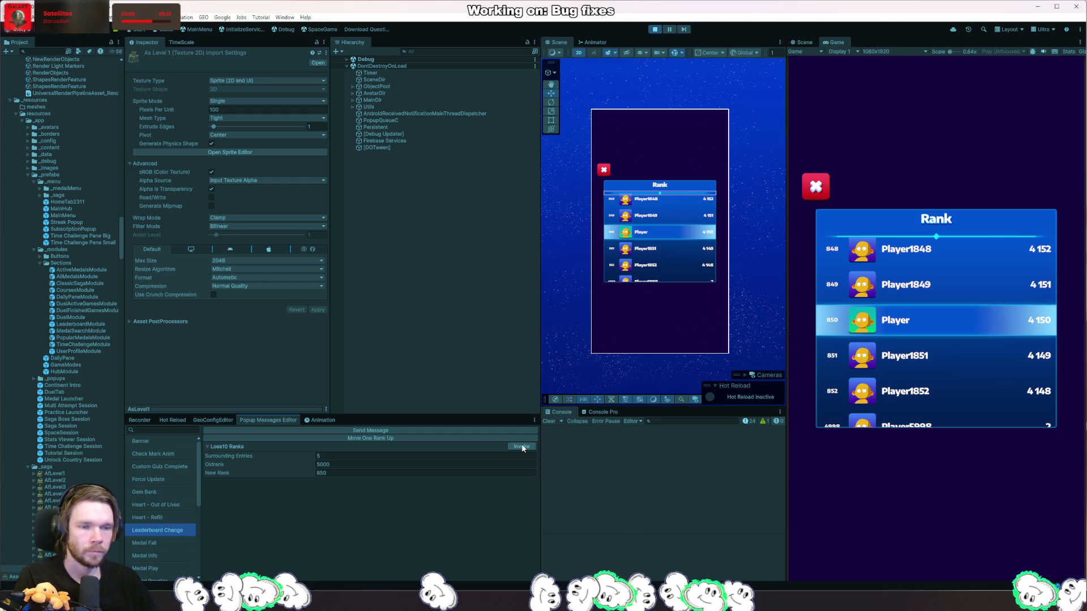
key(alt+Tab)
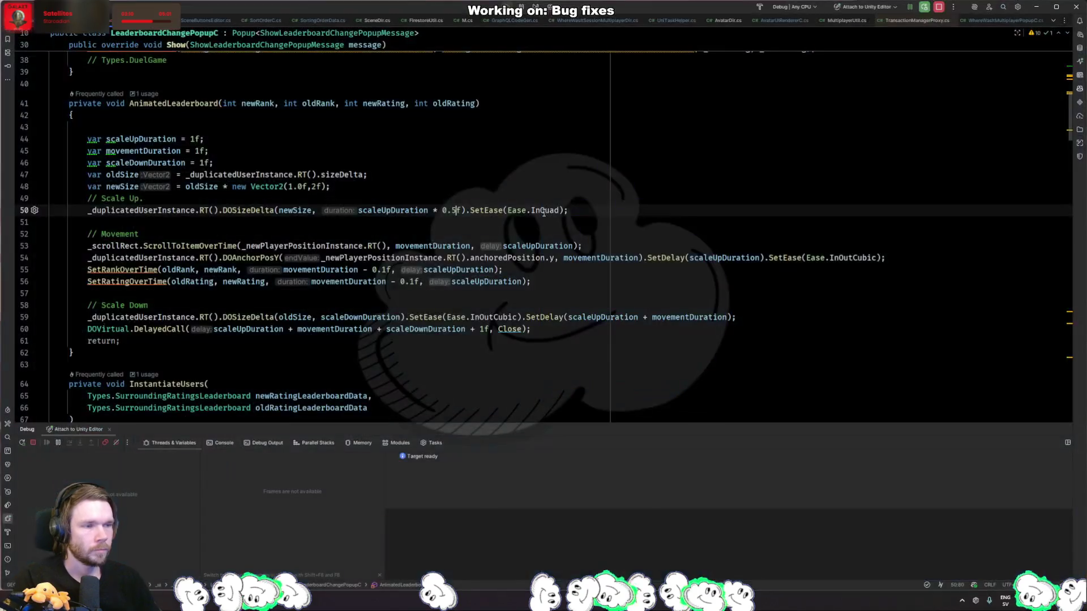
- Make the line 50 scale-up scaleUpDuration * 0.75f with Ease.InOutBack
key(BackSpace)
text(75)
double_click(558, 211)
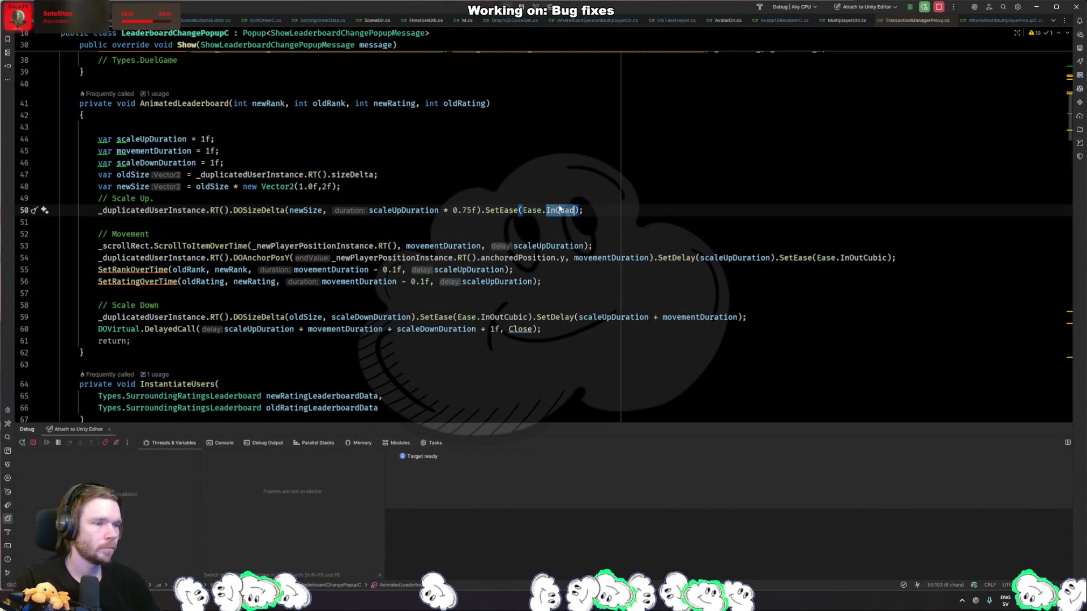
text(inou)
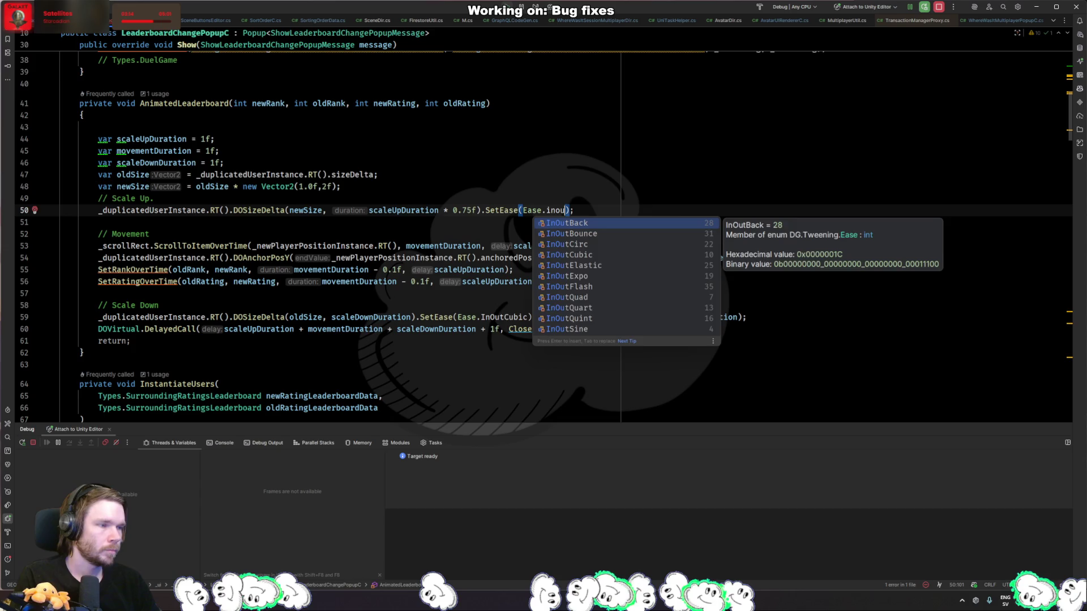
key(Return)
- Preview the change in Unity via the Lose10 Ranks popup, then leave play mode
key(alt+Tab)
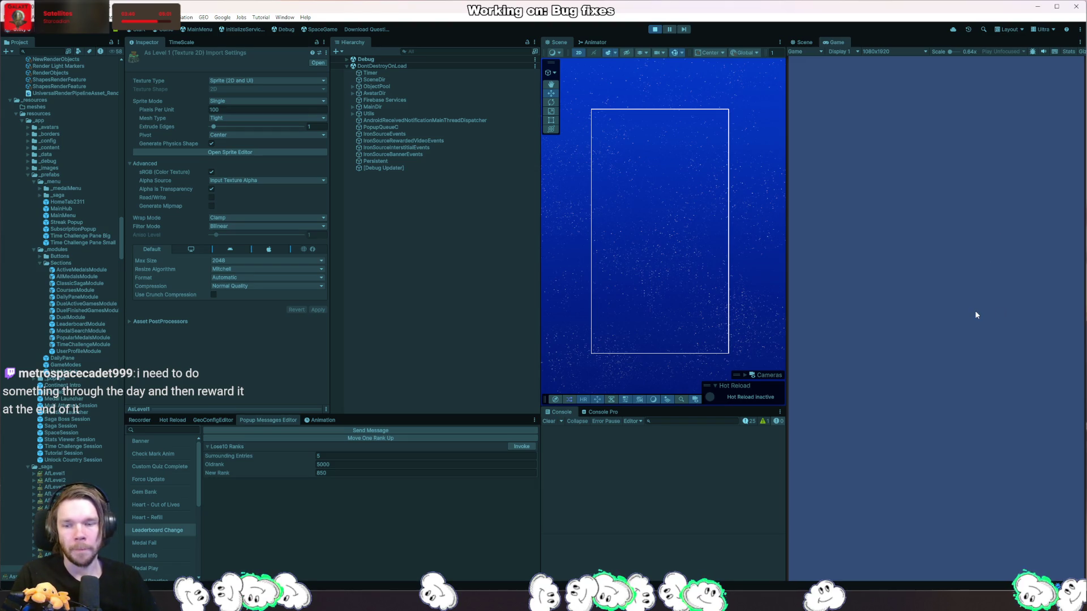
click(529, 444)
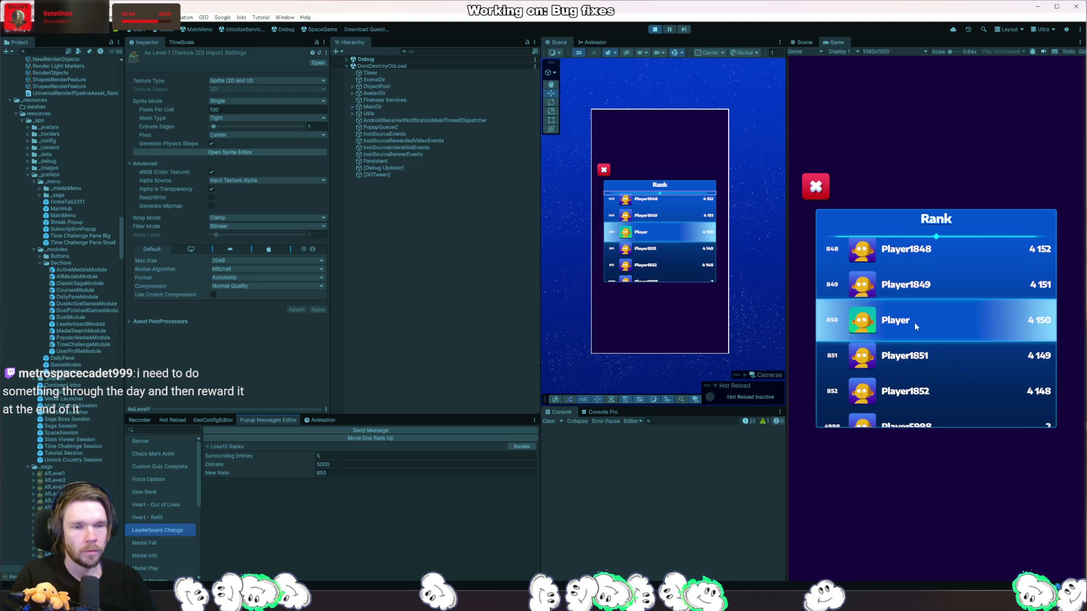
key(ctrl+p)
- Replace InOutCubic with InOutBack as the scale-down easing on line 59
key(alt+Tab)
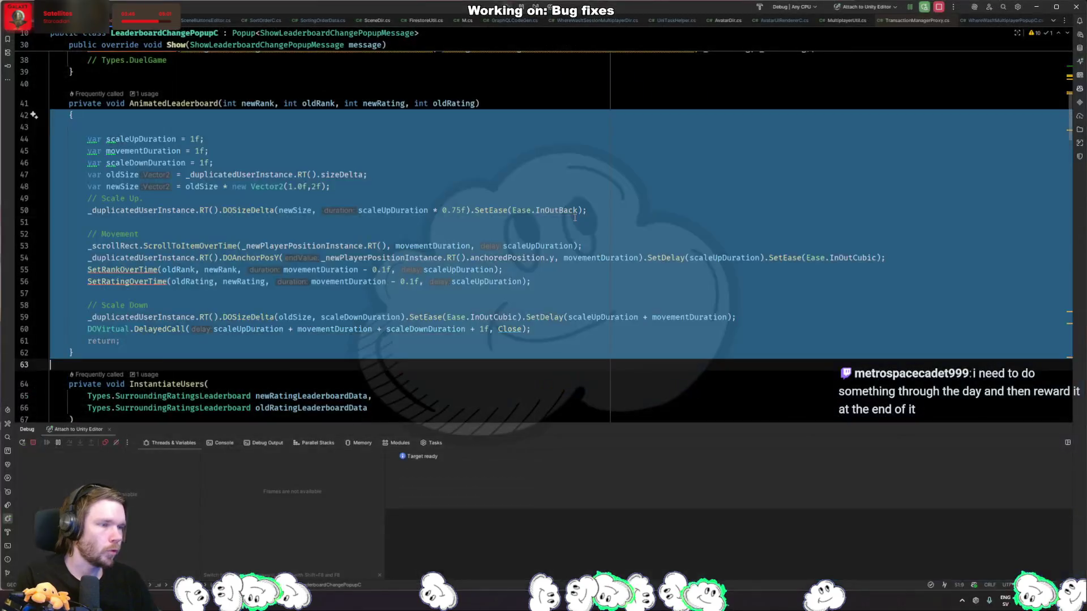
double_click(572, 209)
key(ctrl+c)
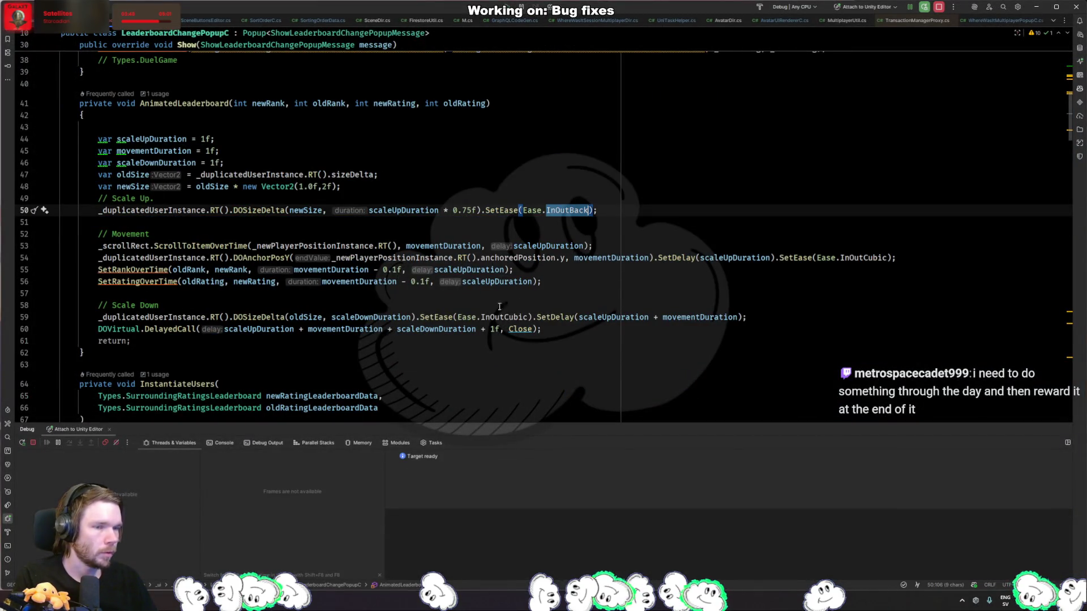
double_click(435, 329)
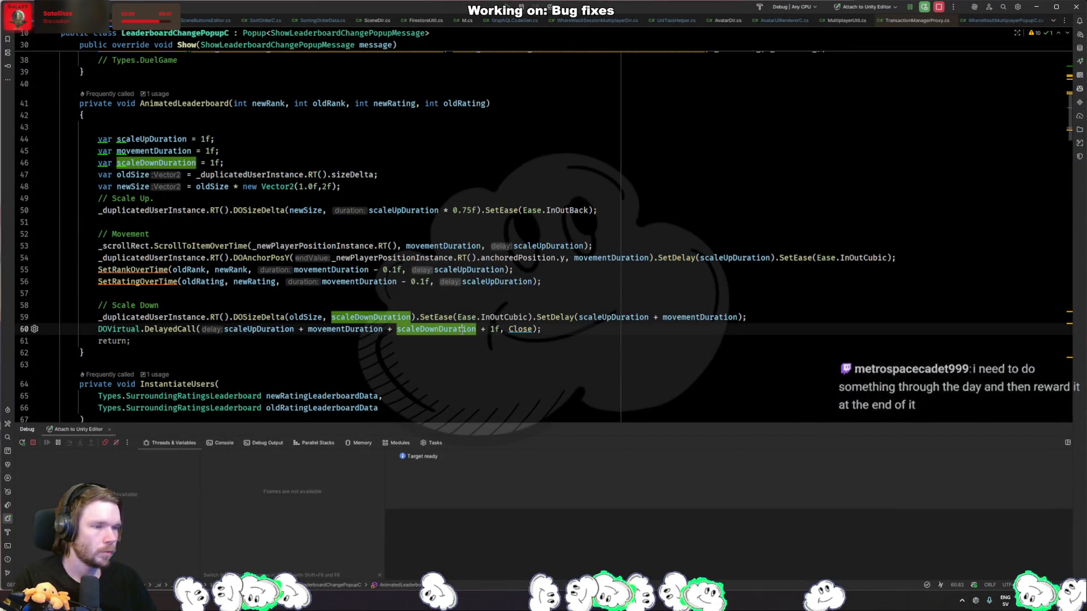
click(524, 318)
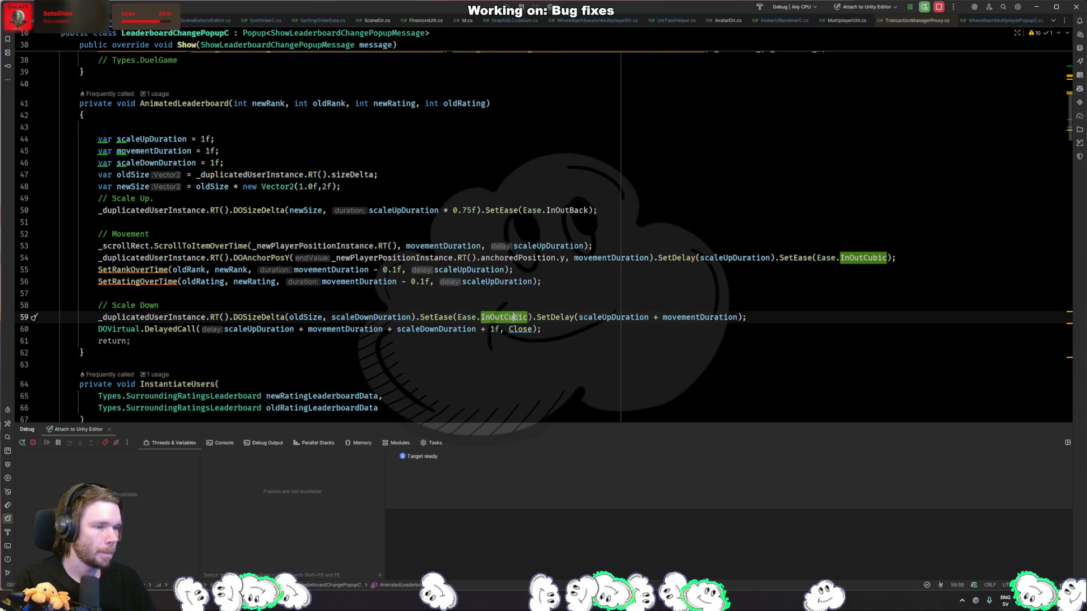
double_click(512, 317)
key(ctrl+v)
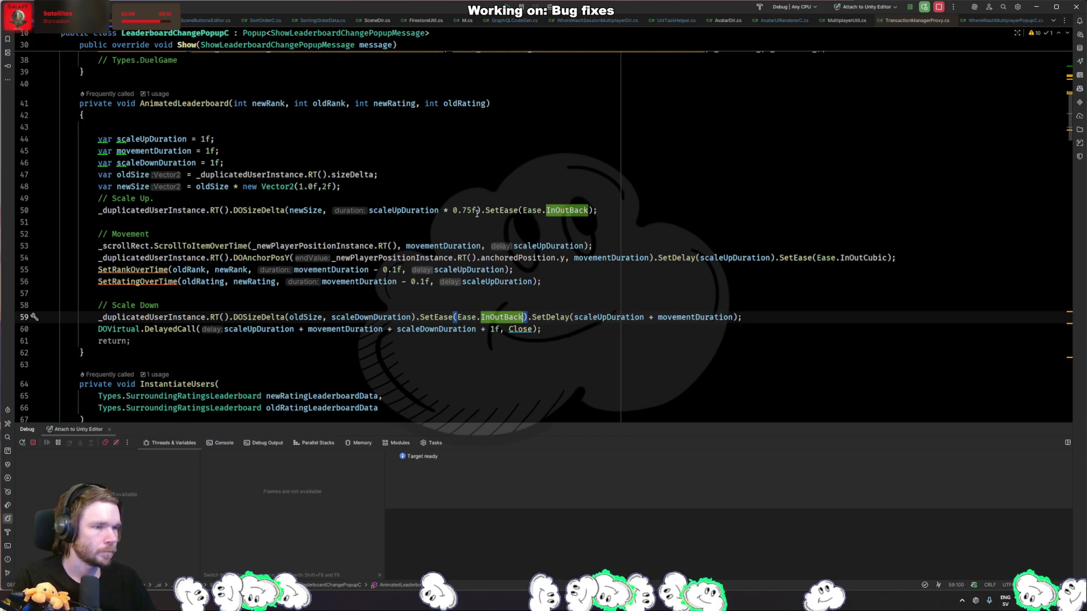
- Set scaleUpDuration on line 44 to 1.5f
click(205, 139)
text(.2)
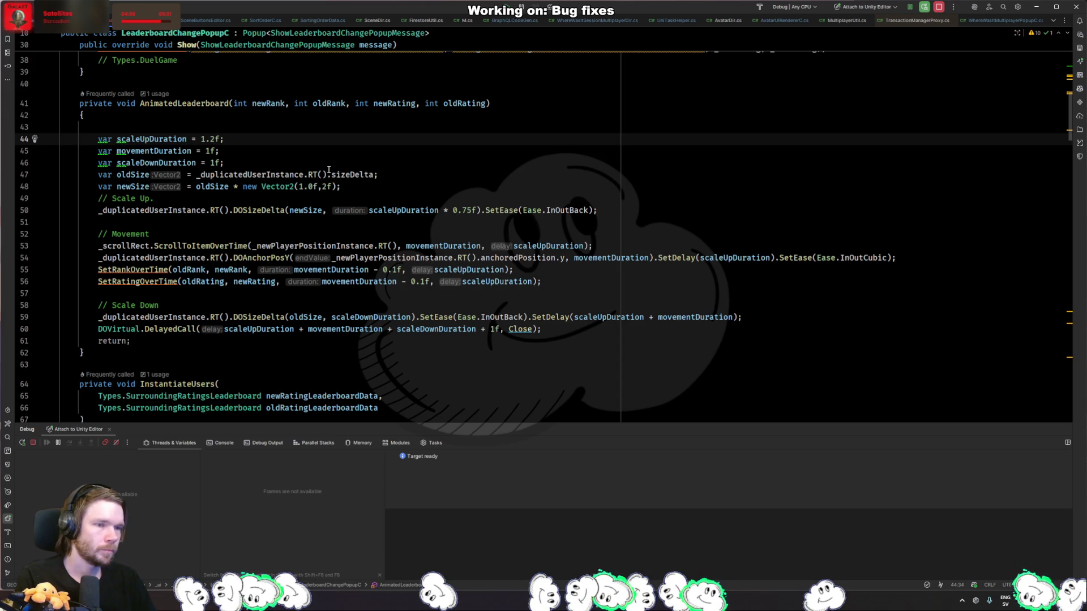
key(BackSpace)
text(5)
- Change the line 50 scale-up multiplier from 0.75f to 0.5f
click(473, 215)
key(BackSpace)
key(BackSpace)
text(5)
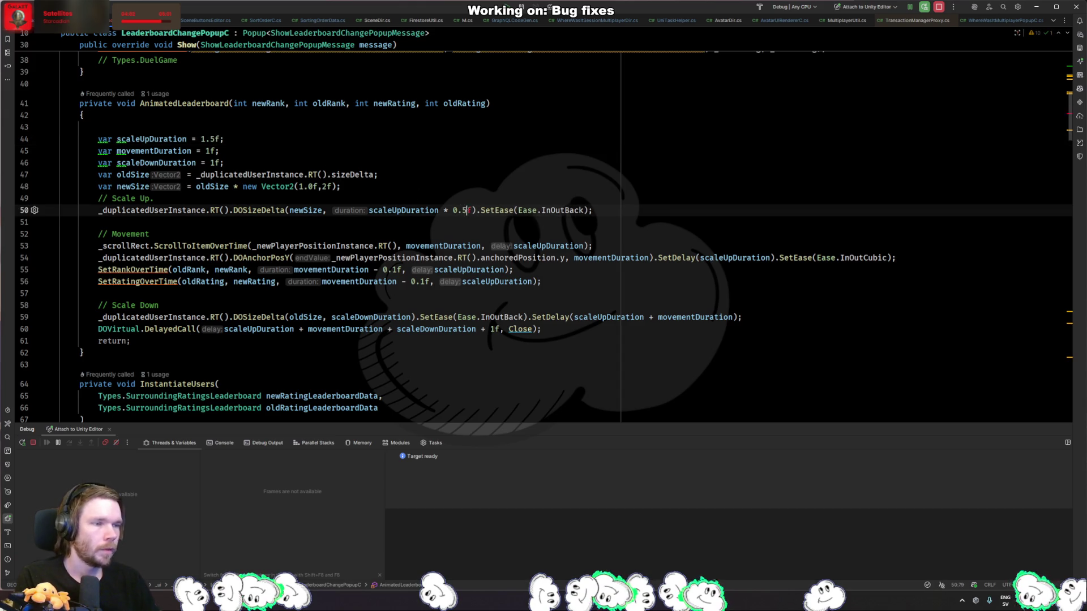
key(alt+Tab)
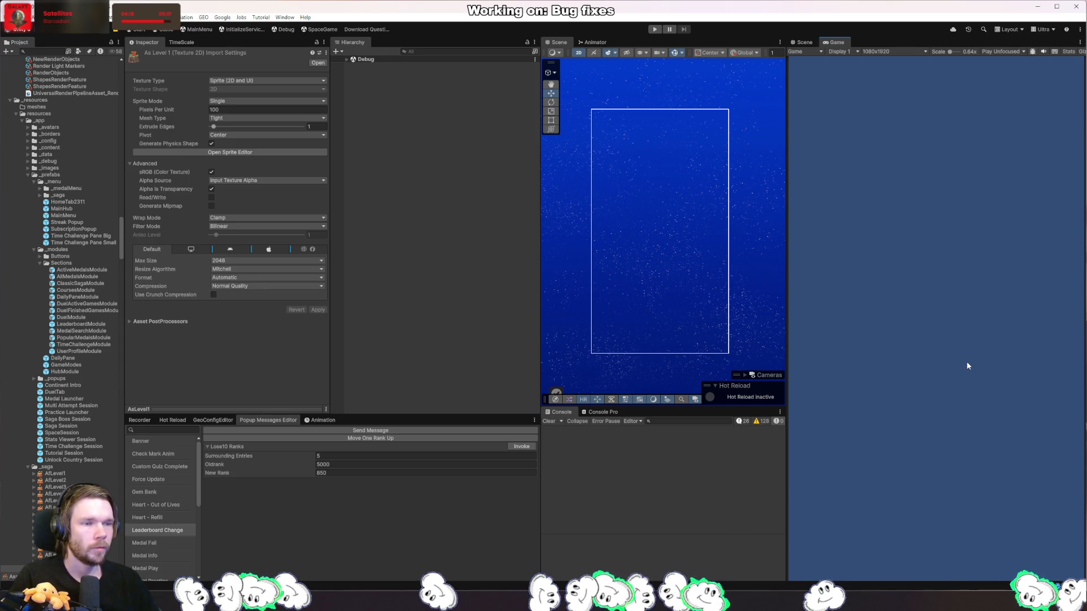
- Replay the Lose10 Ranks popup twice in play mode, closing it each time
click(654, 31)
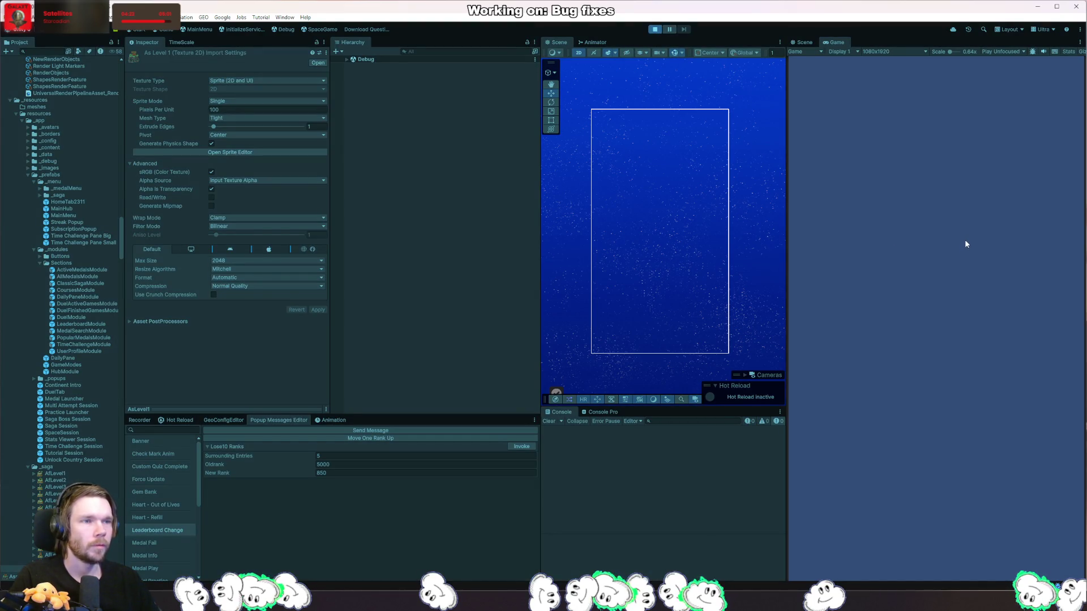
click(523, 446)
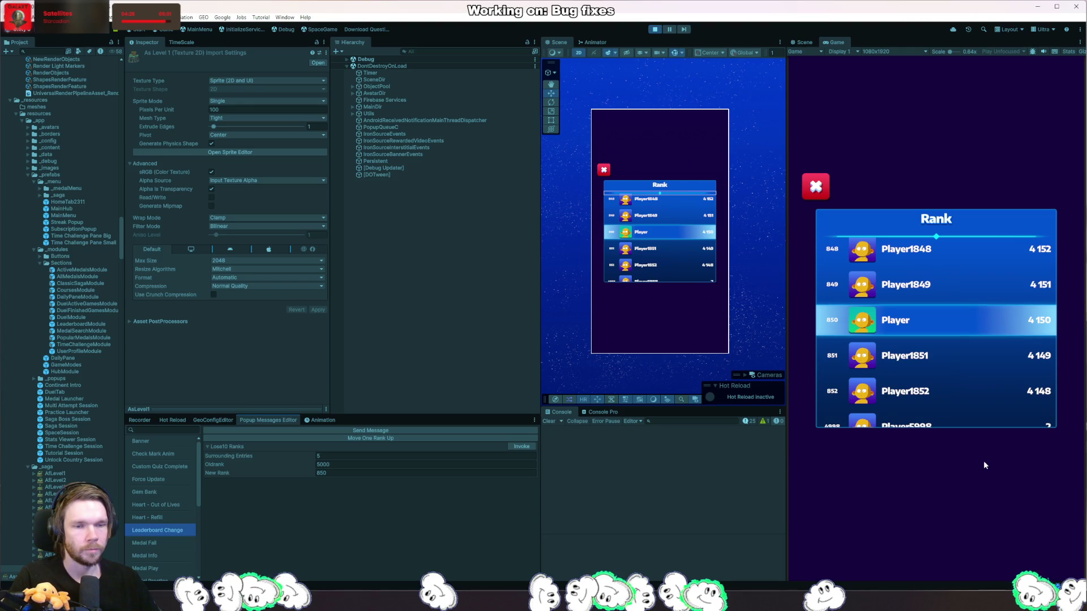
click(982, 459)
click(656, 30)
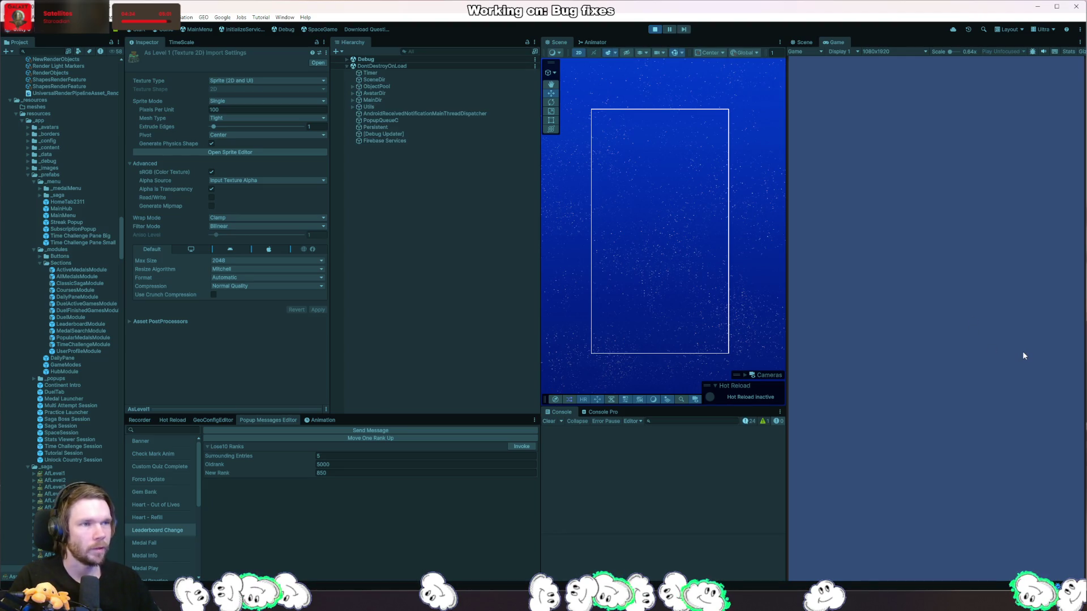
click(522, 447)
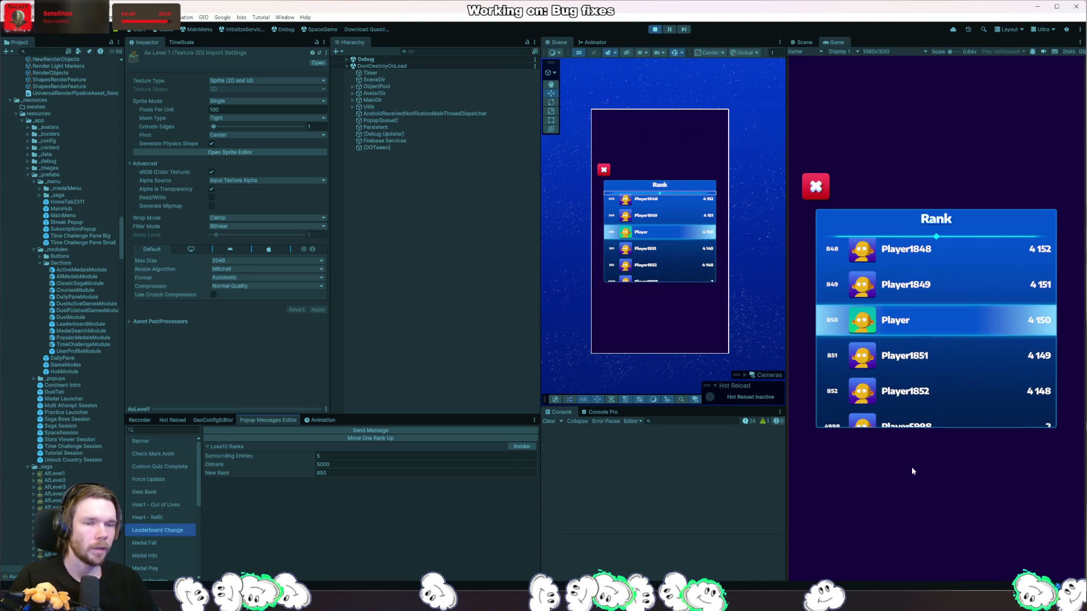
click(929, 351)
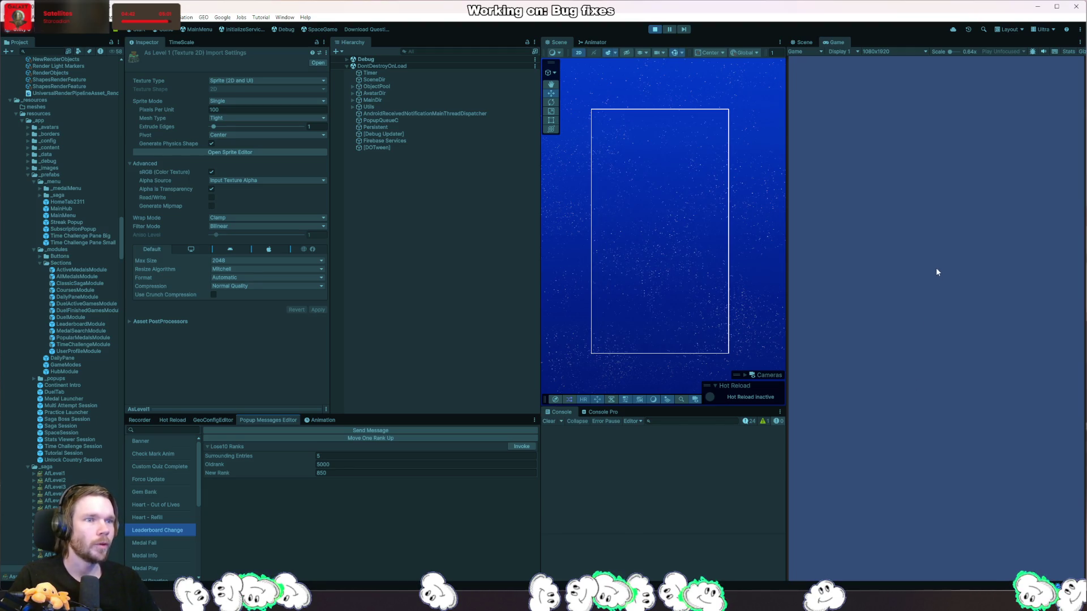
click(657, 31)
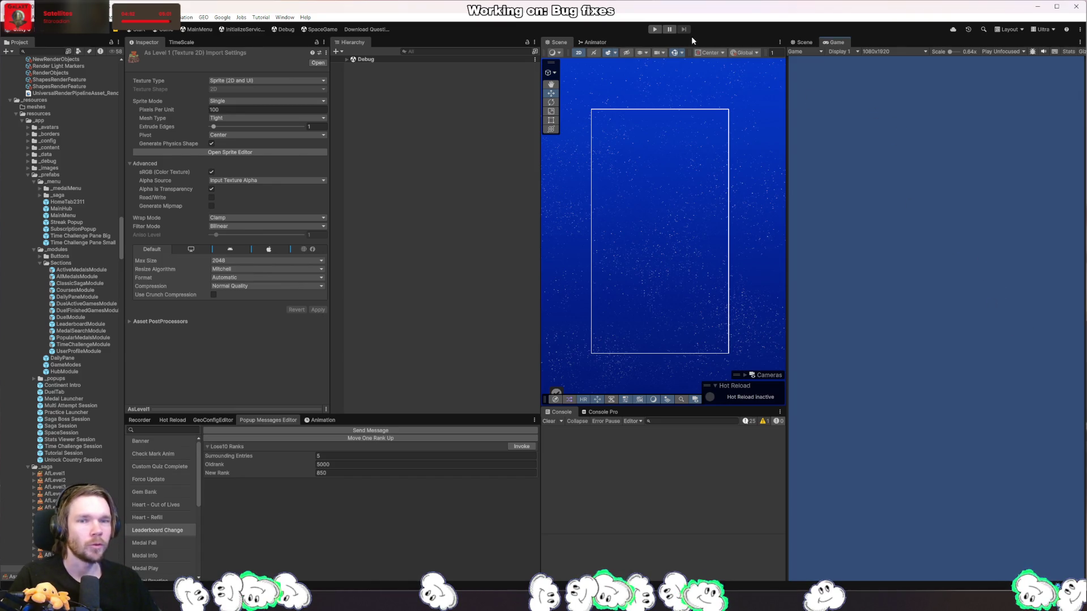
- Run two more play-mode replays of the Lose10 Ranks popup, stopping play after each
click(654, 29)
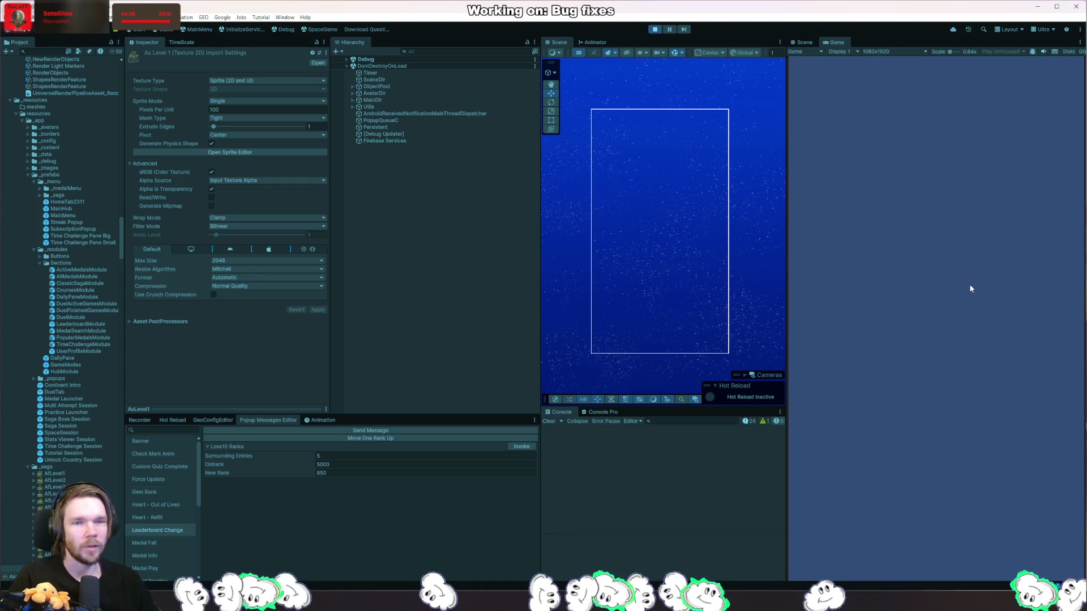
click(515, 447)
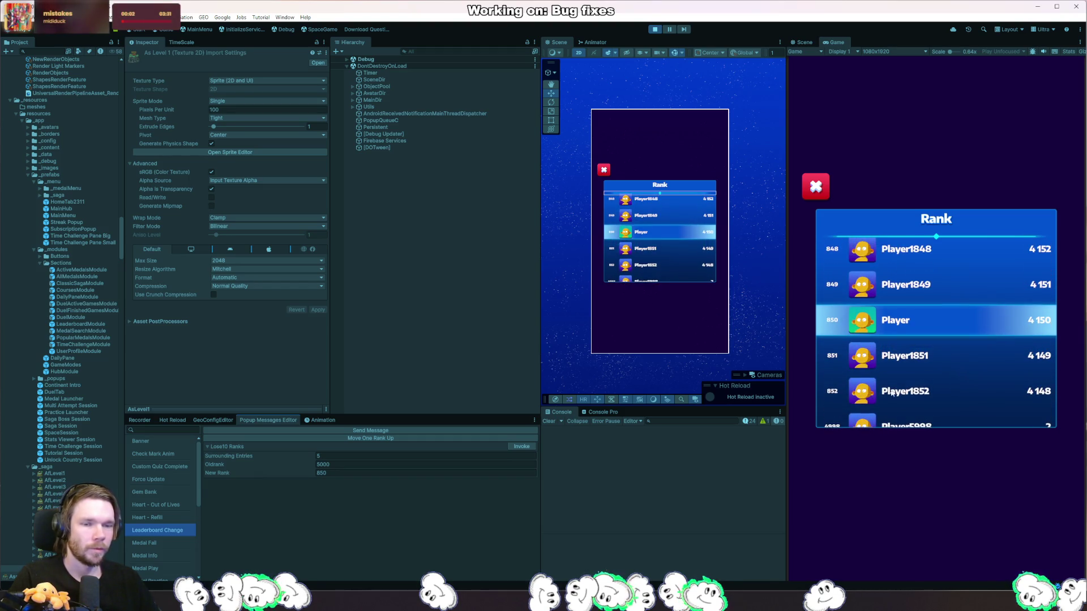
click(656, 30)
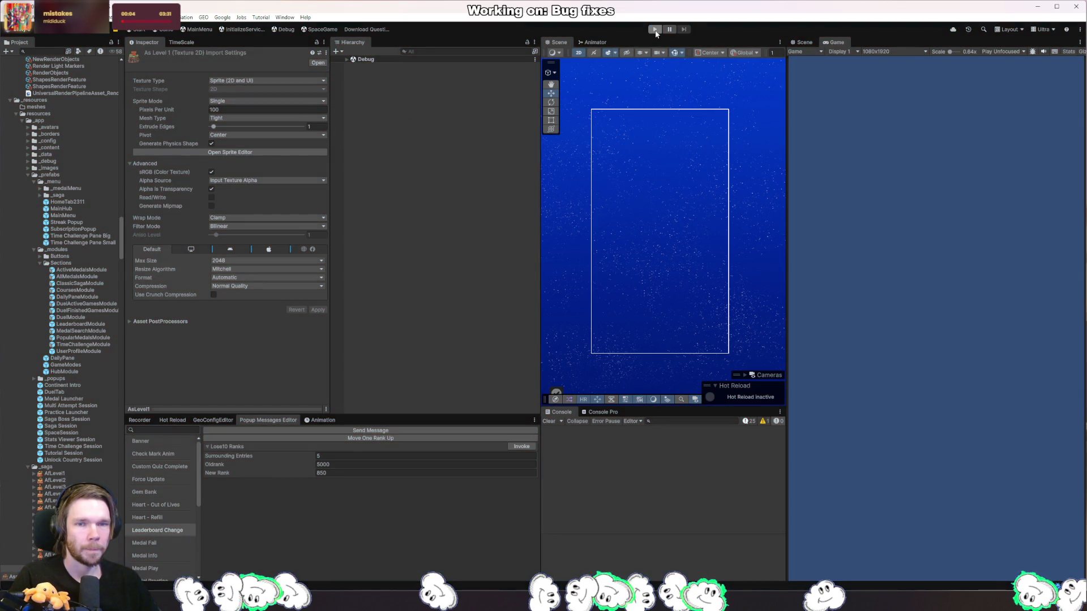
click(655, 30)
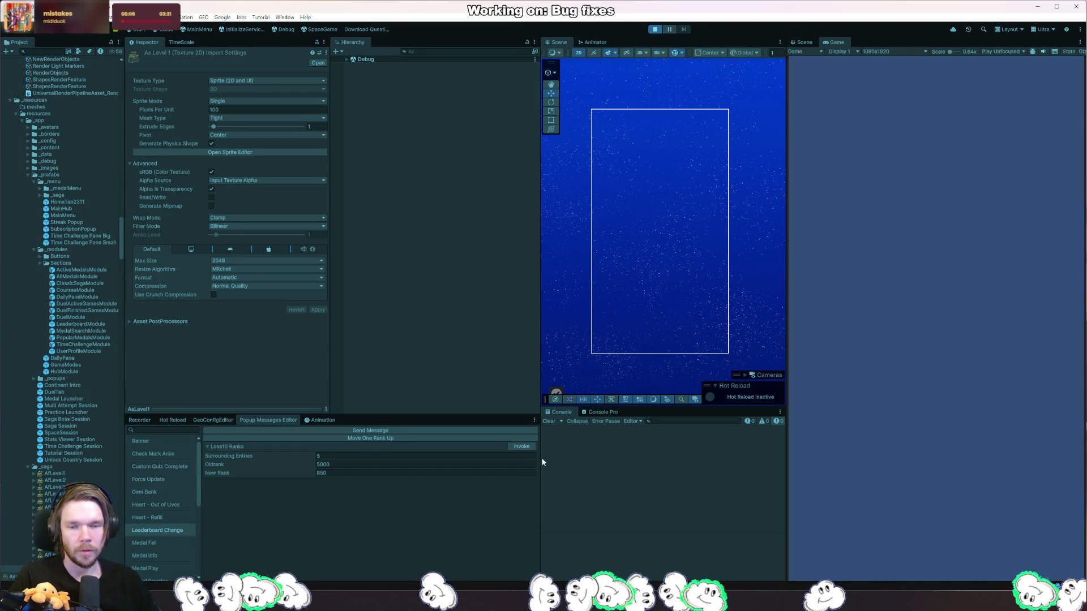
click(522, 447)
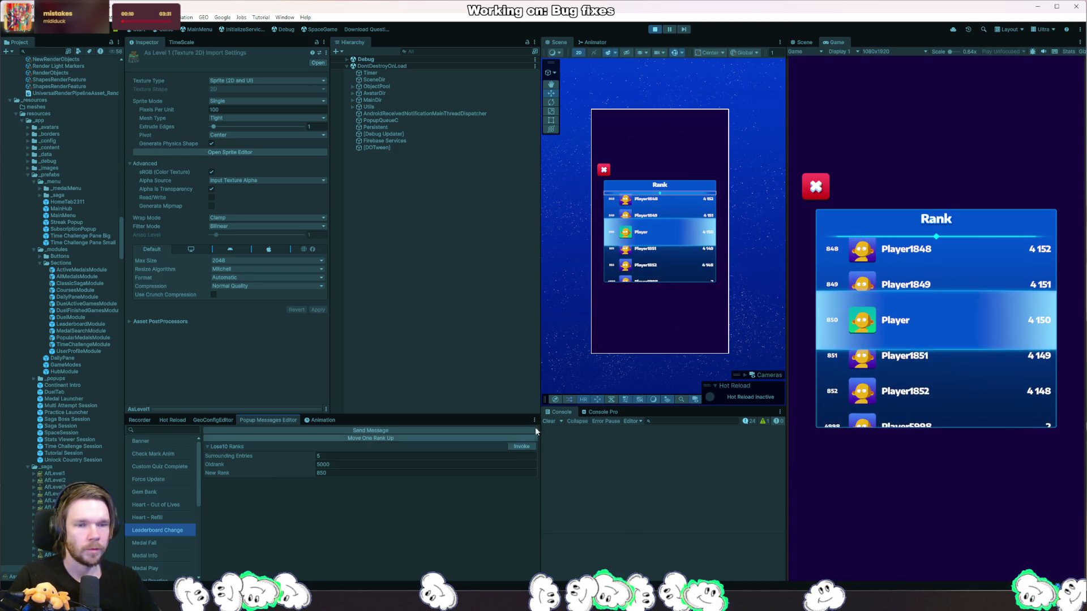
click(655, 30)
- Declare var initialDelay = 1f at the top of AnimatedLeaderboard
key(alt+Tab)
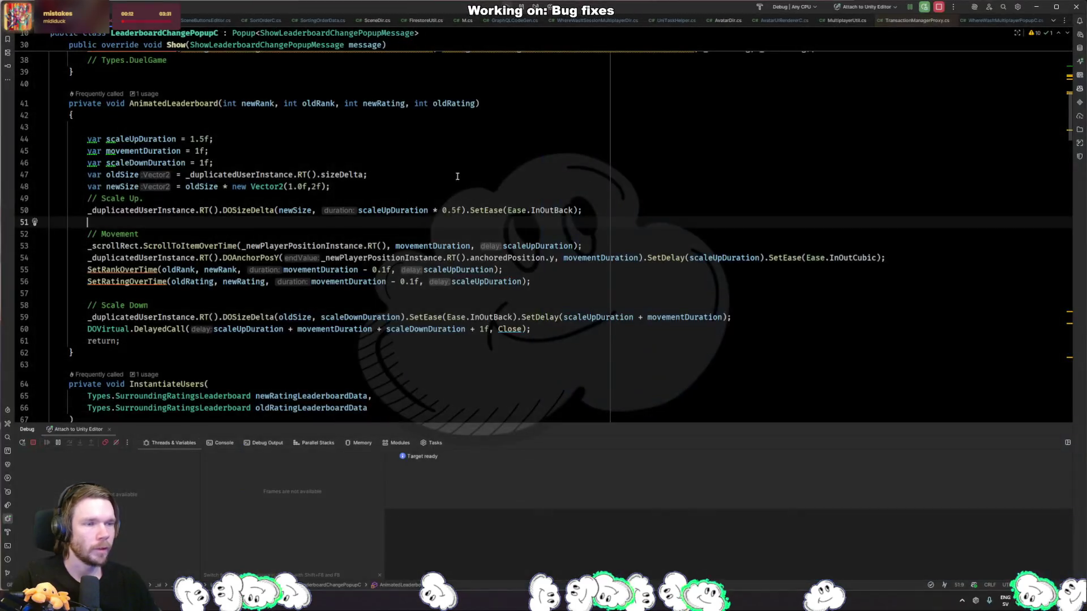
scroll(456, 175, up, 4)
click(320, 305)
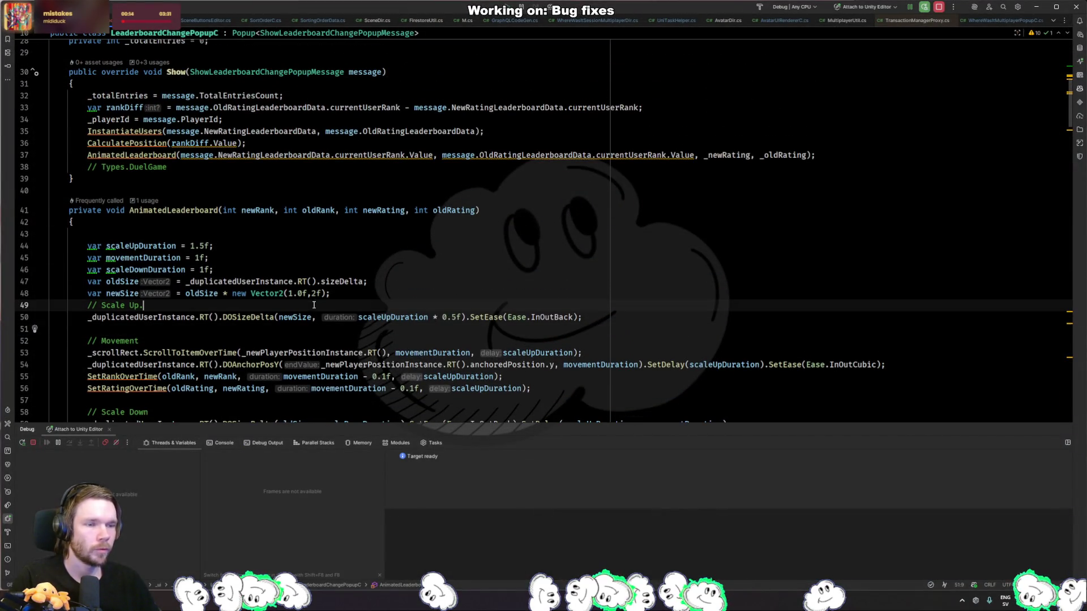
scroll(381, 301, down, 2)
click(259, 163)
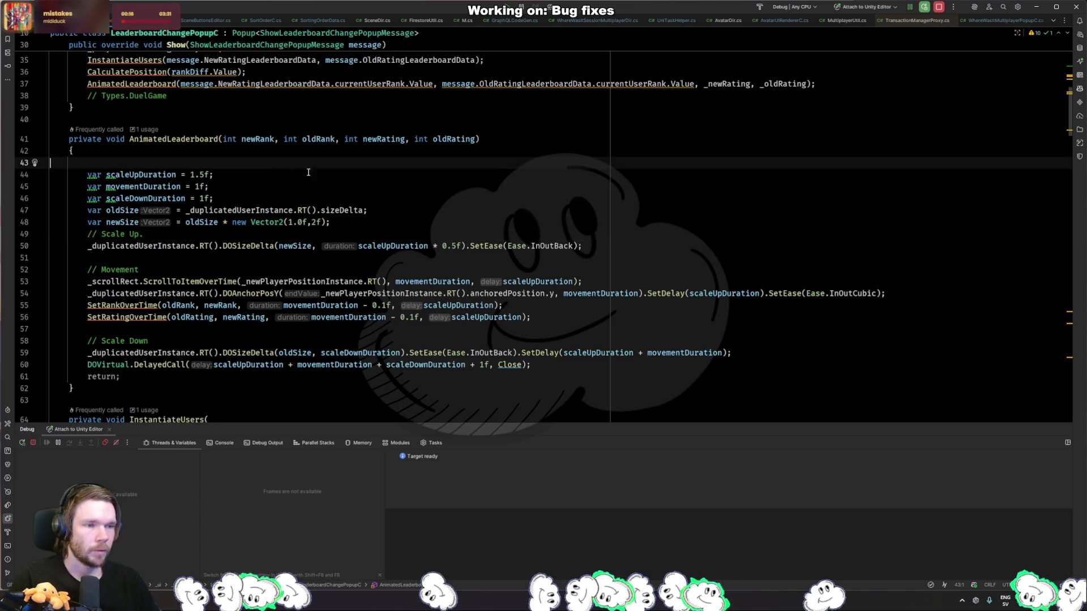
key(Return)
text(var initialDelay = )
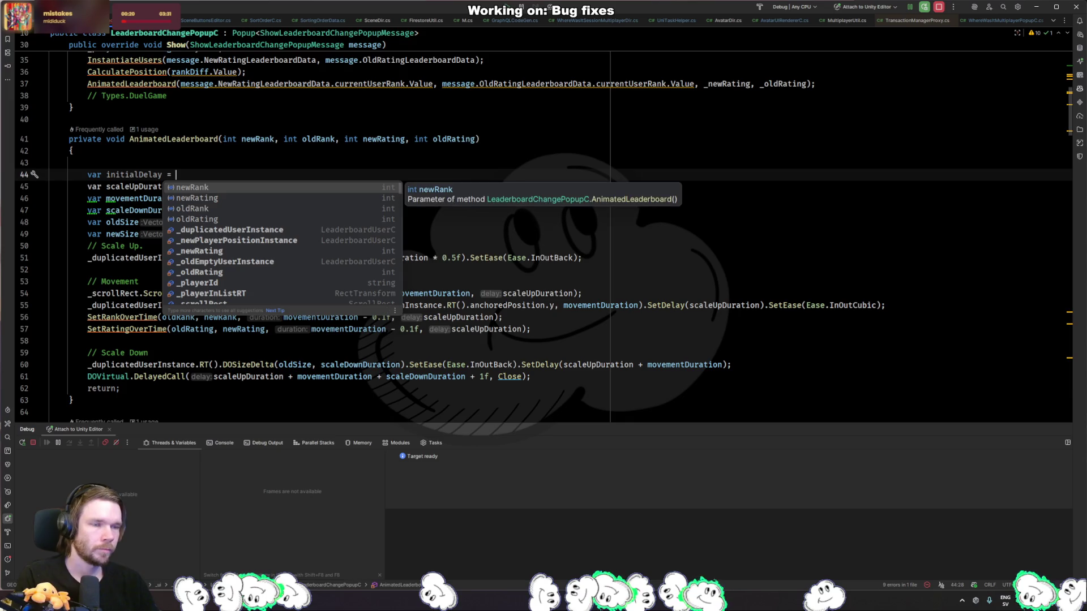
text(0.78)
key(BackSpace)
key(BackSpace)
key(BackSpace)
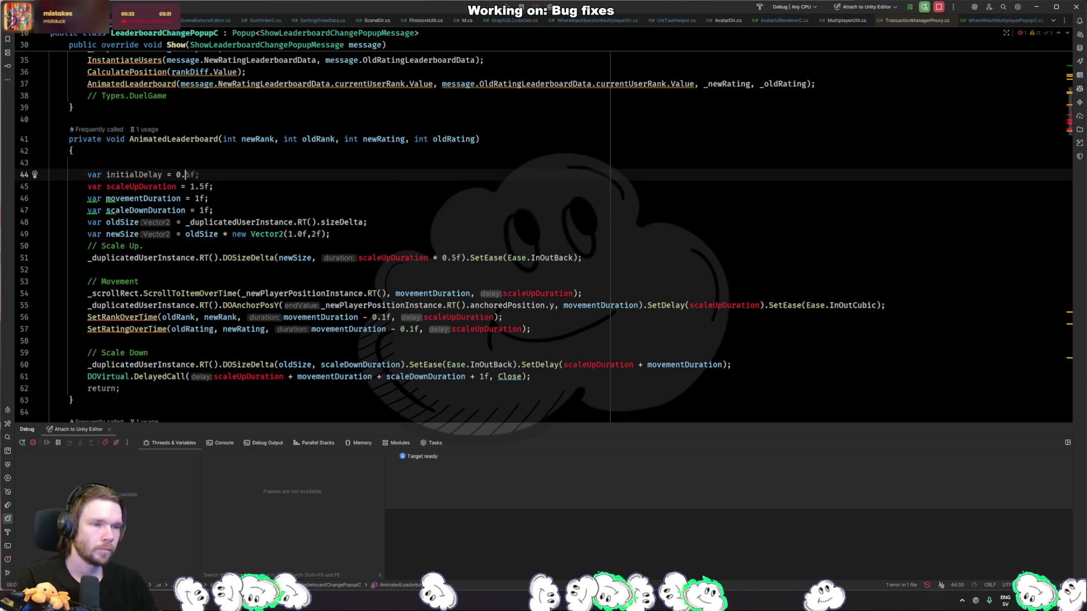
text(1f;)
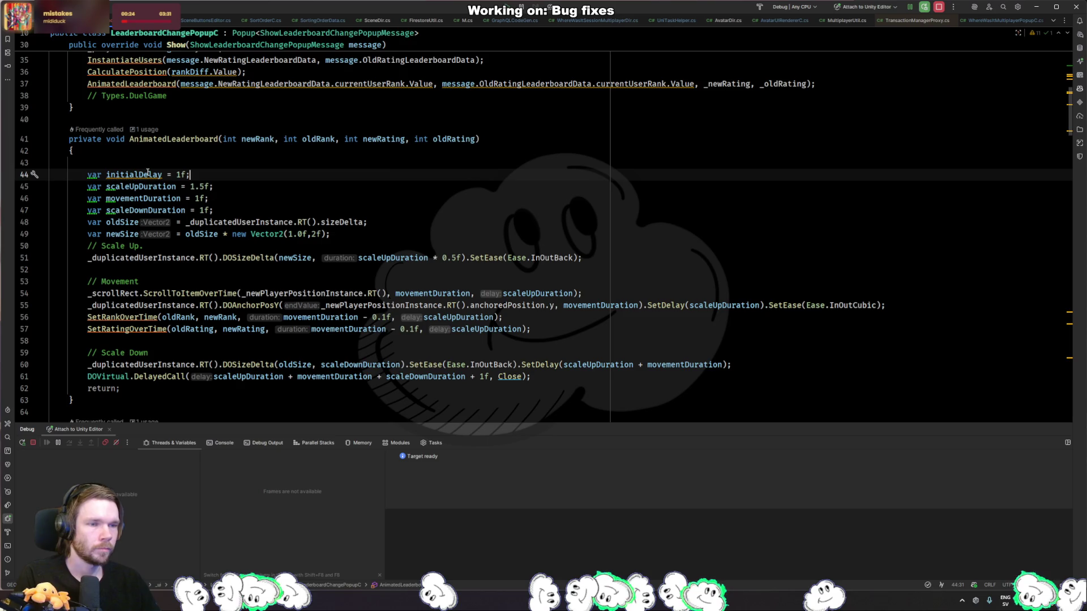
- Add .SetDelay(initialDelay) to the scale-up tween
double_click(134, 174)
click(452, 259)
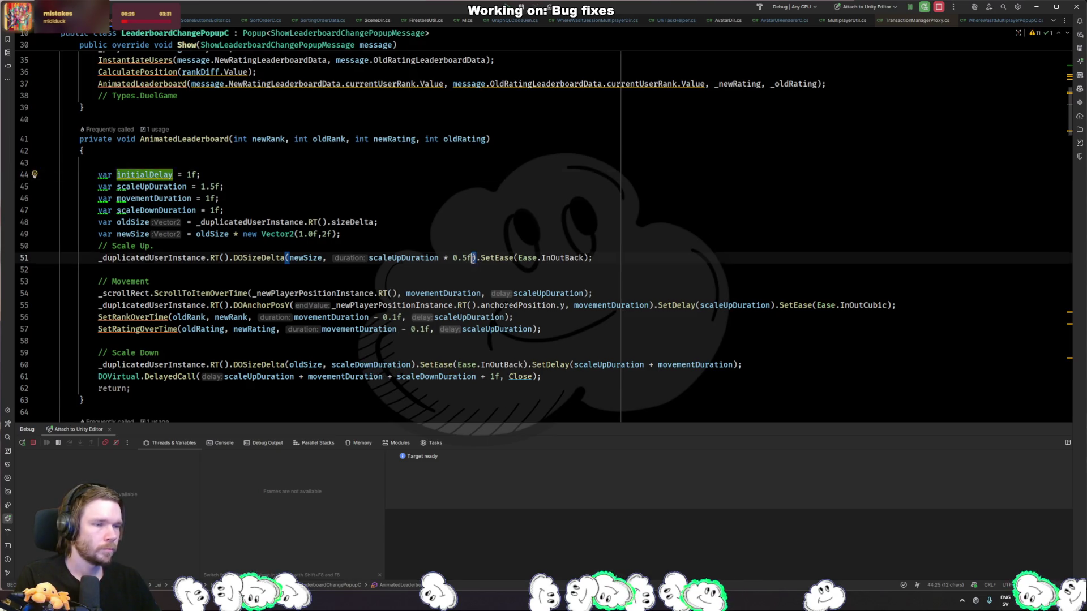
key(Right)
key(Right)
key(Right)
text(. SetDel)
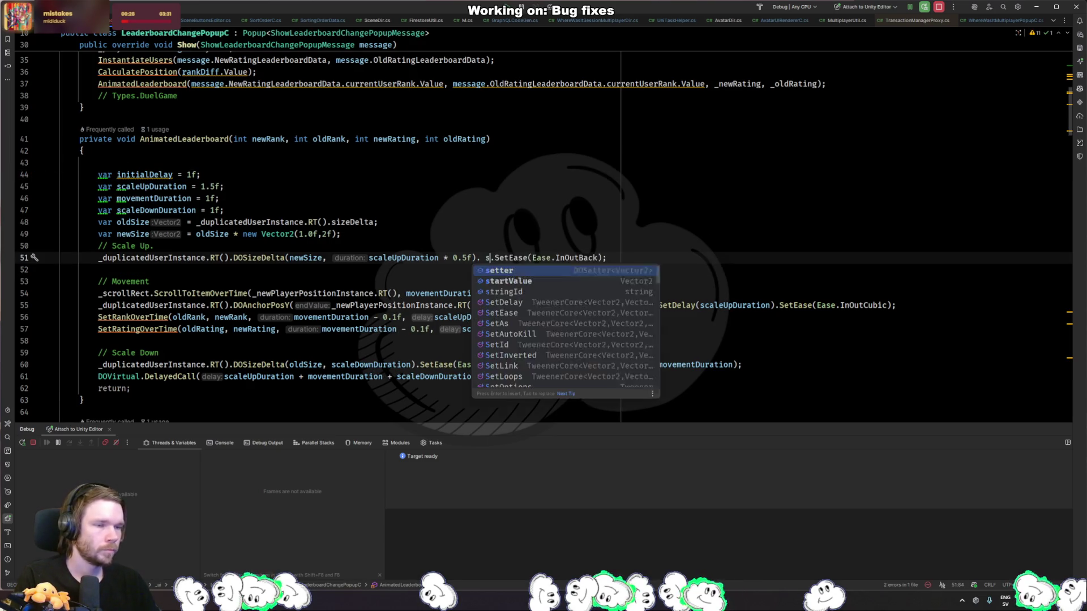
key(Return)
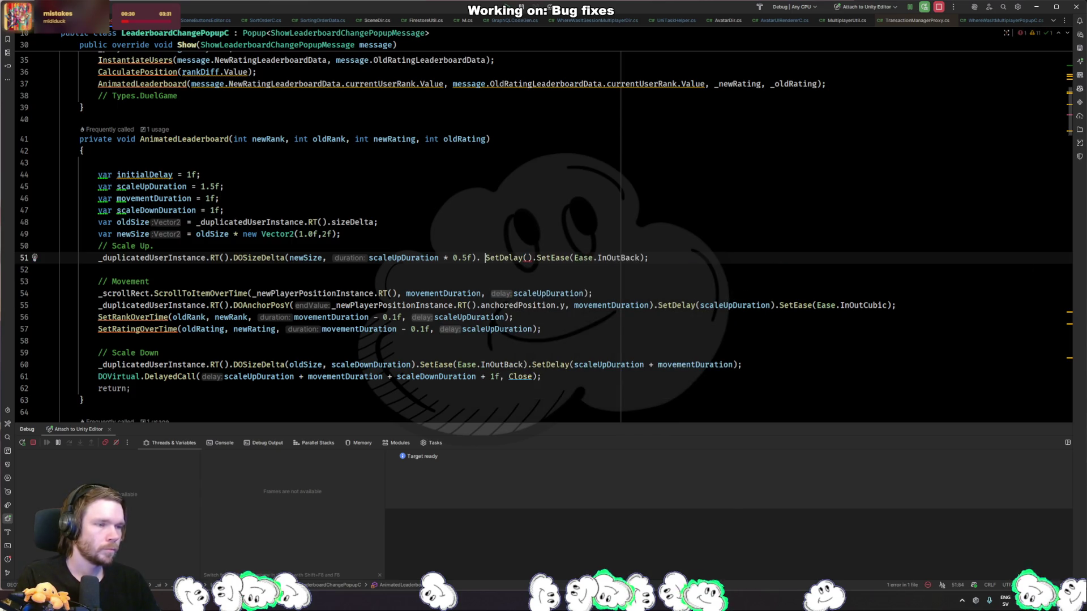
text(in)
key(Return)
click(98, 270)
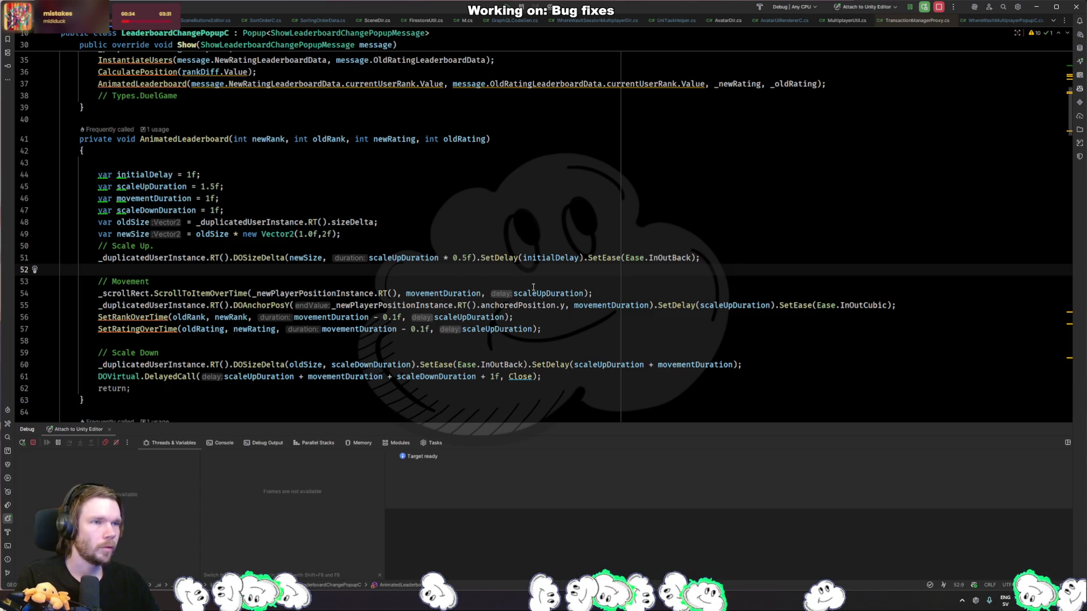
- Append + initialDelay to the scroll, movement and rank delays on lines 54-56
click(584, 293)
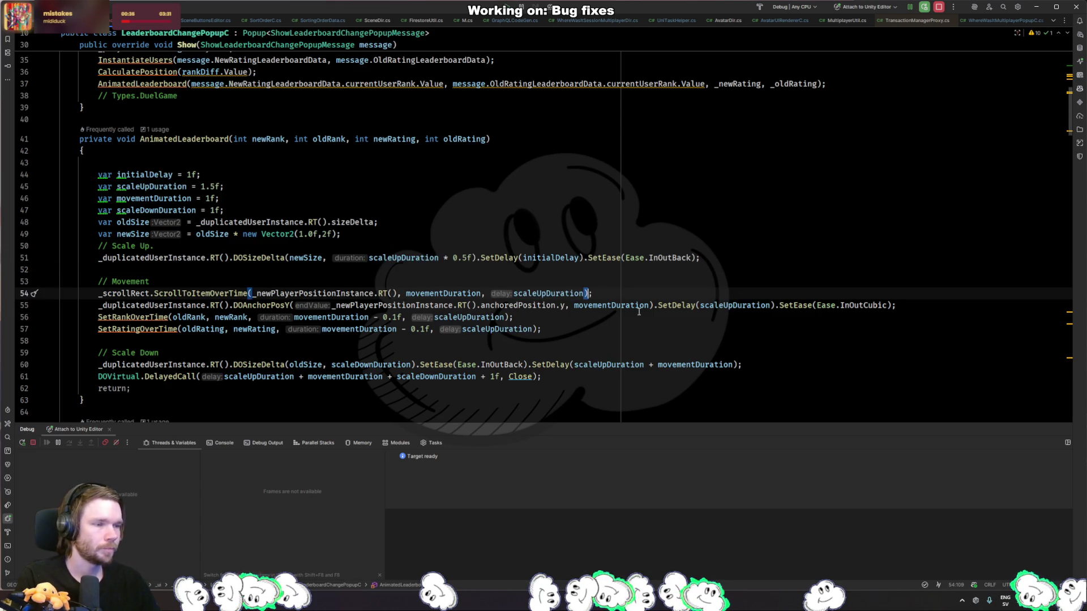
text(+ in)
key(Return)
click(770, 305)
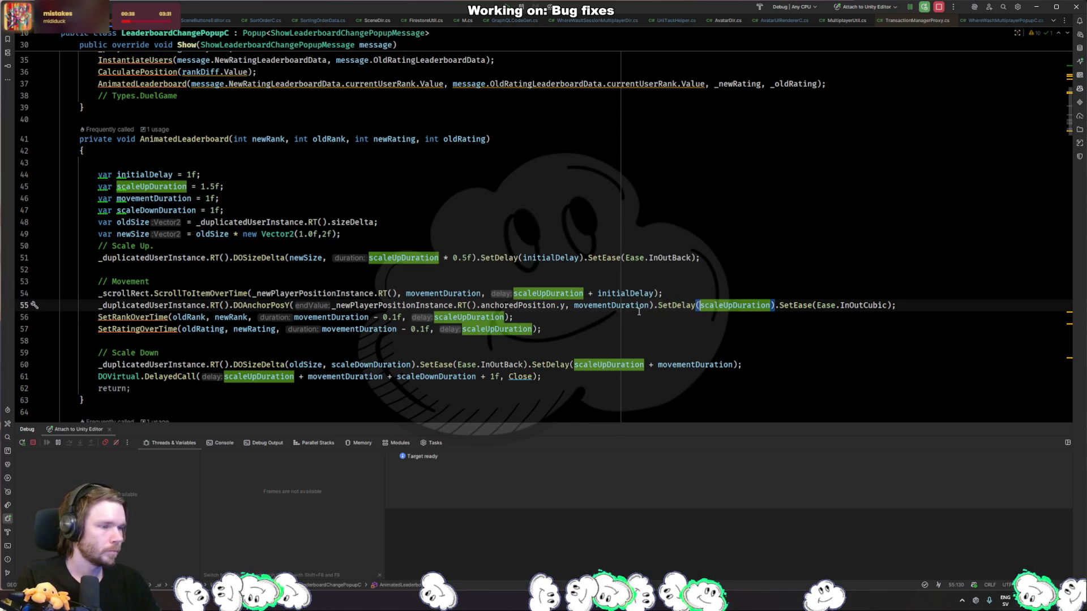
text(+ in)
key(Return)
click(506, 317)
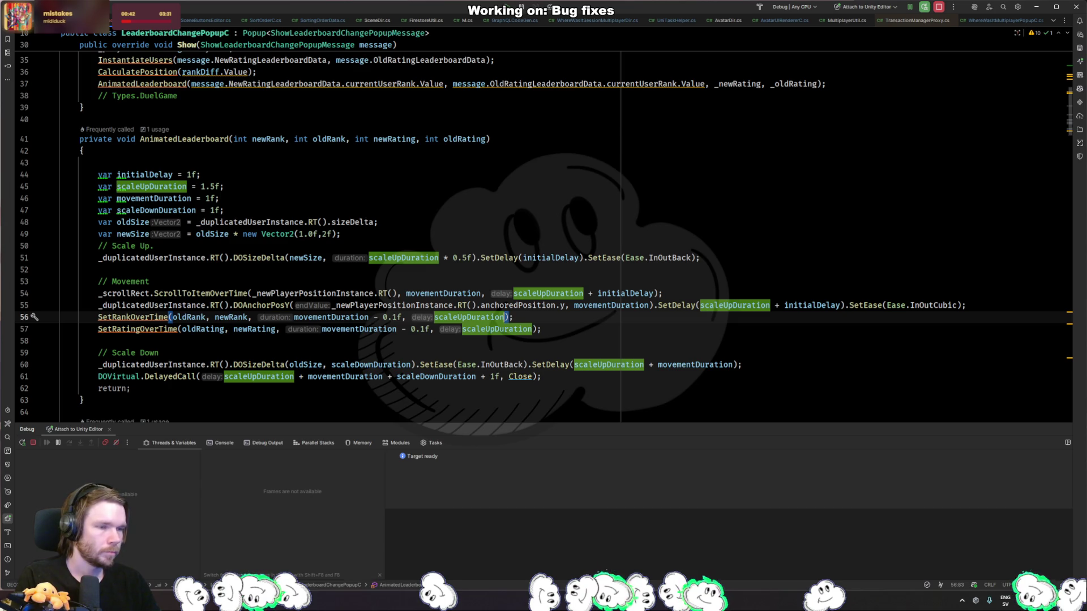
text(+ in)
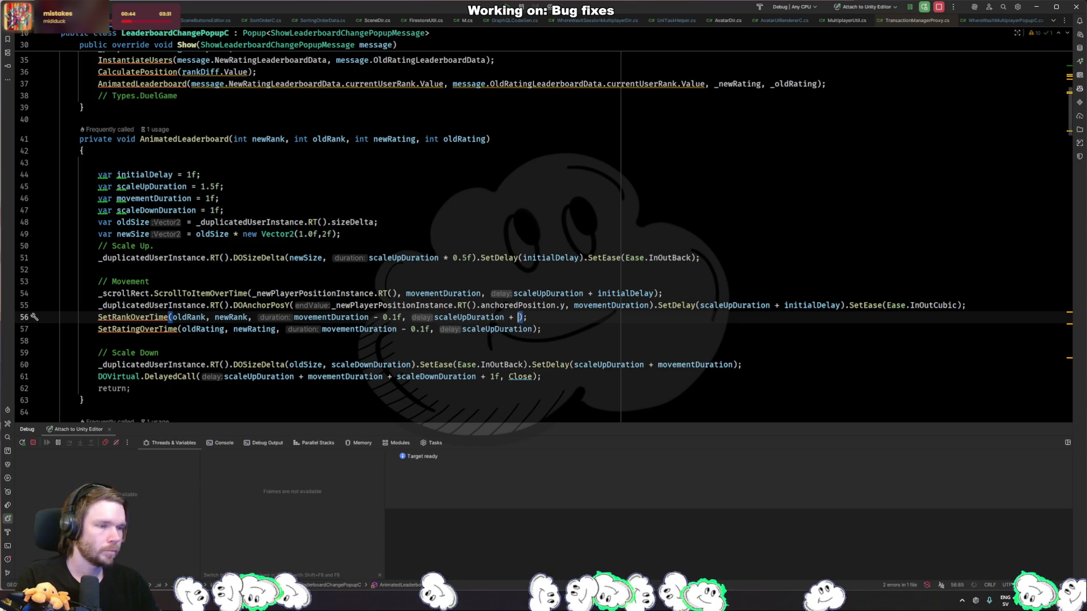
key(Return)
- Append + initialDelay to the rating and scale-down delays on lines 57 and 60
click(533, 329)
text(+ in)
key(Return)
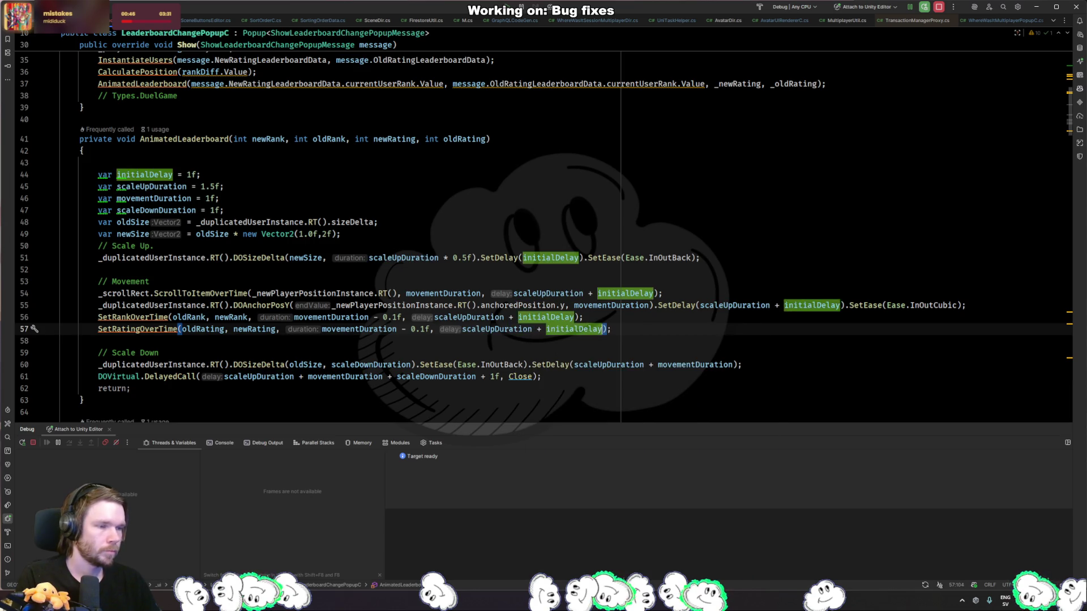
click(734, 365)
text(+ in)
key(Return)
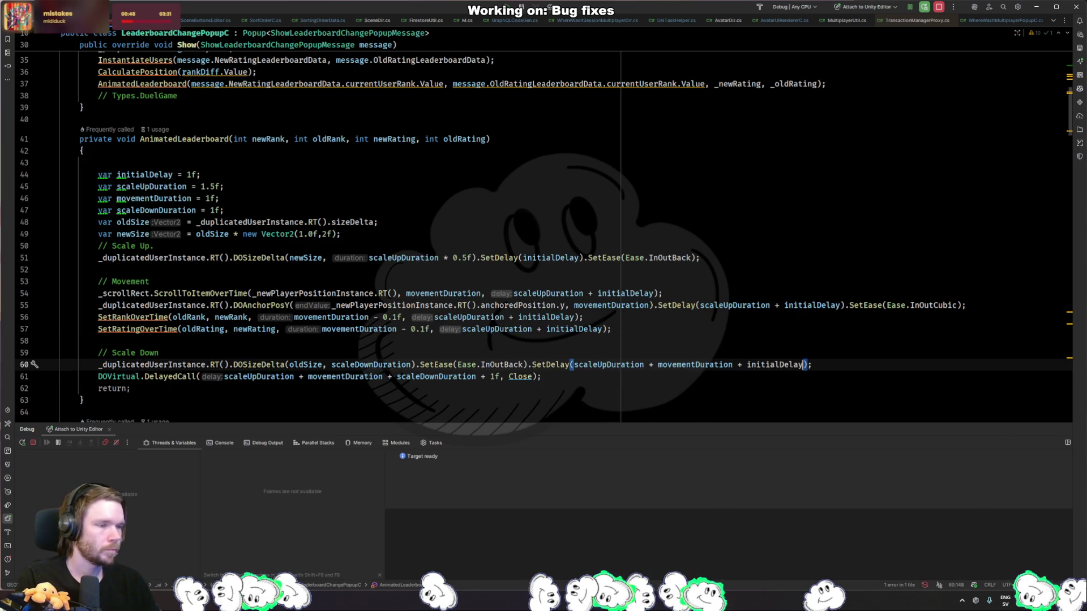
key(alt+Tab)
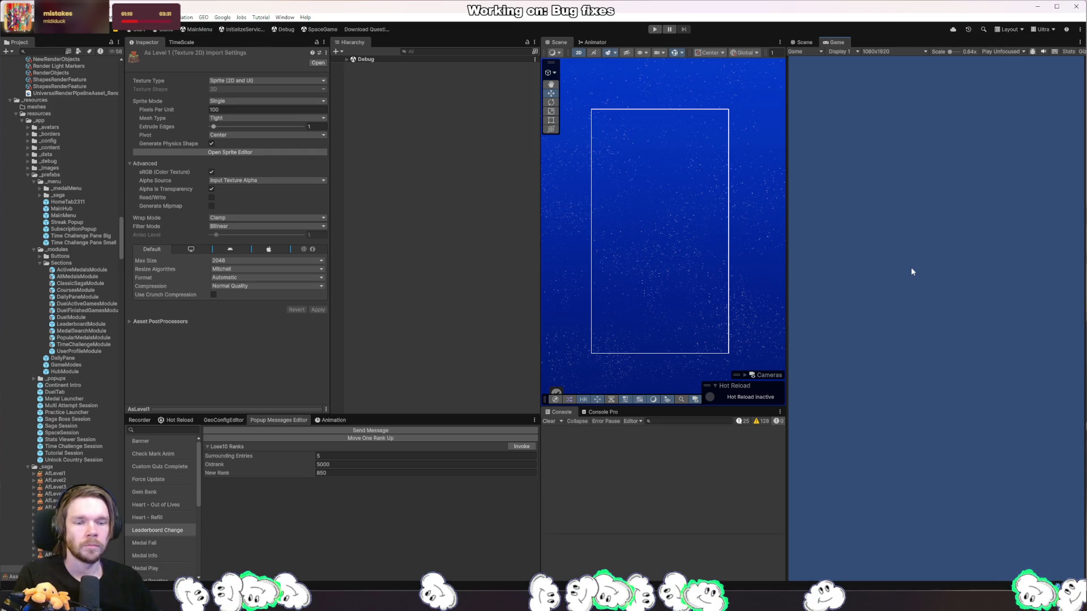
- Enter play mode and invoke Leaderboard Change, showing Player reaching rank 850
click(655, 30)
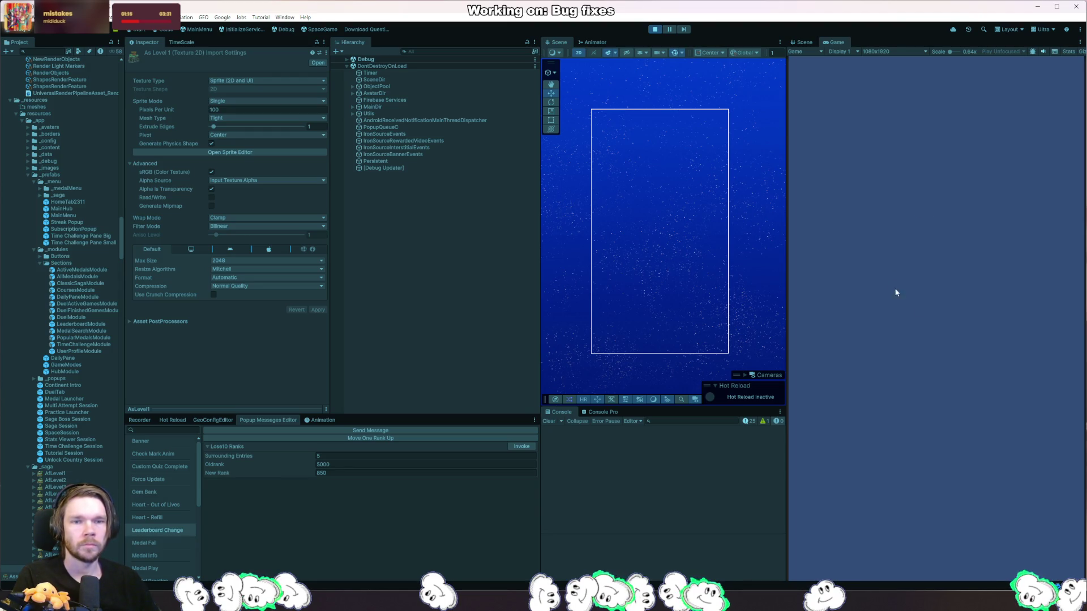
click(521, 447)
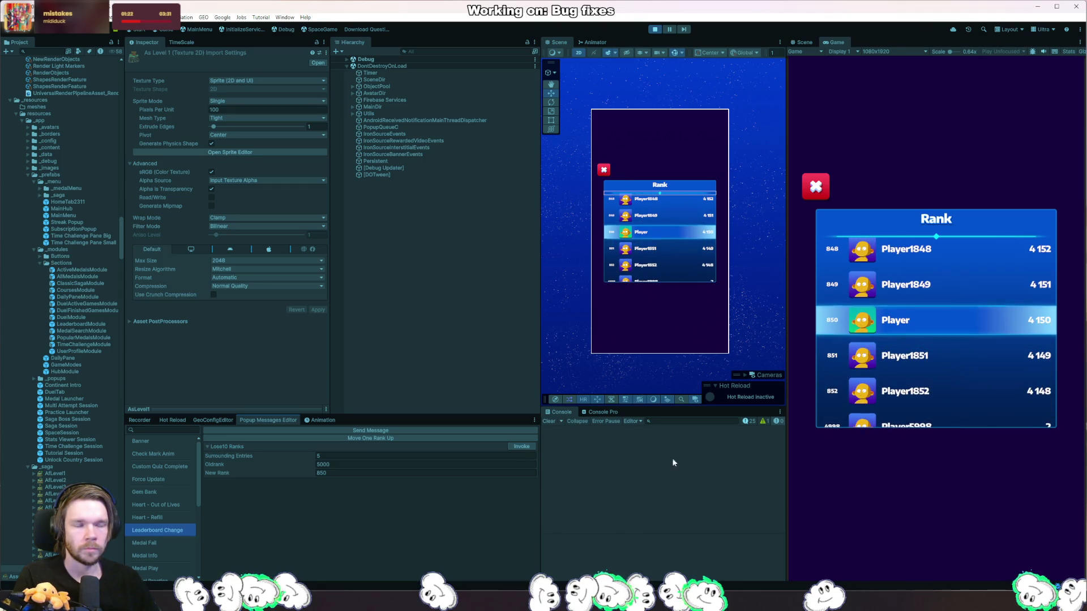
- Make the scale-up factor 0.75f and raise initialDelay from 1f to 1.25f
key(alt+Tab)
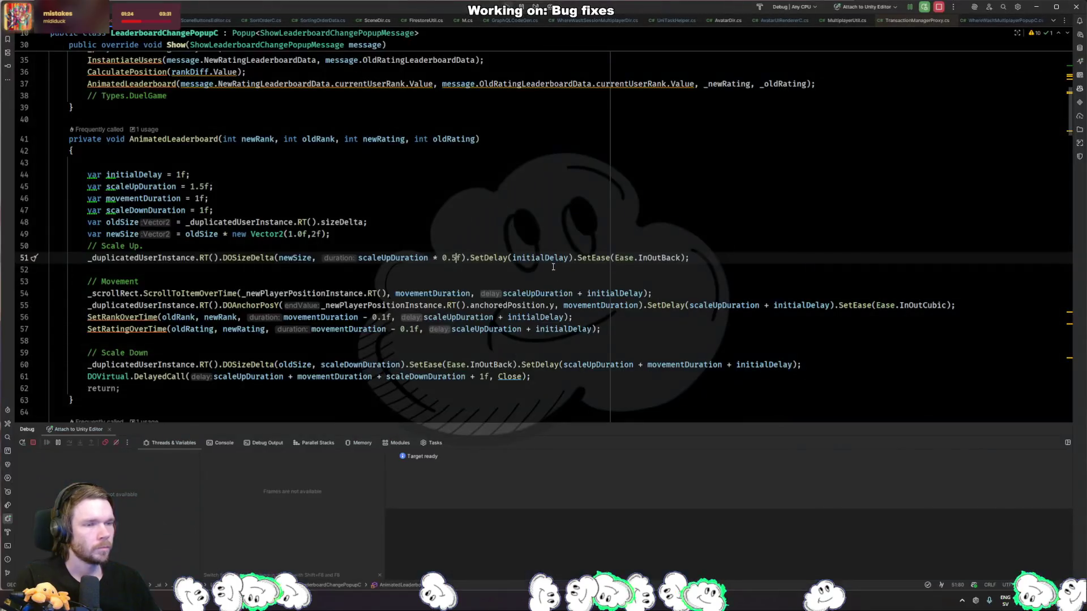
text(5)
key(Up)
key(Up)
key(Up)
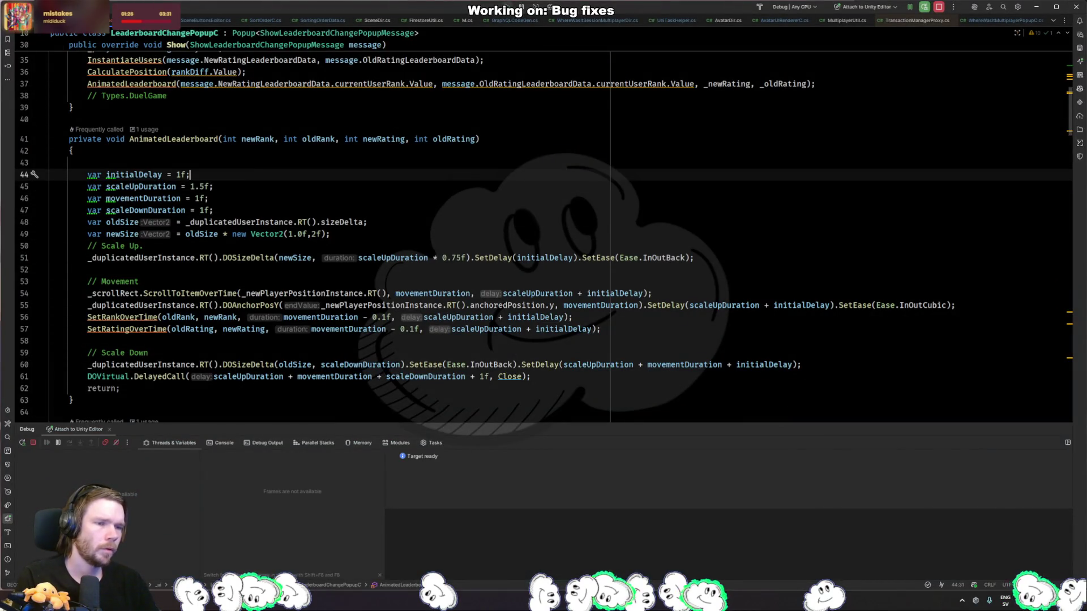
key(Left)
text(.25)
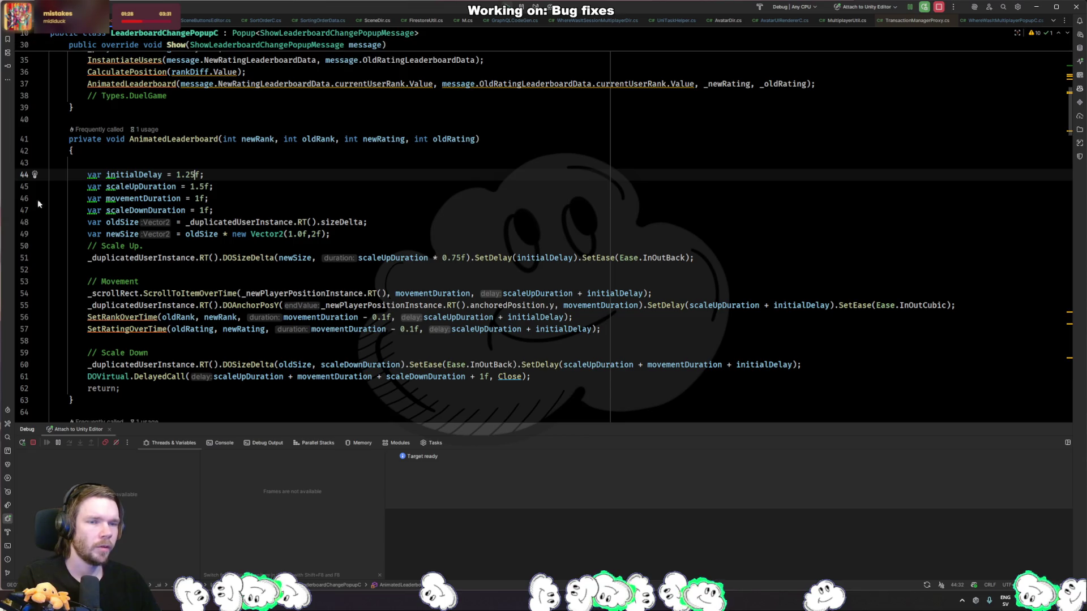
key(alt+Tab)
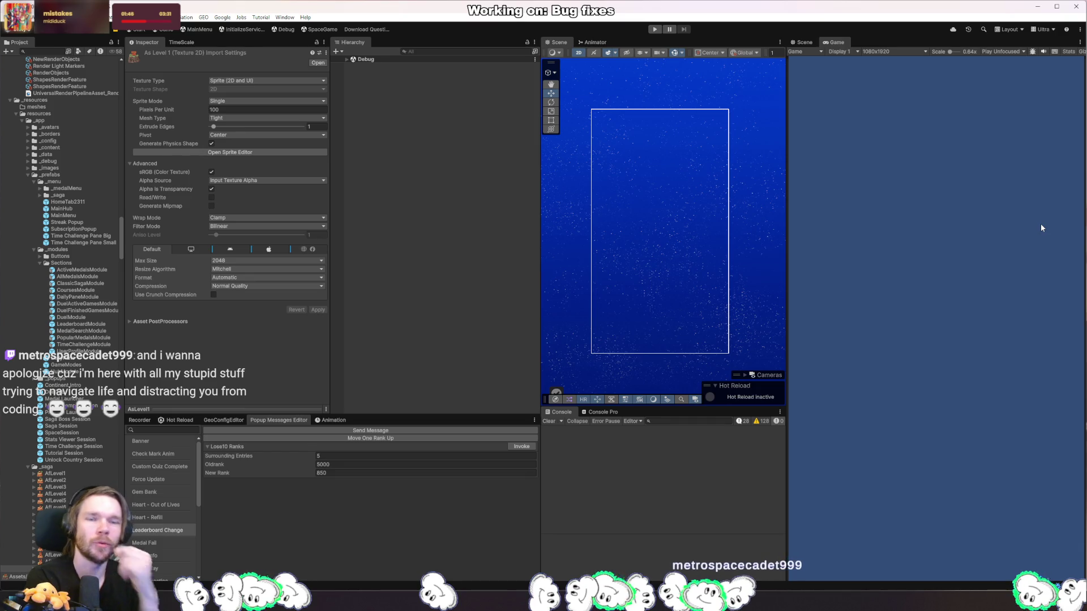
key(ctrl+p)
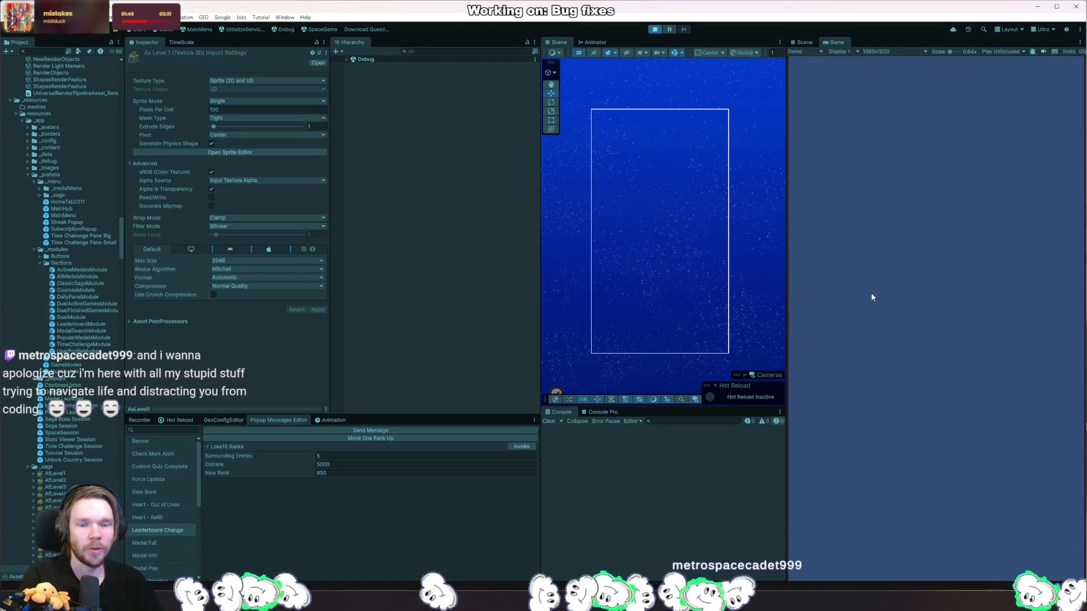
click(517, 447)
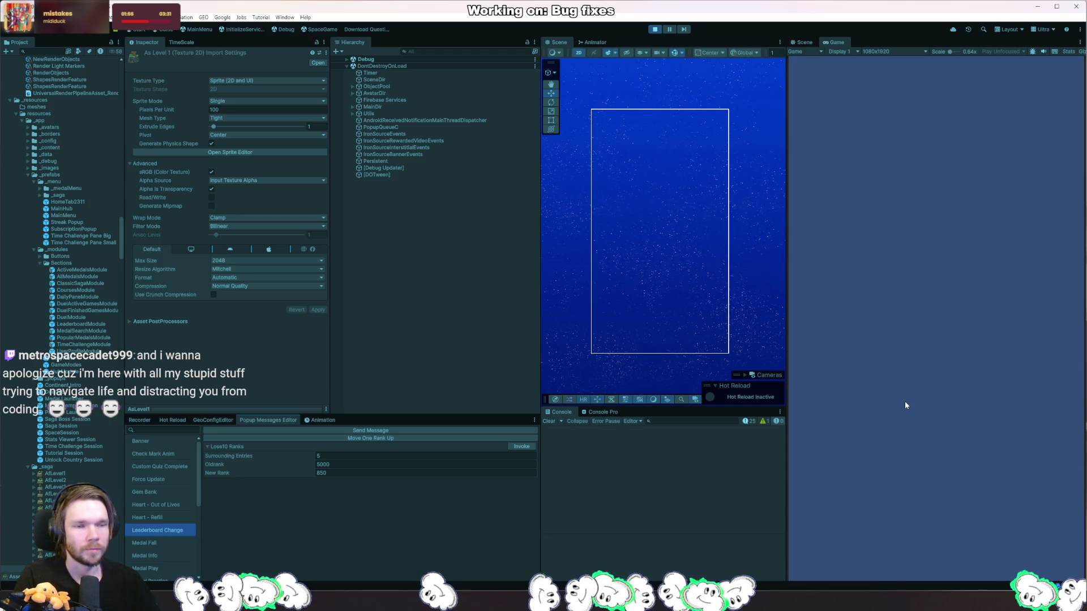
click(655, 29)
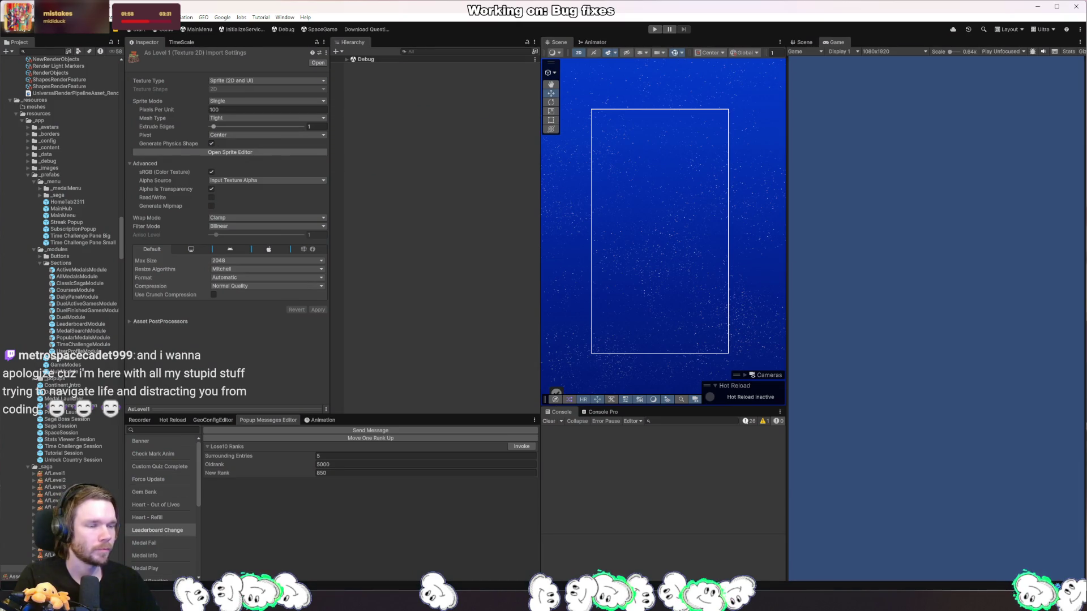
key(alt+Tab)
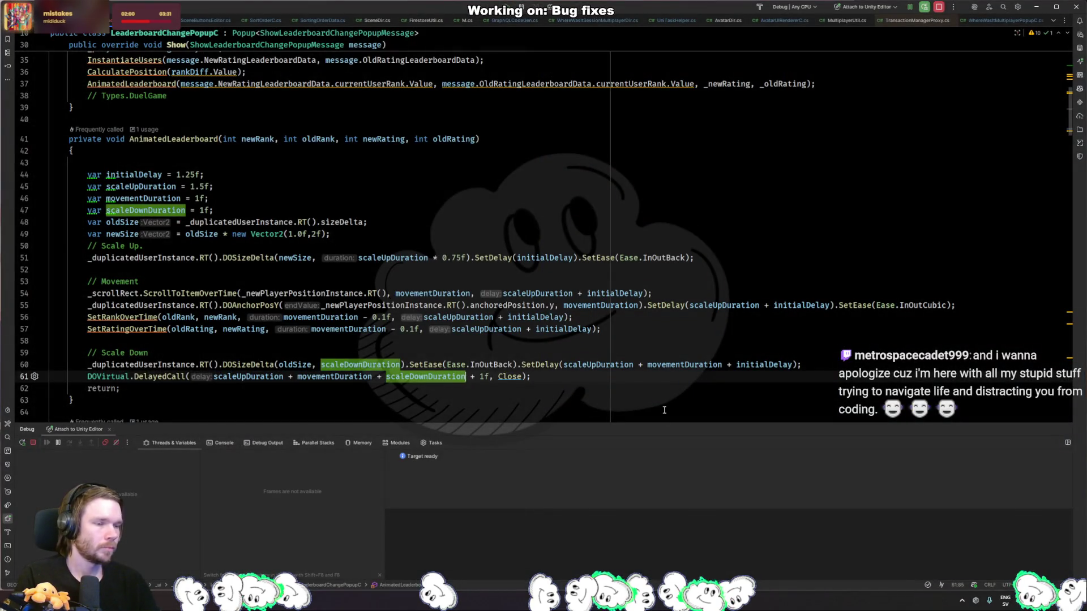
- Add + initialDelay to the popup close timer on line 61
text(+ initialDelay)
key(Return)
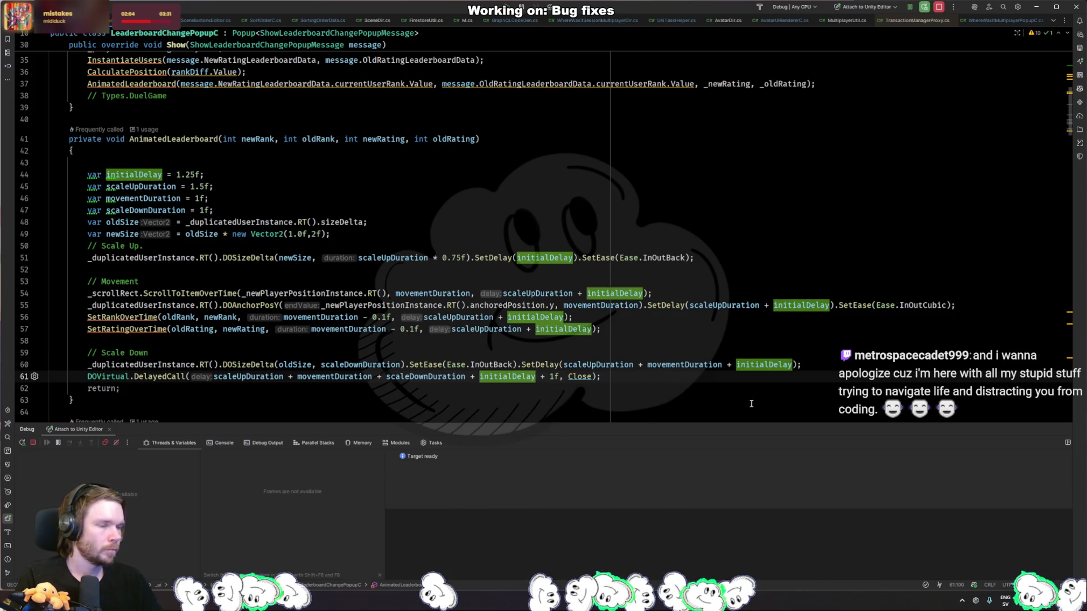
click(605, 375)
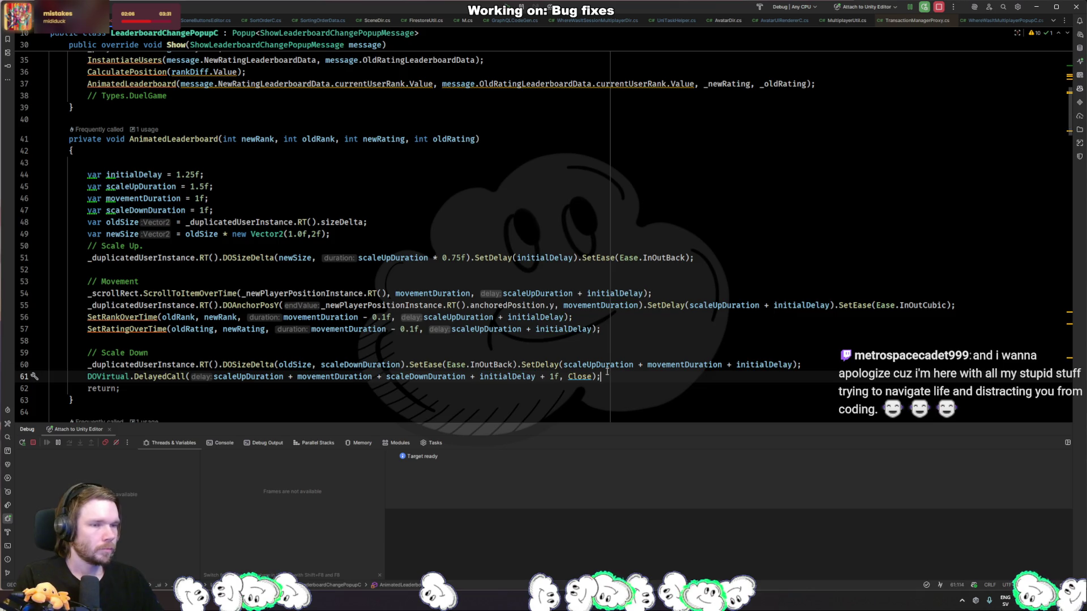
- Review the initialDelay value and its usages, then head to the class's field declarations
click(187, 174)
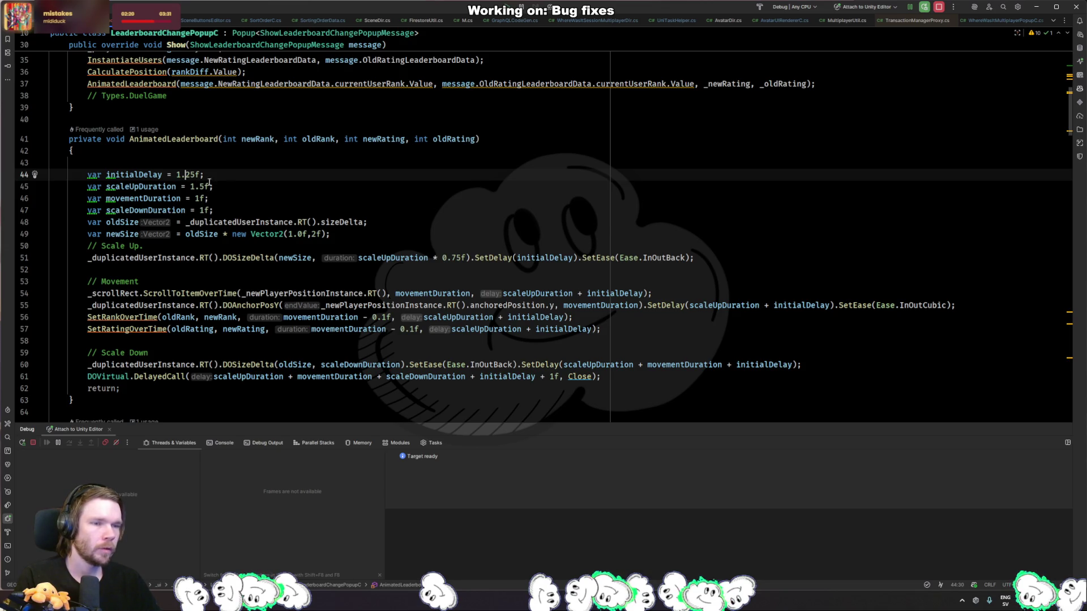
key(ctrl+alt+Up)
key(ctrl+alt+Up)
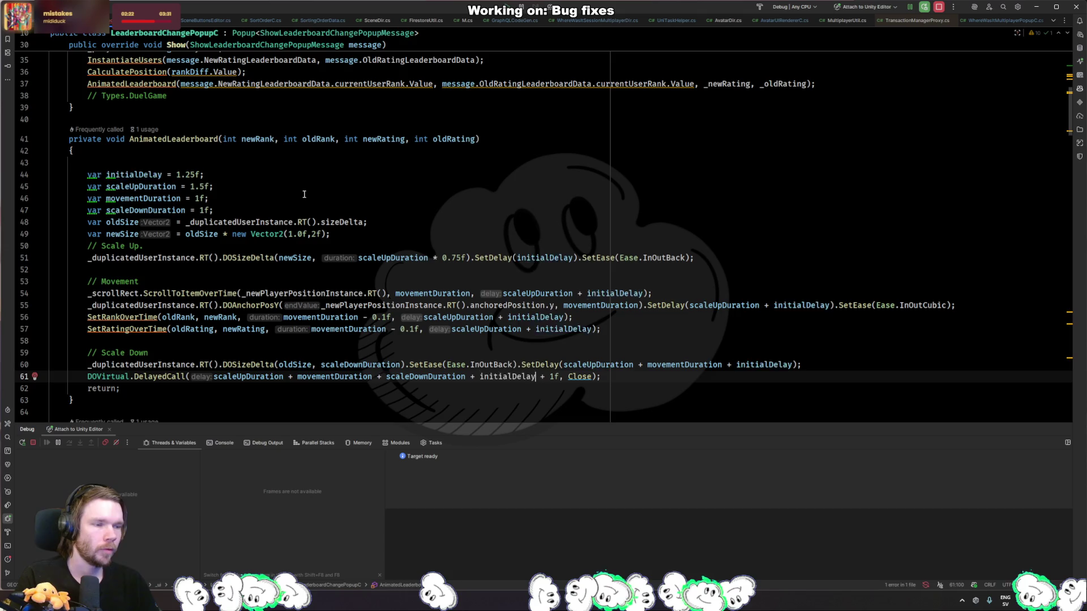
key(ctrl+b)
key(End)
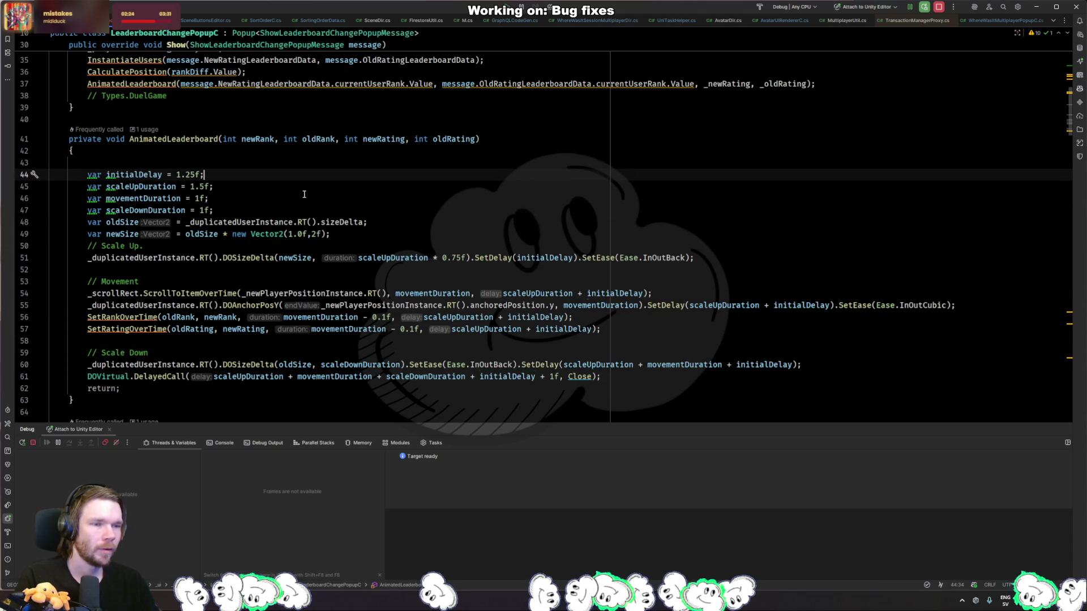
scroll(304, 194, up, 10)
- Insert an Odin Title attribute line below the private field declarations
scroll(411, 169, down, 4)
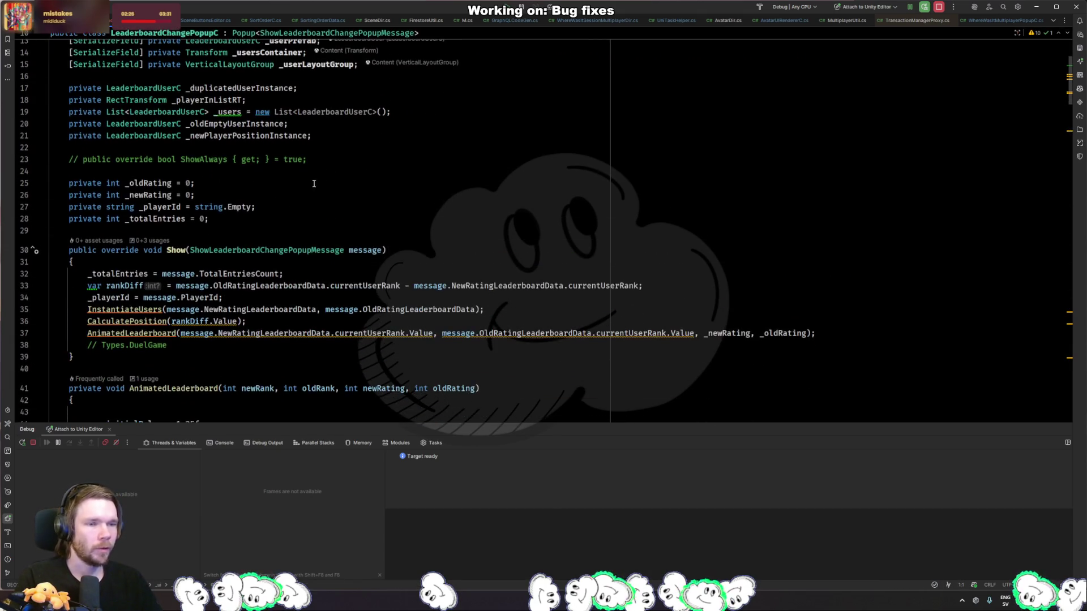
click(412, 148)
key(Return)
key(Return)
key(Up)
text([Header()
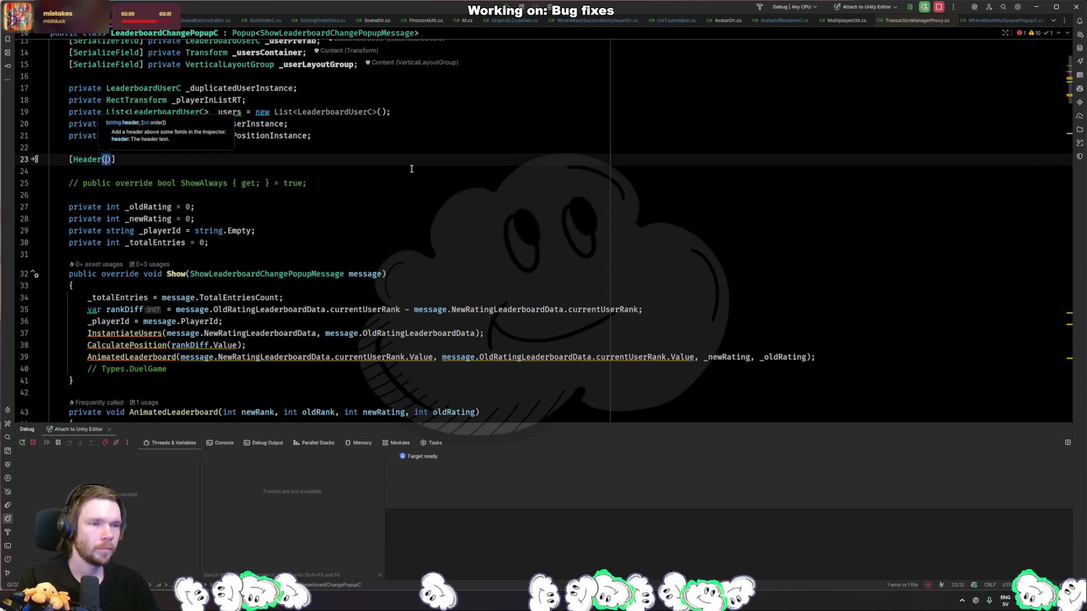
key(BackSpace)
key(BackSpace)
key(BackSpace)
text(SerializeField)
key(ctrl+Delete)
text(Title)
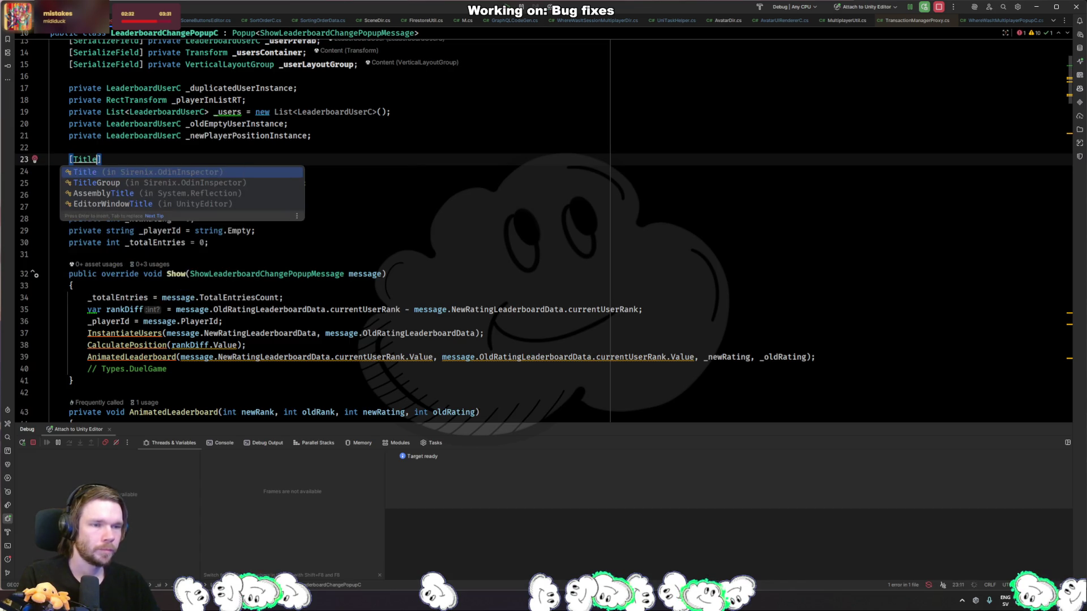
key(Return)
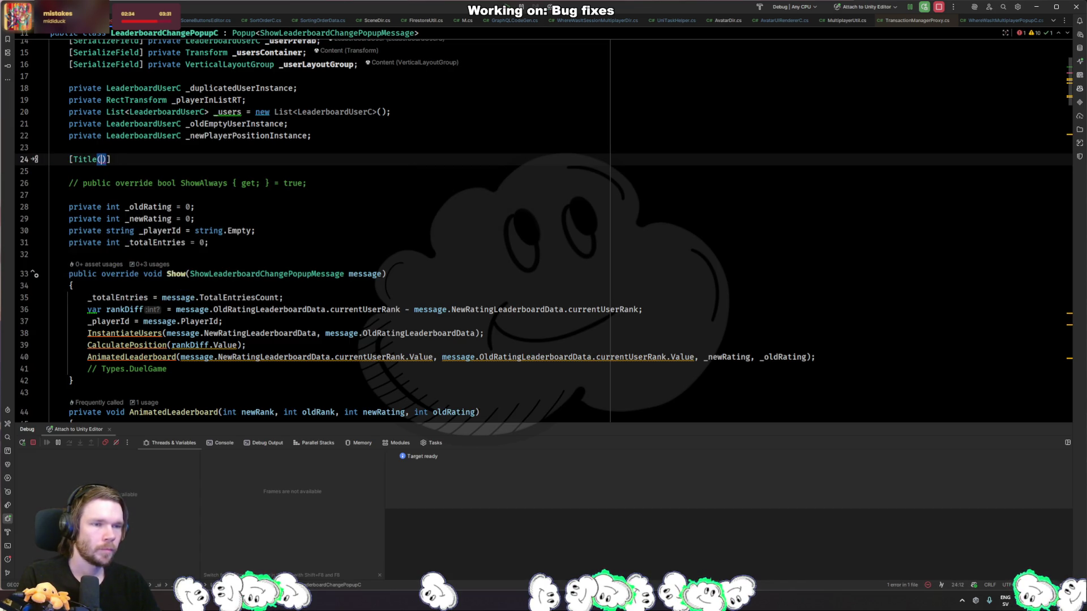
- Give the attribute the heading "Timings" and start a new line beneath it
text("Settings)
text(Settings)
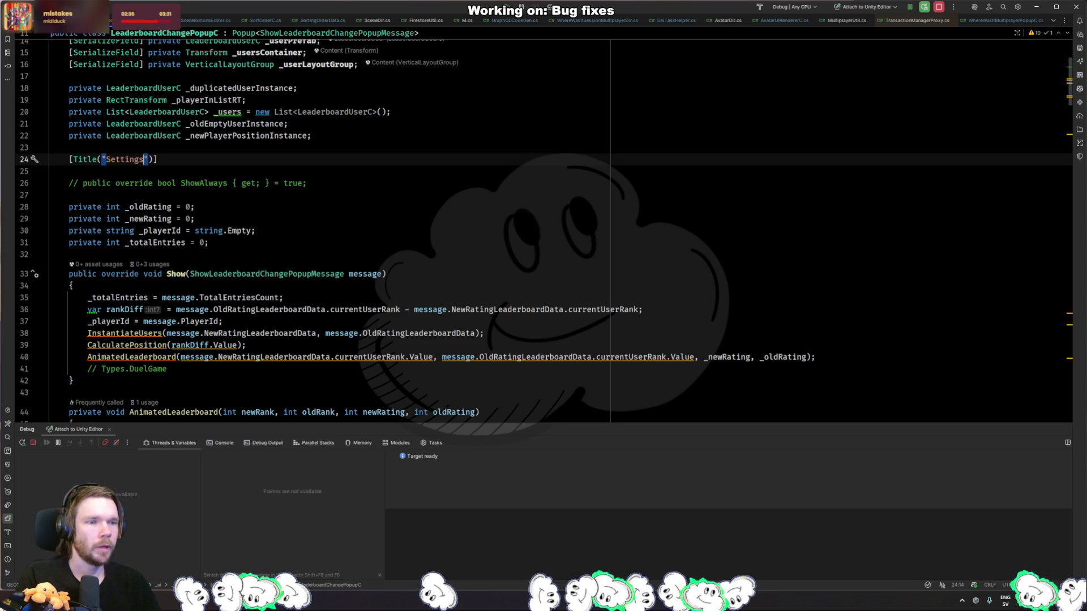
key(ctrl+BackSpace)
text(Tii)
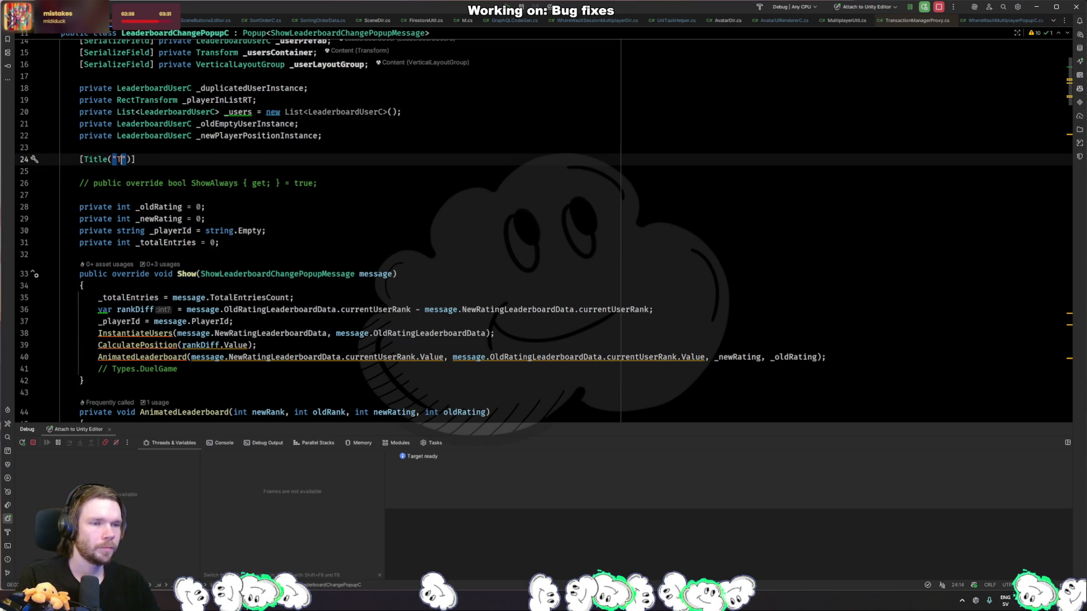
key(BackSpace)
text(mings)
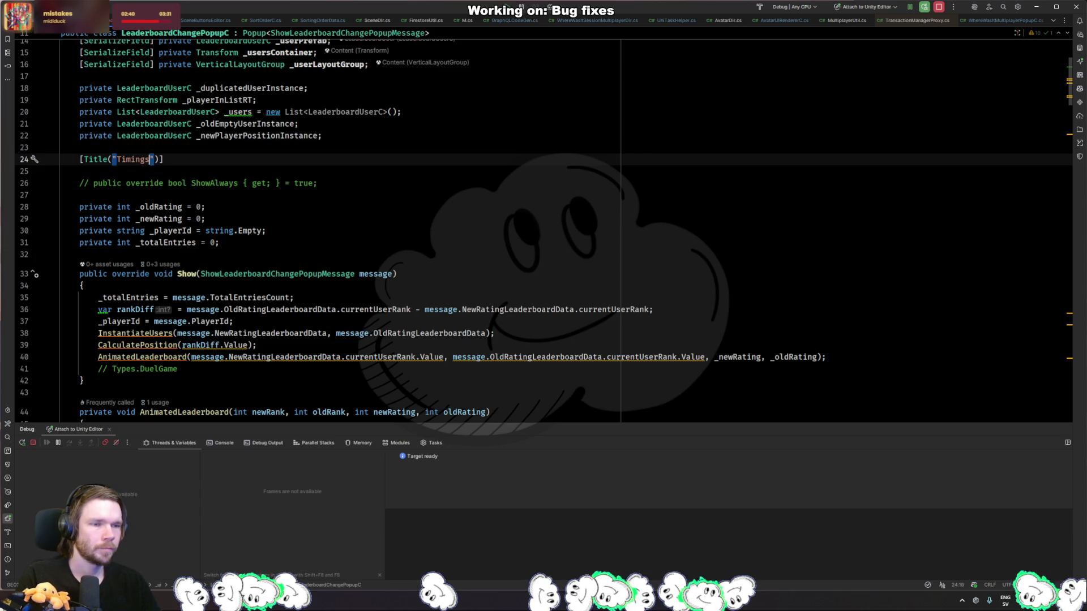
key(End)
key(Return)
- Move the four local timing variables up to sit under the Timings title
scroll(245, 306, down, 6)
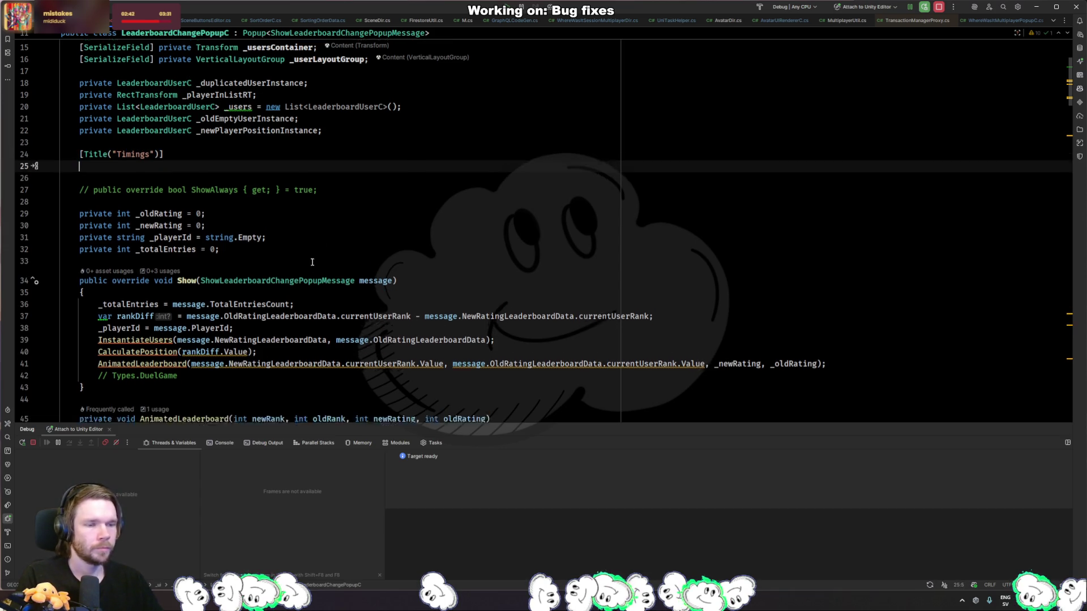
drag(226, 281, 61, 234)
key(ctrl+x)
scroll(179, 202, up, 5)
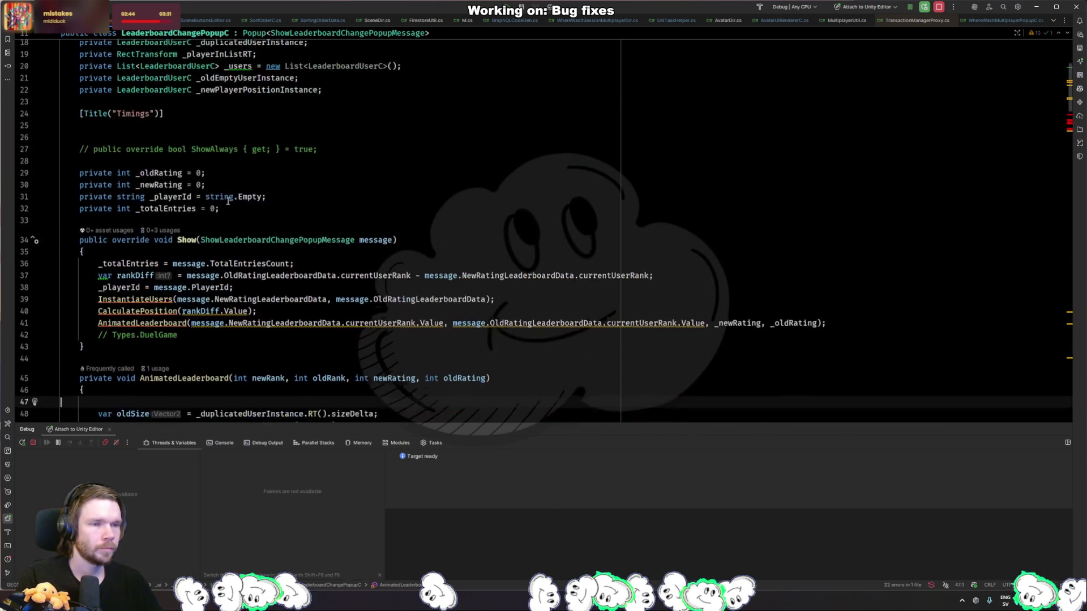
click(200, 143)
key(ctrl+v)
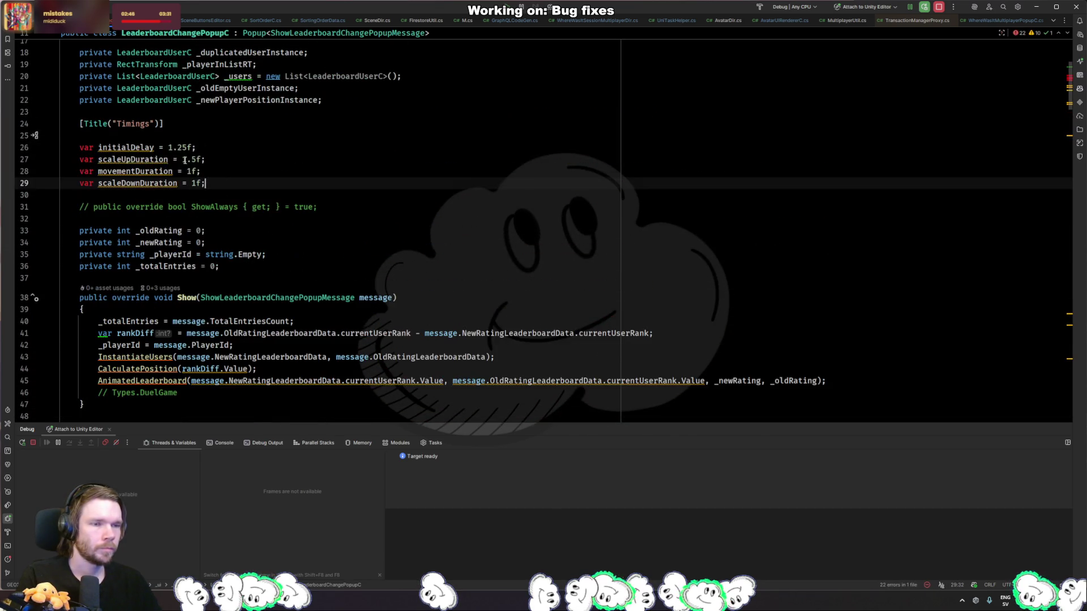
- Change each timing declaration's type from var to float
key(ctrl+BackSpace)
text(float _)
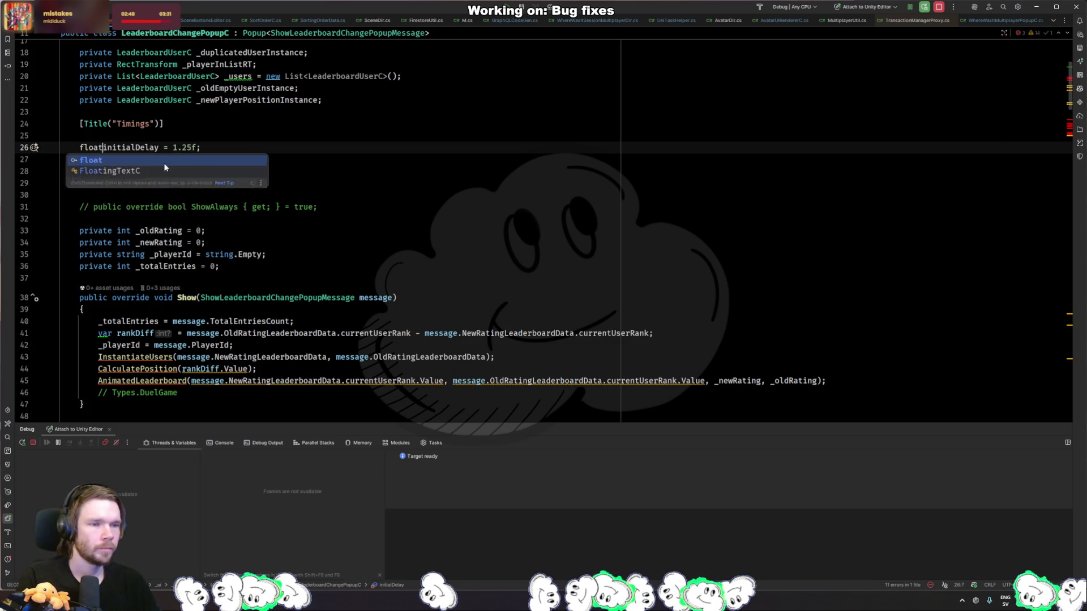
key(ctrl+BackSpace)
key(ctrl+BackSpace)
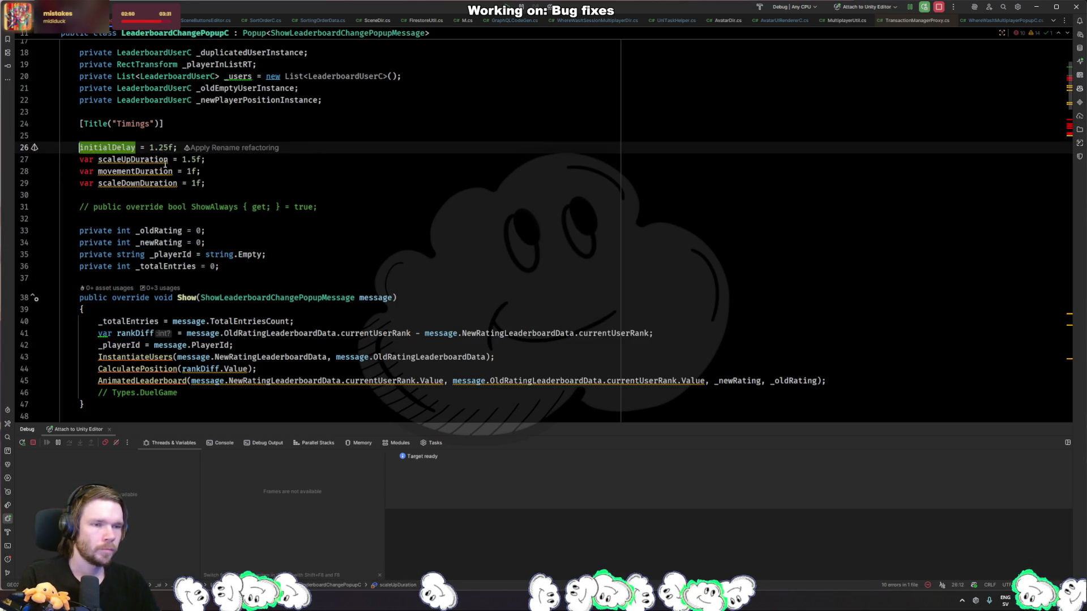
text(float)
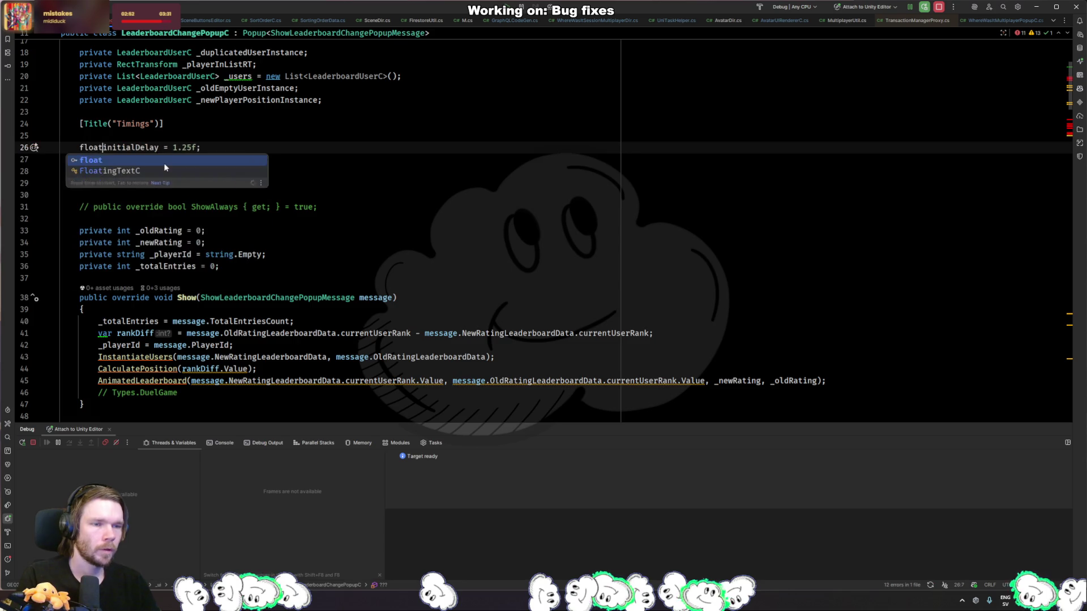
double_click(166, 161)
double_click(86, 160)
text(float)
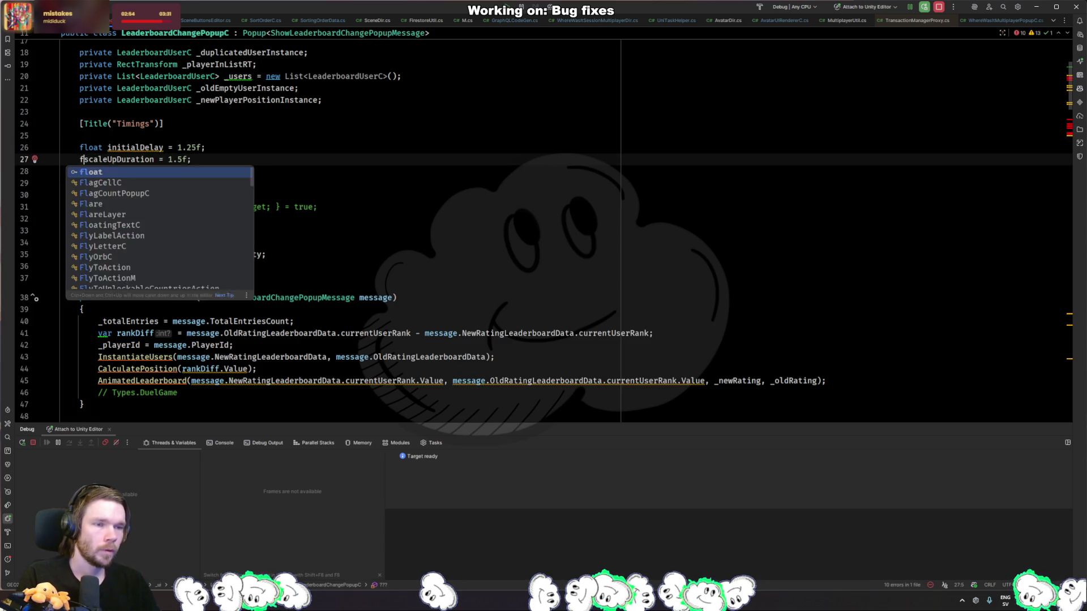
key(Escape)
click(94, 171)
key(Tab)
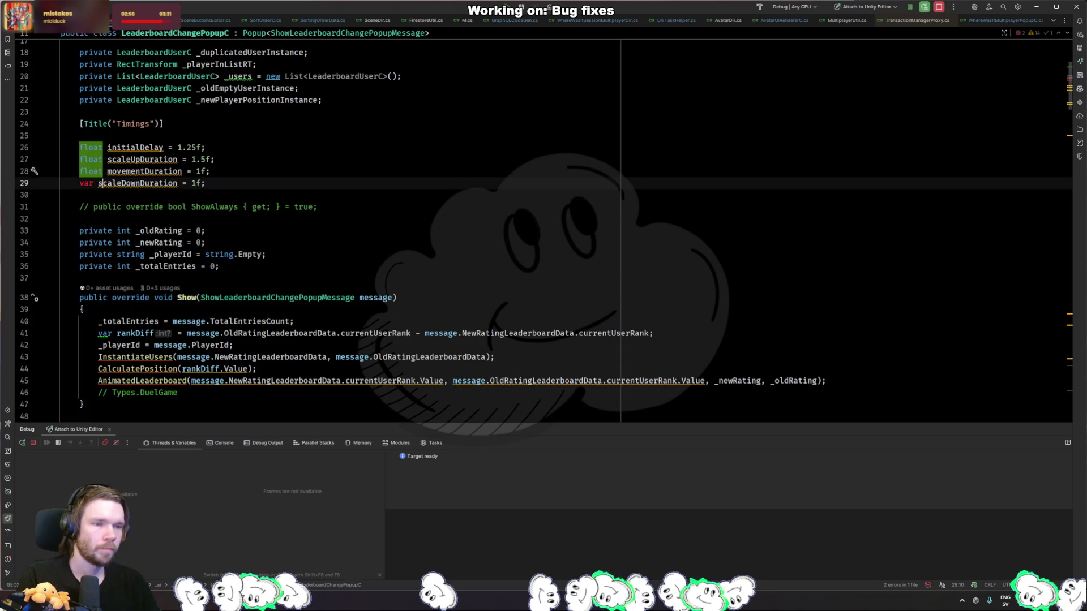
key(Down)
text(float)
key(Escape)
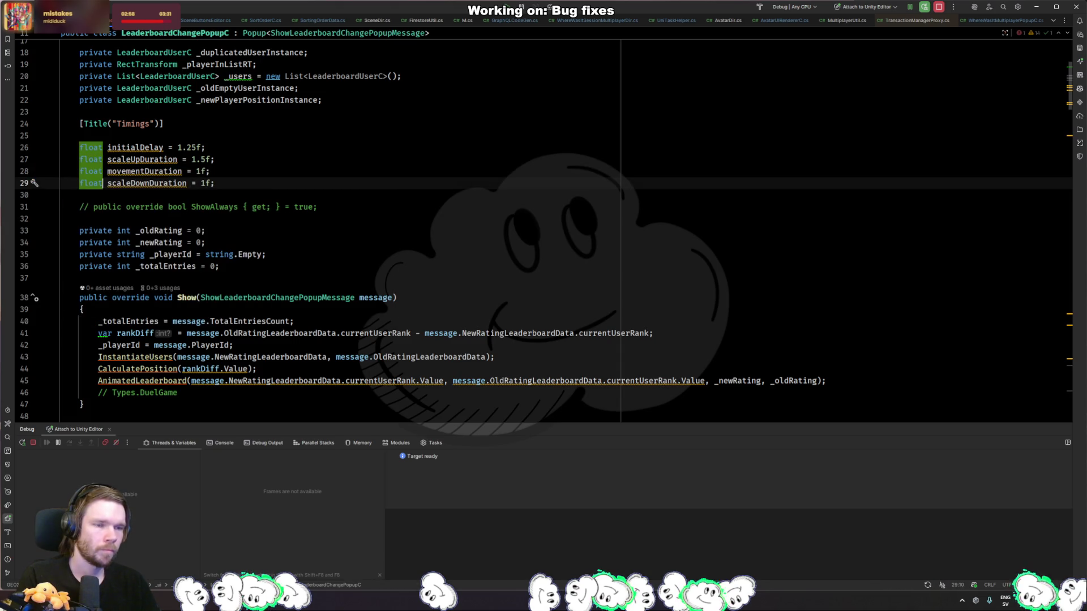
- Duplicate the scaleDownDuration line as a new closeDelay field
key(Up)
key(Up)
key(Up)
key(Down)
key(Down)
key(Down)
key(Down)
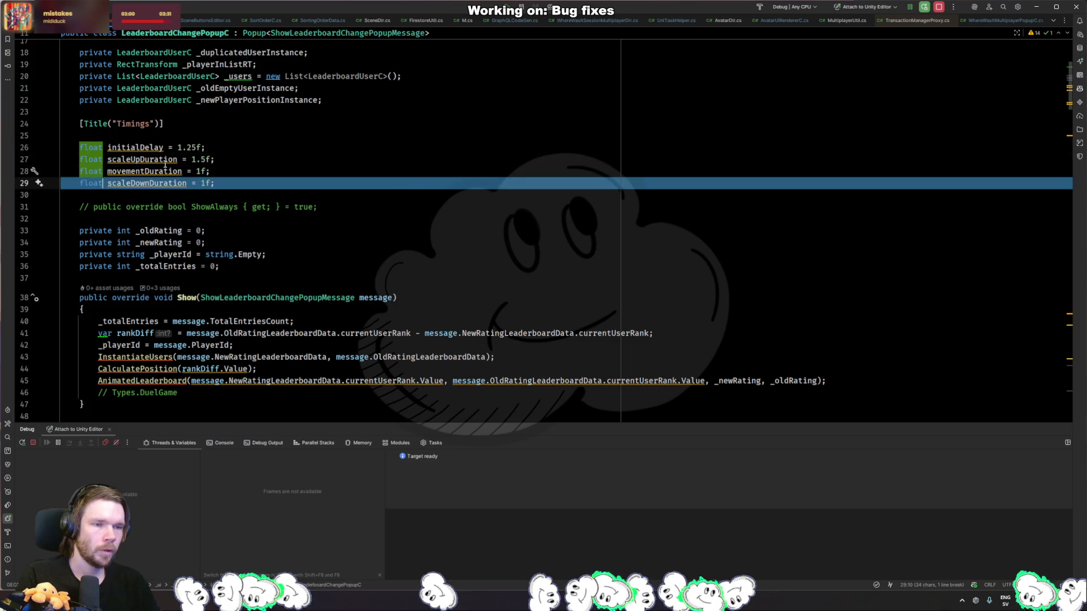
key(ctrl+d)
key(ctrl+w)
text(float endDelay = 1f)
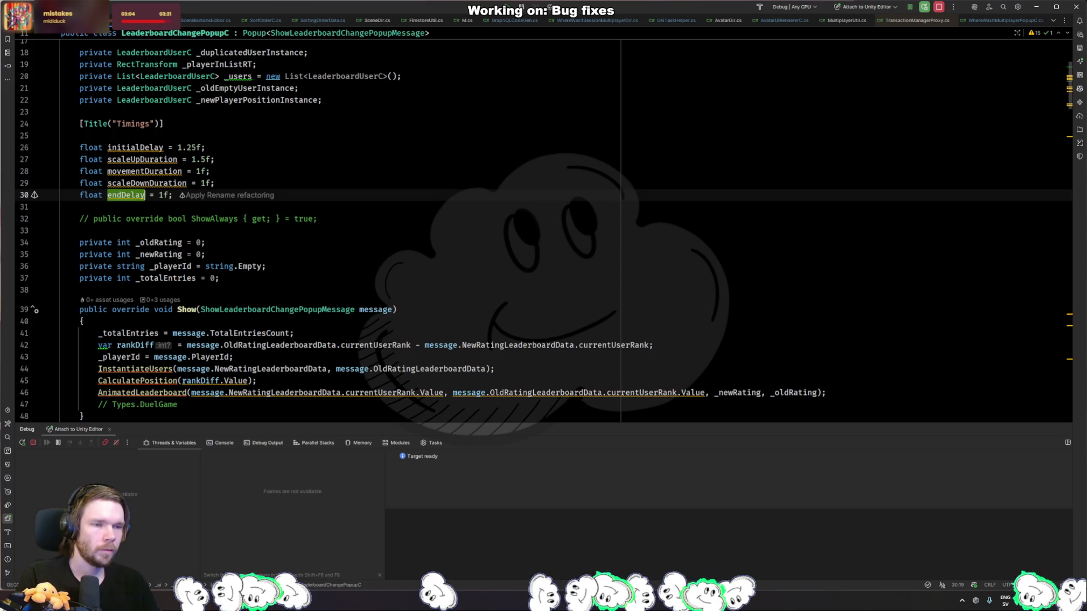
text(close)
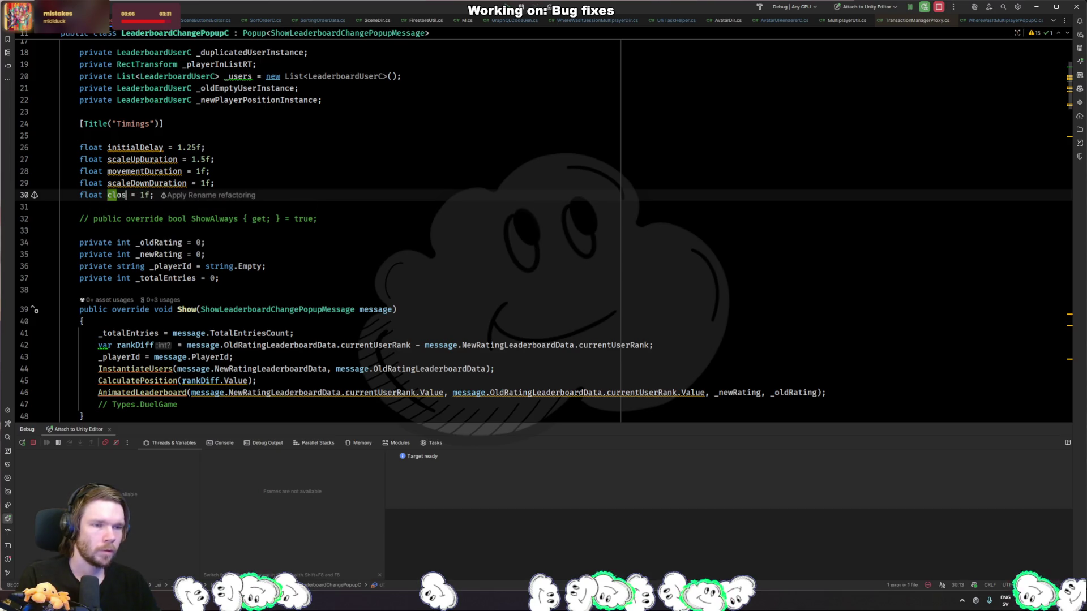
text(Delay)
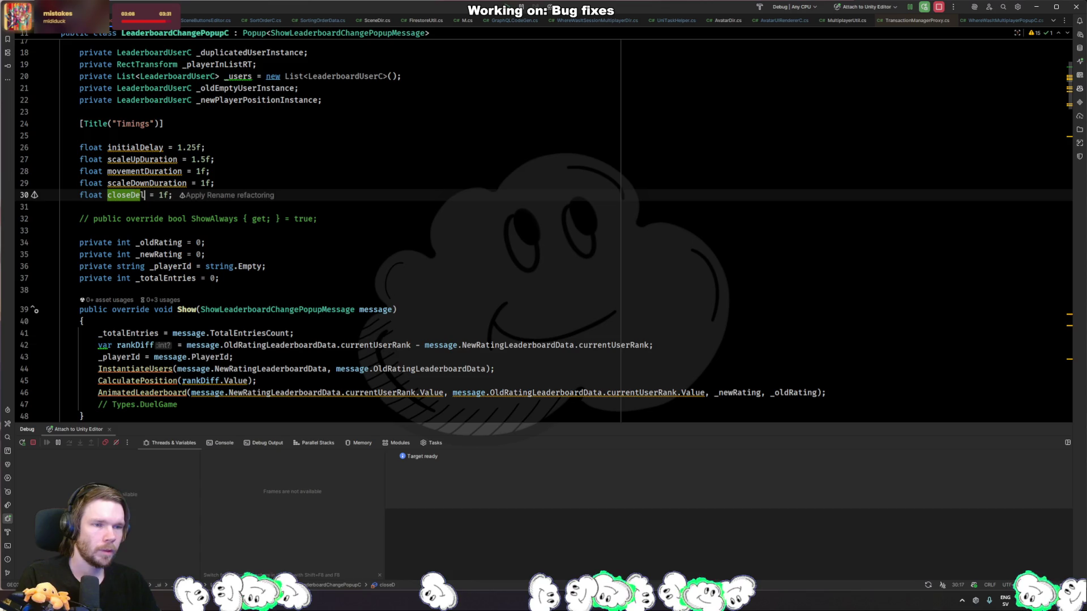
- Rename initialDelay and scaleUpDuration to _initialDelay and _scaleUpDuration
key(Up)
key(Up)
key(Up)
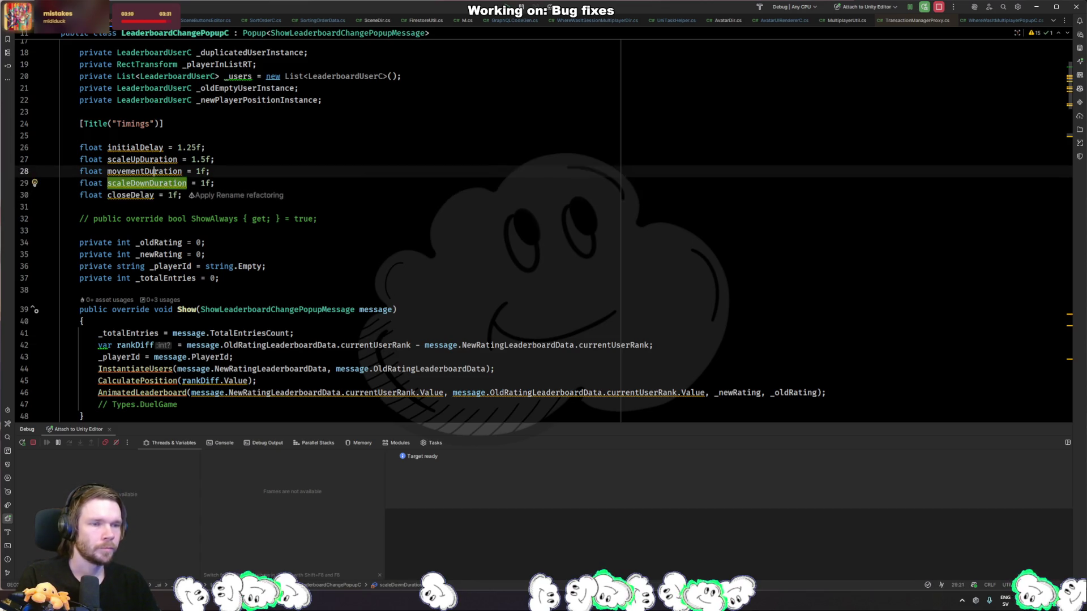
key(ctrl+r)
key(r)
key(Home)
text(_)
key(Return)
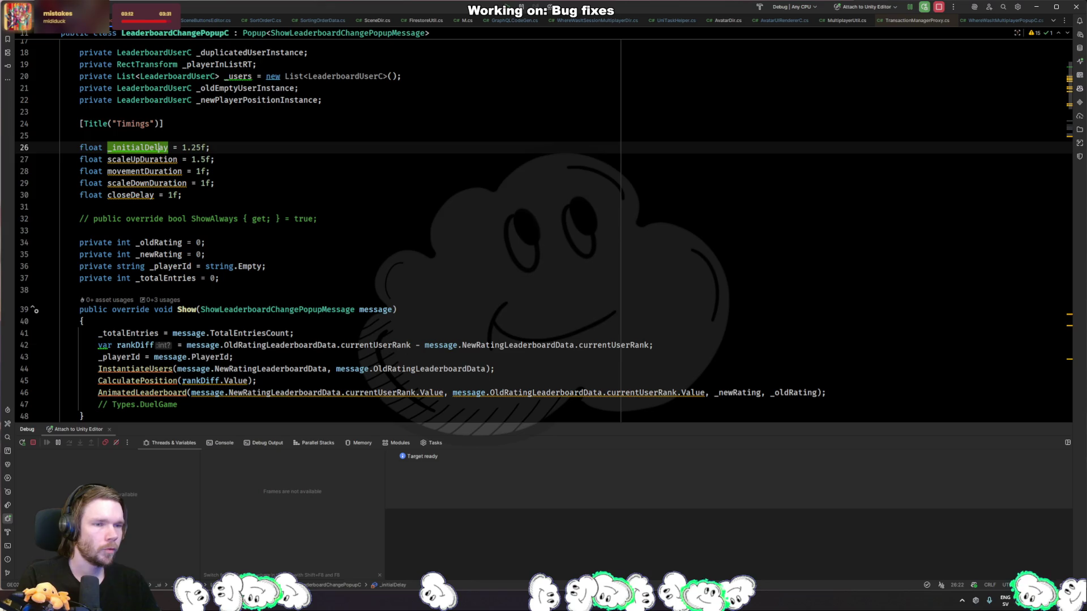
key(Down)
key(ctrl+r)
key(r)
key(Home)
text(_)
key(Return)
- Rename movementDuration, scaleDownDuration and closeDelay with an underscore prefix
key(Down)
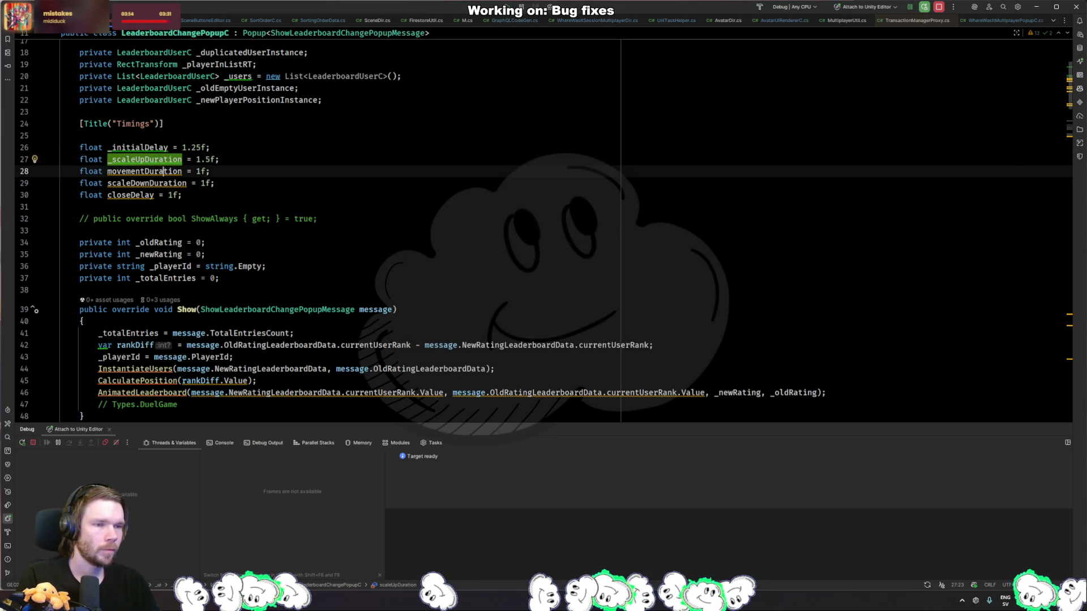
key(ctrl+r)
key(r)
key(Home)
text(_)
key(Return)
key(Down)
key(ctrl+r)
key(r)
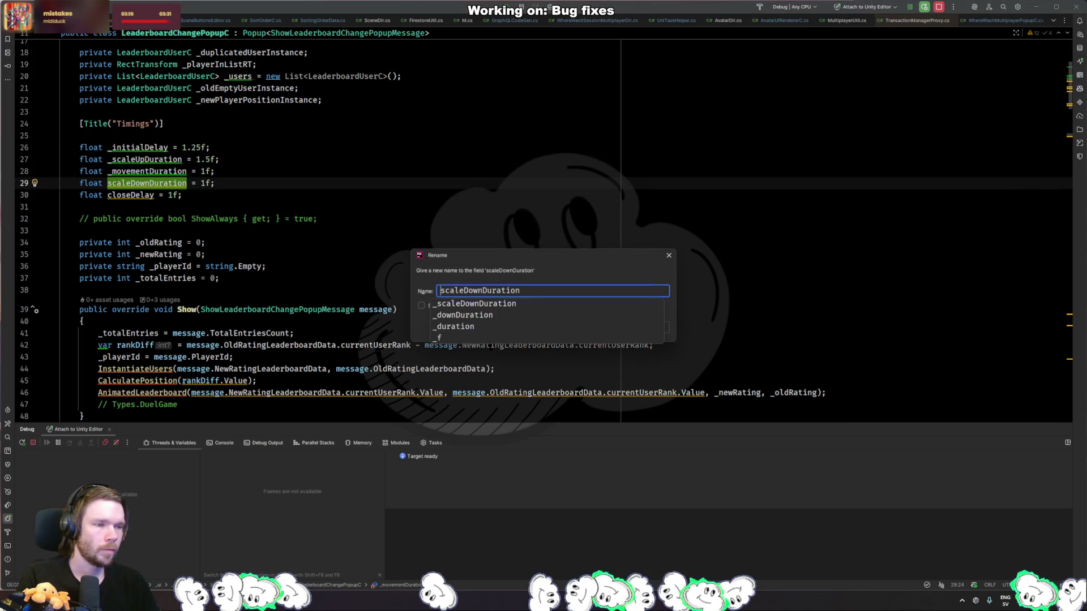
key(Home)
text(_)
key(Return)
key(Down)
key(ctrl+r)
key(r)
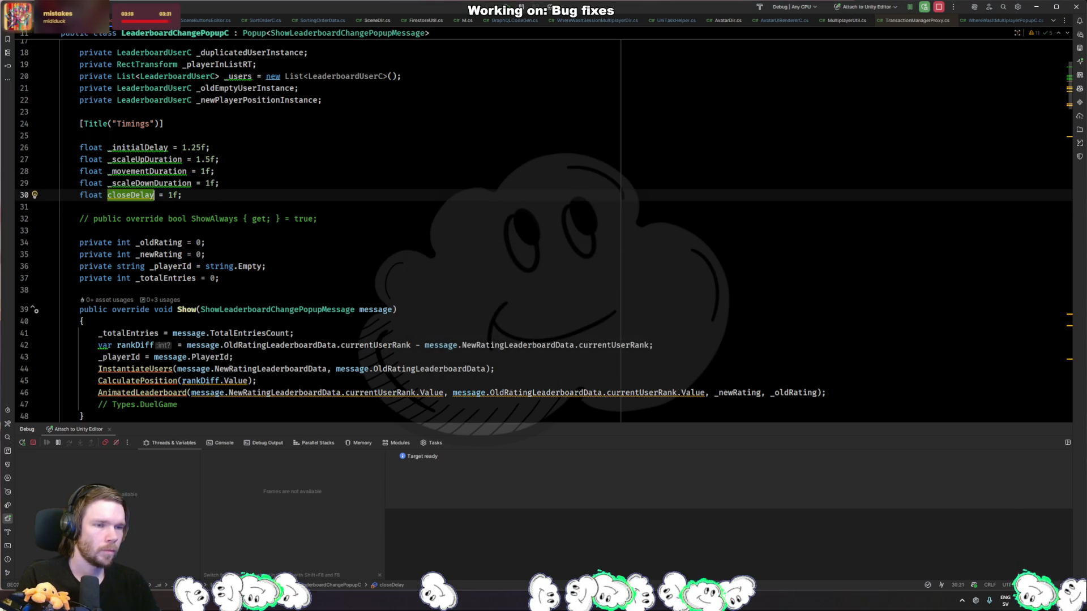
key(Home)
text(_)
key(Return)
- Replace the hard-coded 1f close delay with _closeDelay and add a // Close comment
scroll(386, 213, down, 6)
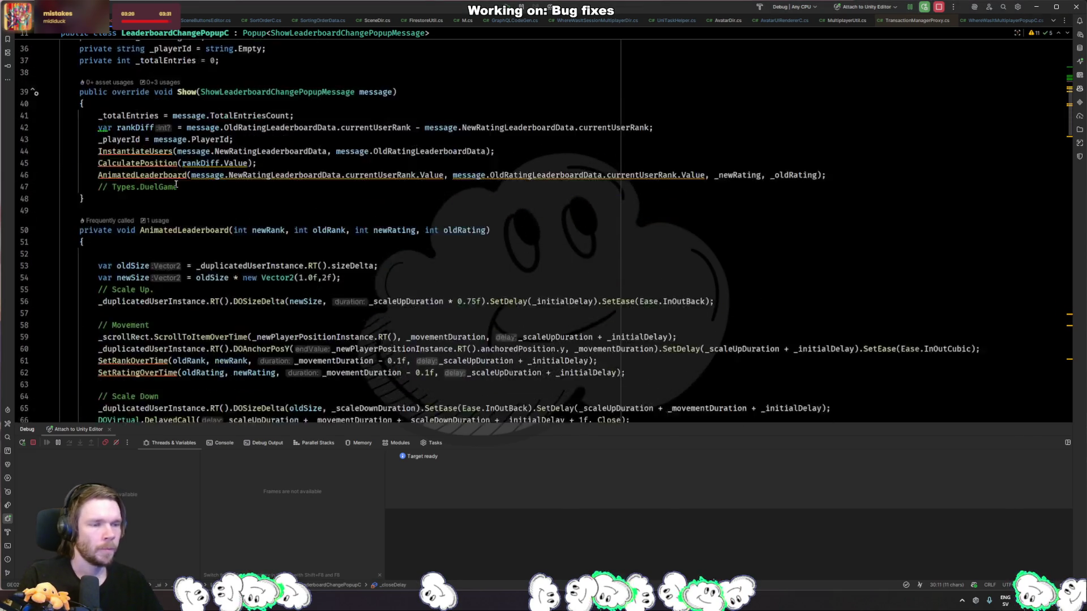
scroll(386, 213, down, 5)
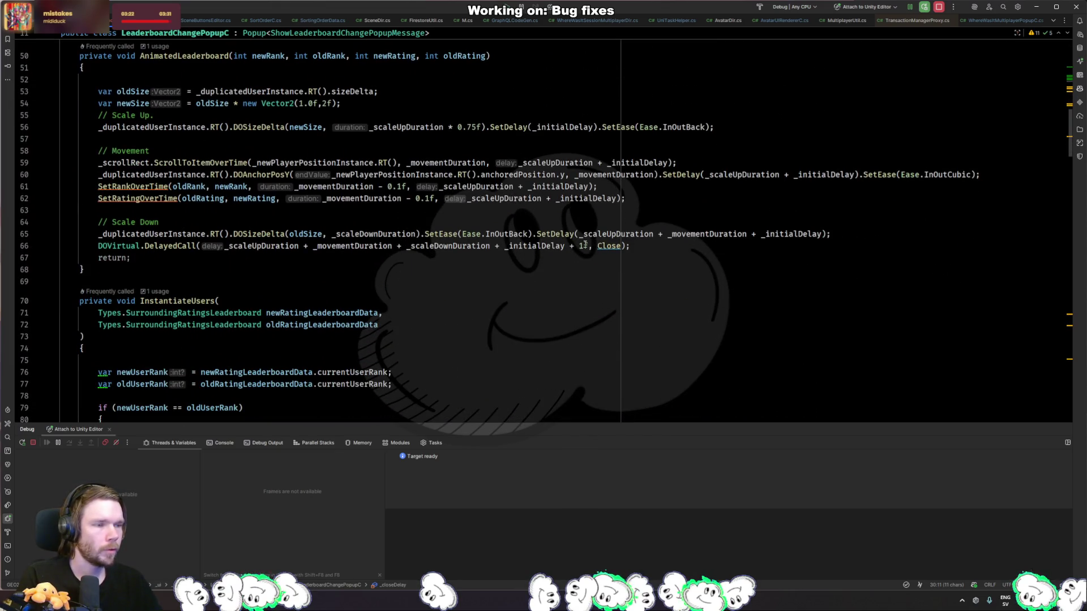
double_click(583, 245)
text(_closeDelay)
scroll(258, 263, up, 2)
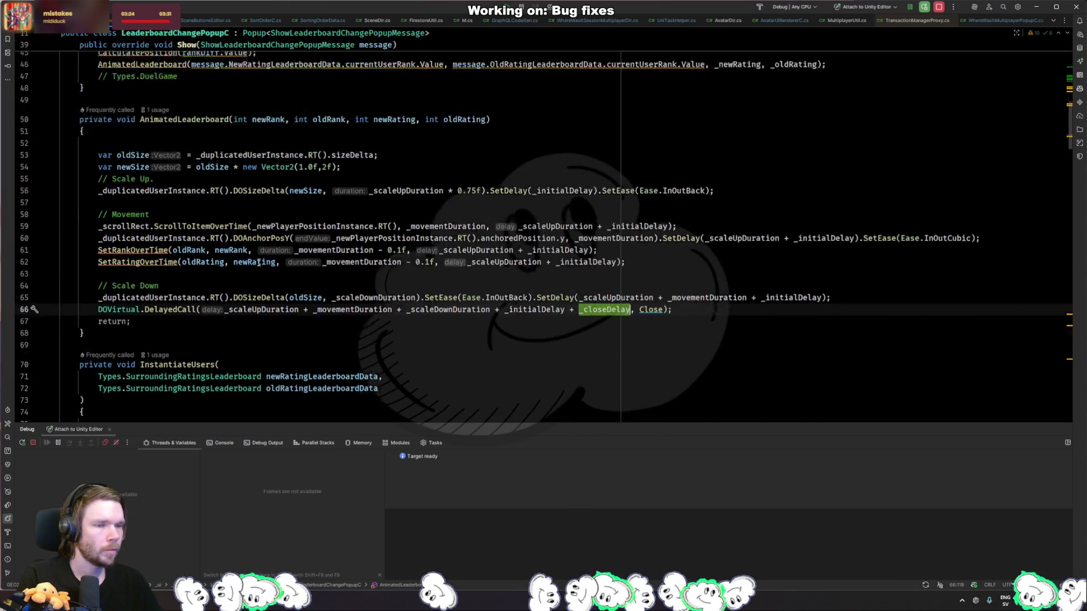
scroll(258, 262, up, 8)
scroll(617, 309, down, 7)
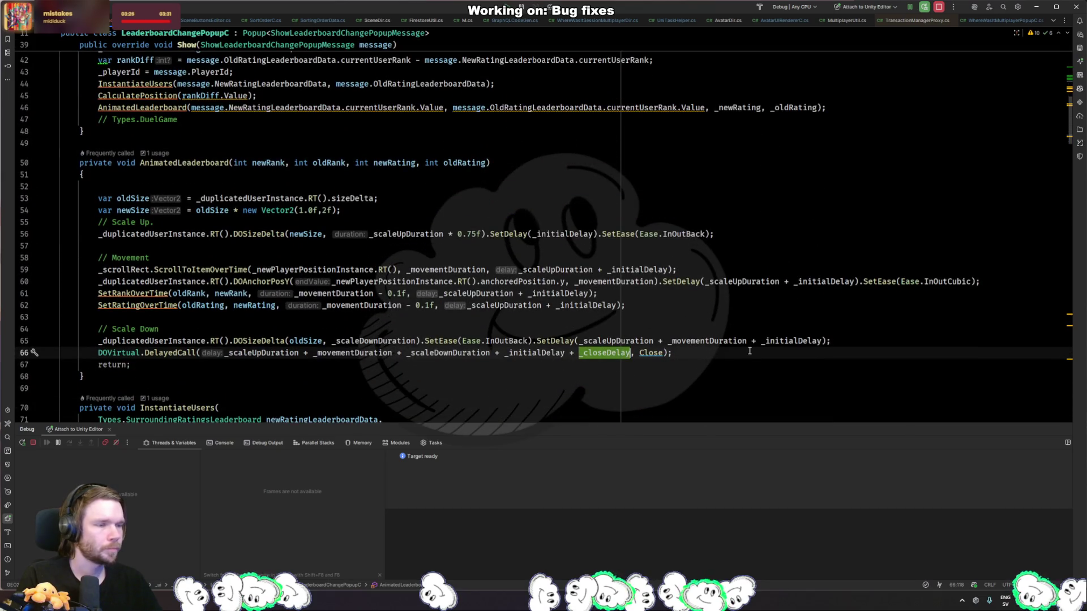
click(749, 342)
key(Return)
key(Return)
text(// Clo)
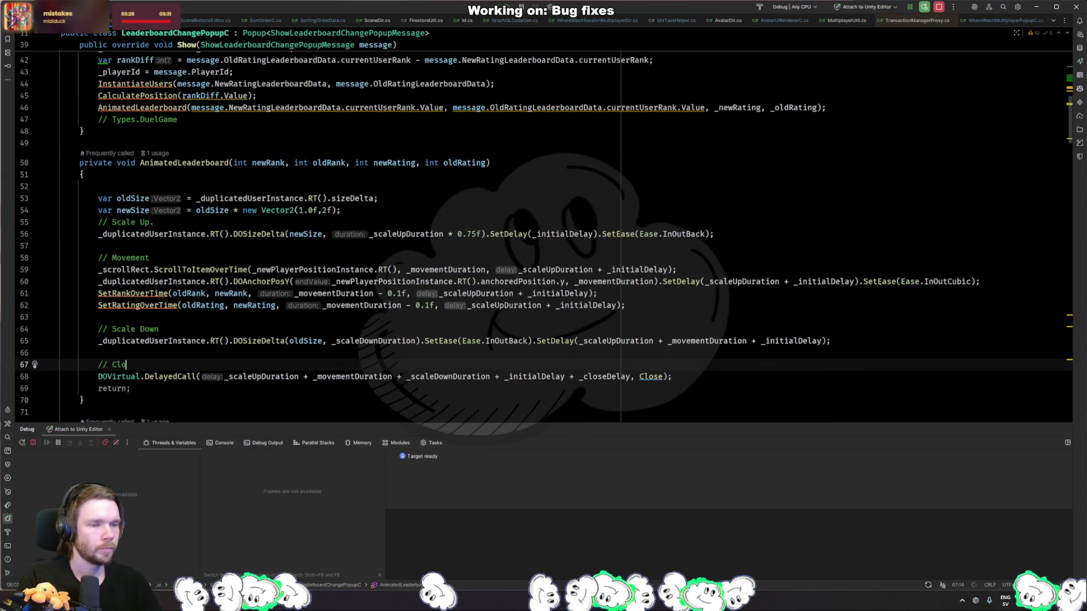
text(se)
- Add [SerializeField] above all five Timings floats, then return to Unity Editor
scroll(256, 297, up, 4)
click(263, 286)
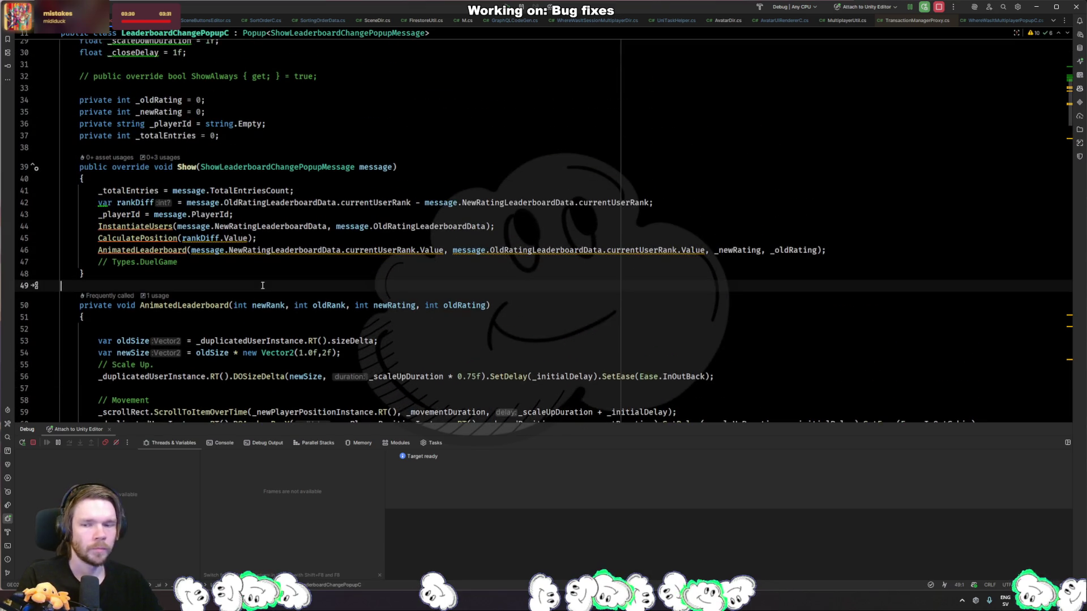
scroll(253, 296, up, 3)
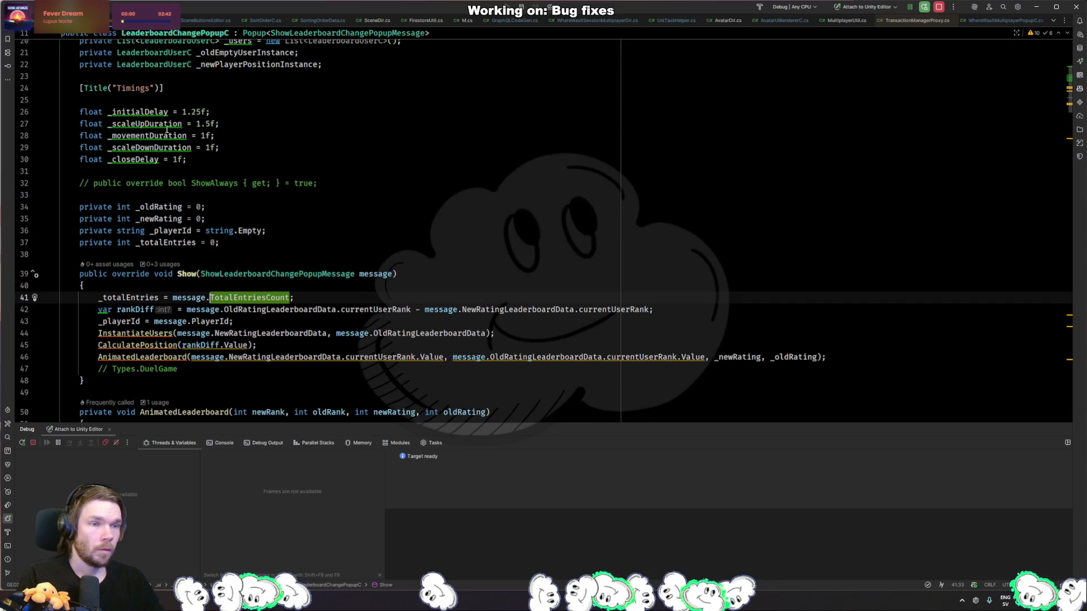
click(115, 100)
key(BackSpace)
text({)
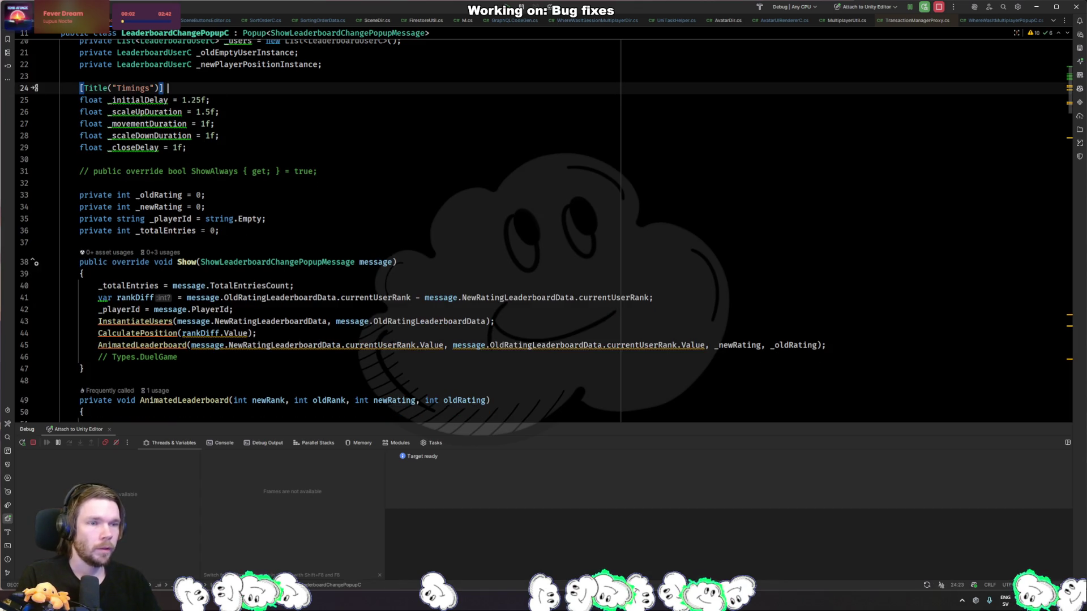
text(Serial])
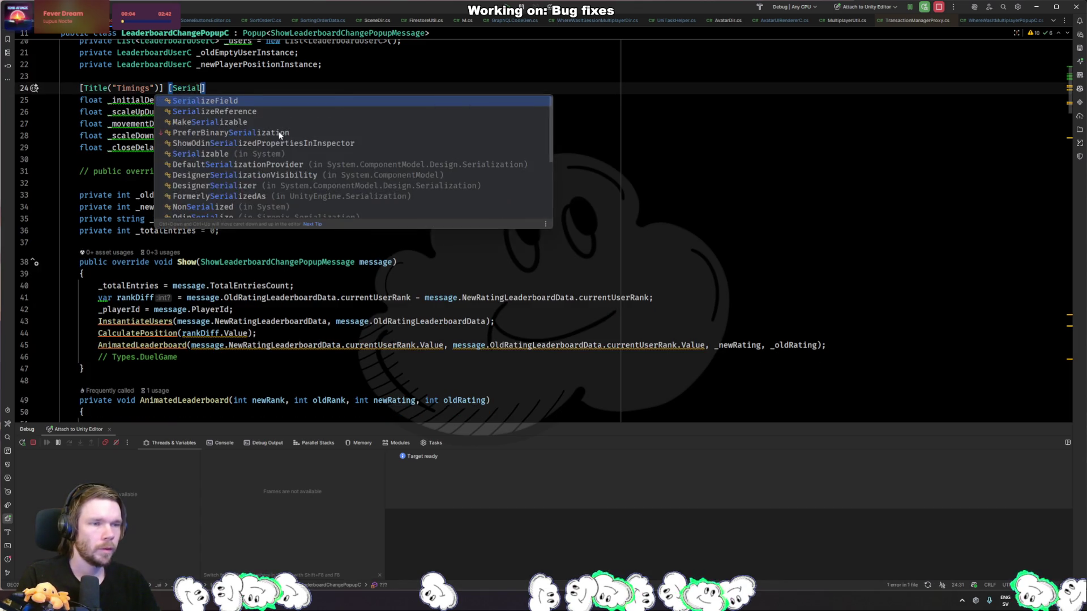
key(Return)
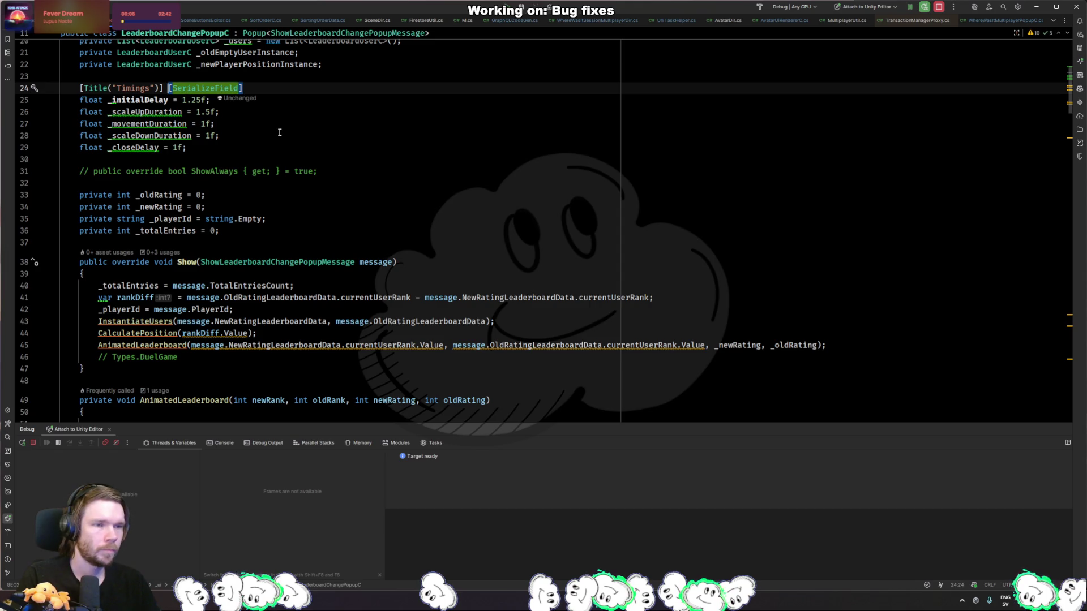
key(Return)
text([SerializeField])
key(Down)
key(ctrl+v)
key(Down)
text([SerializeField])
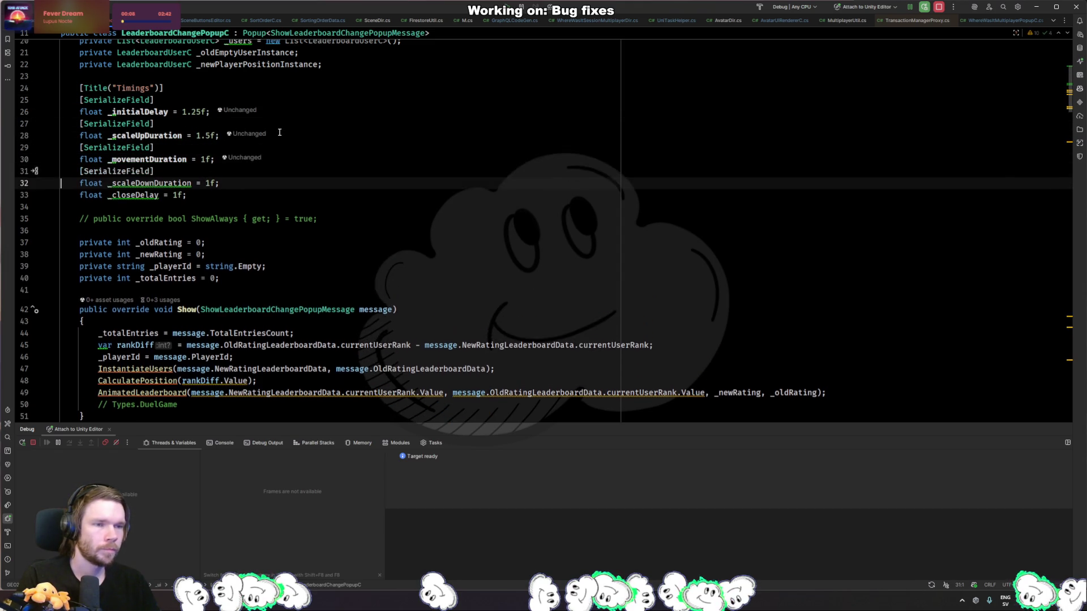
key(Down)
text([SerializeField])
key(alt+Tab)
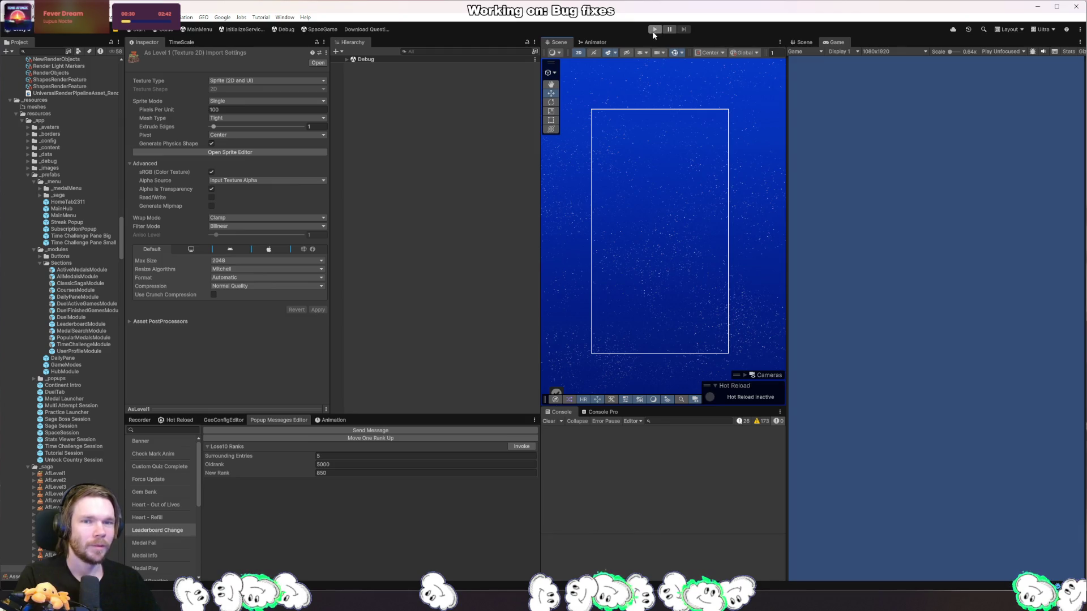
- Run Play mode, invoke Lose10 Ranks to show the Rank popup, then restart Play
key(ctrl+p)
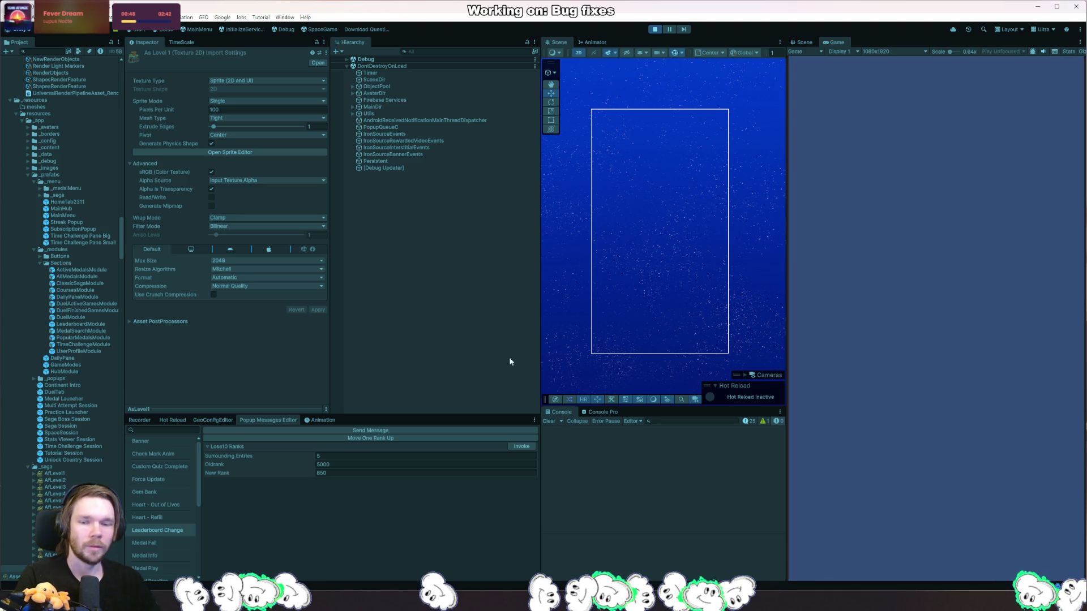
click(519, 448)
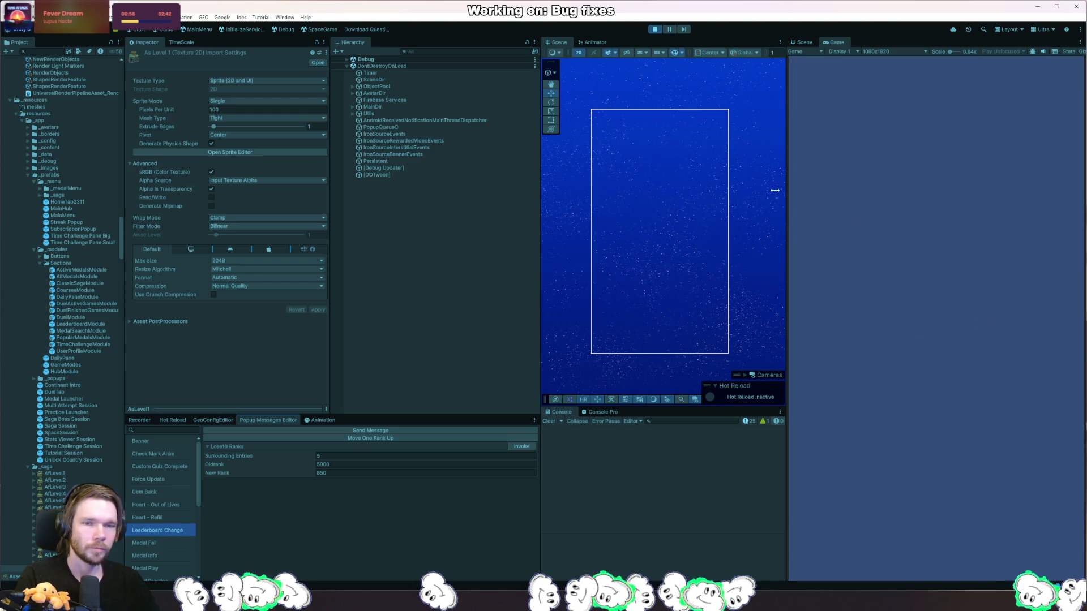
click(654, 30)
click(654, 29)
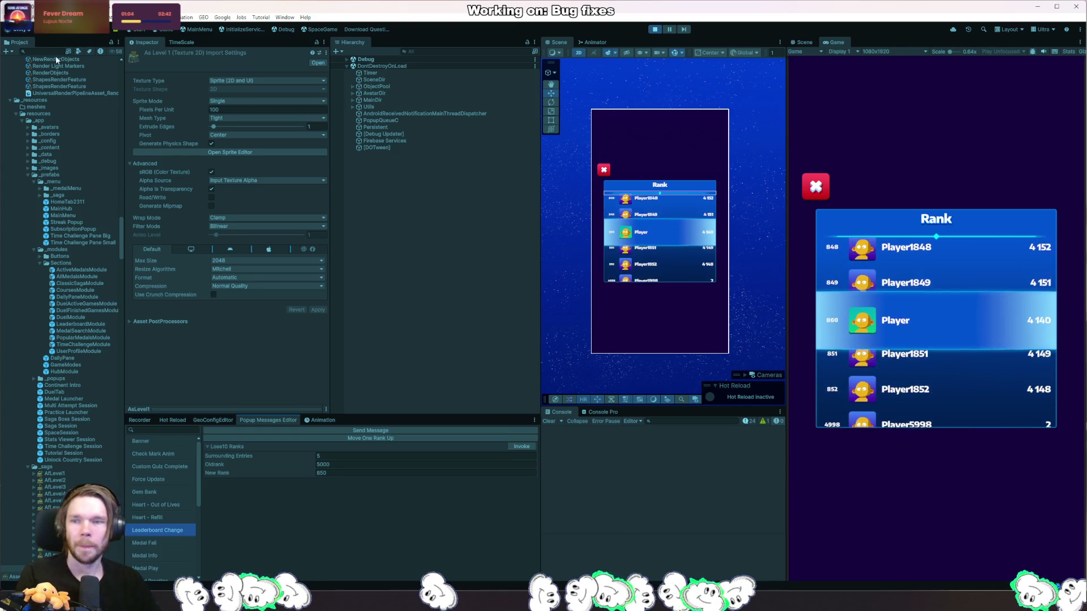
- Set the LeaderboardChangePopup prefab's Initial Delay to 0.75, then go to Rider
mouse_move(56, 55)
click(54, 93)
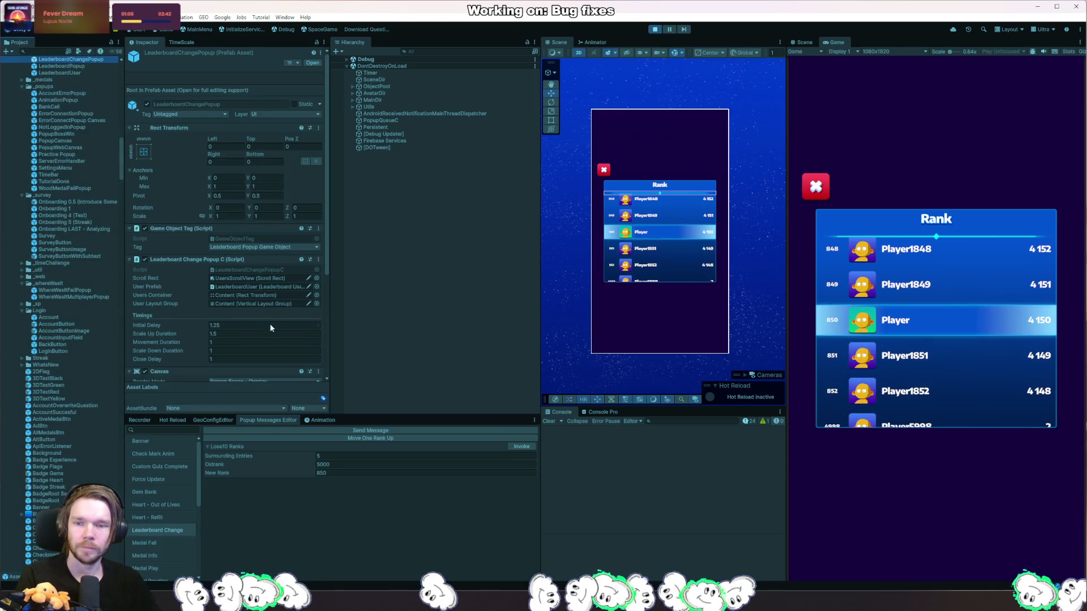
click(241, 325)
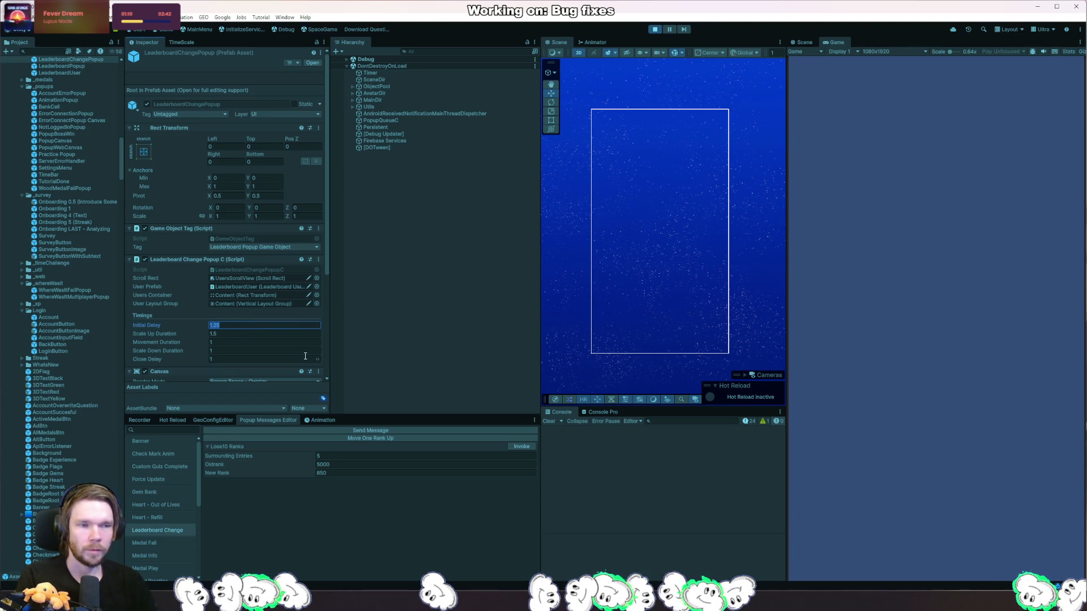
text(.7)
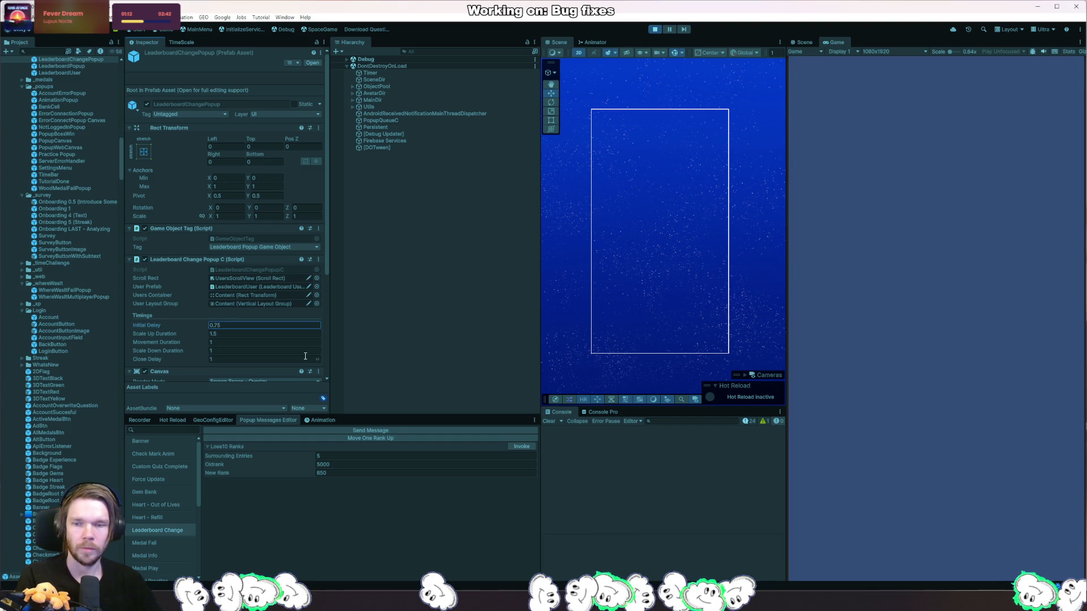
key(Return)
key(alt+Tab)
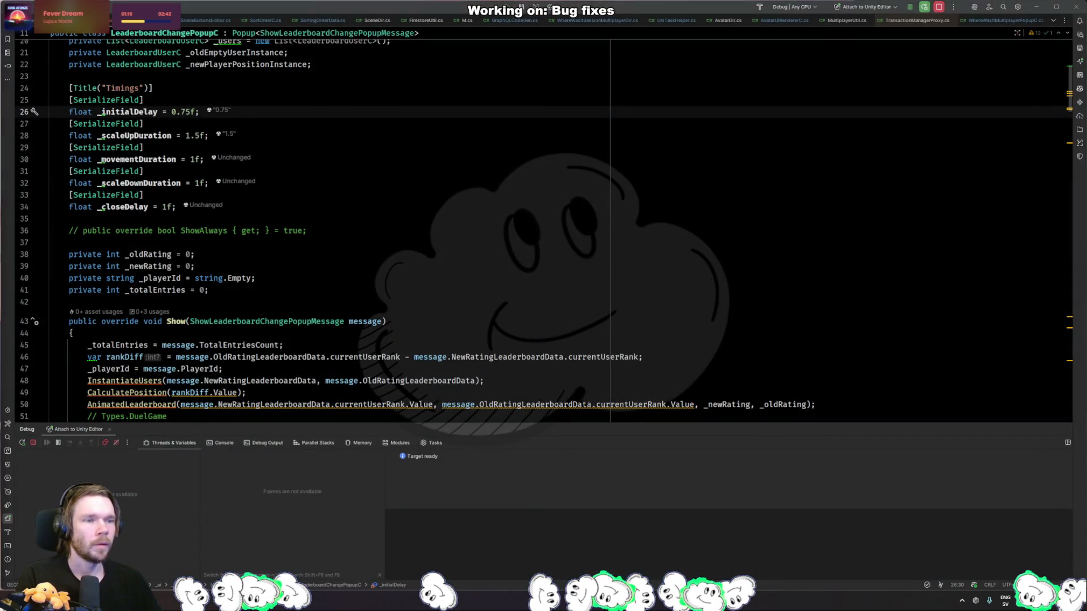
- Return to Unity Editor and stop Play mode
key(alt+Tab)
click(655, 30)
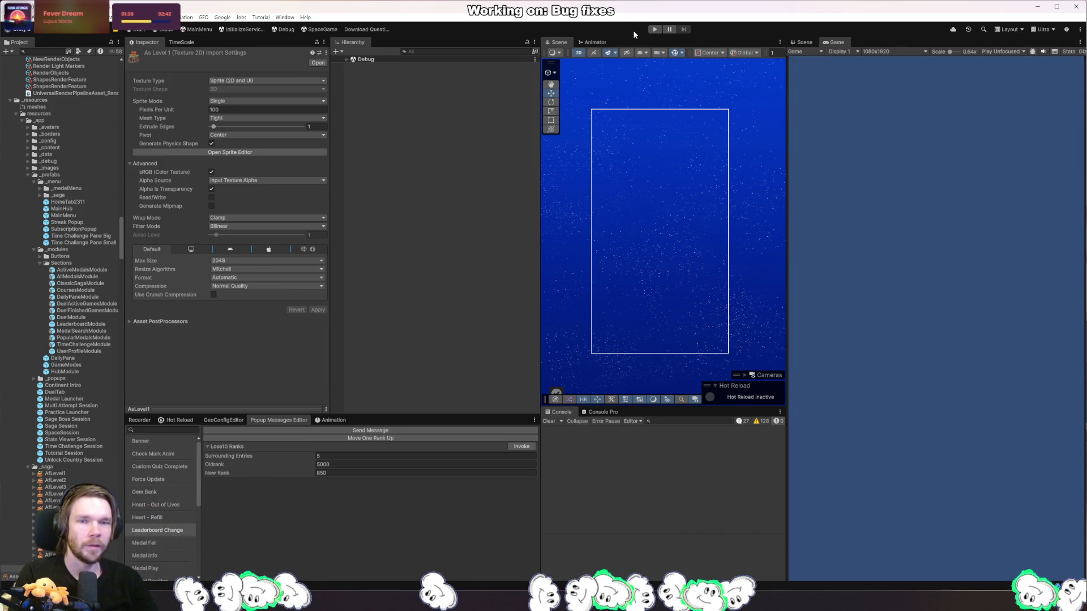
click(654, 29)
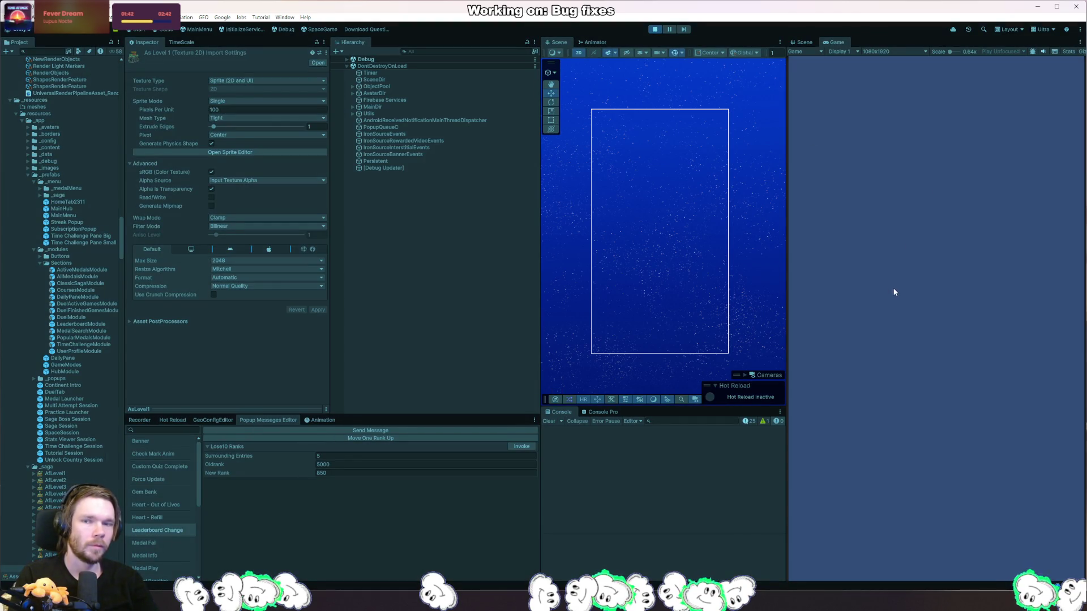
click(523, 446)
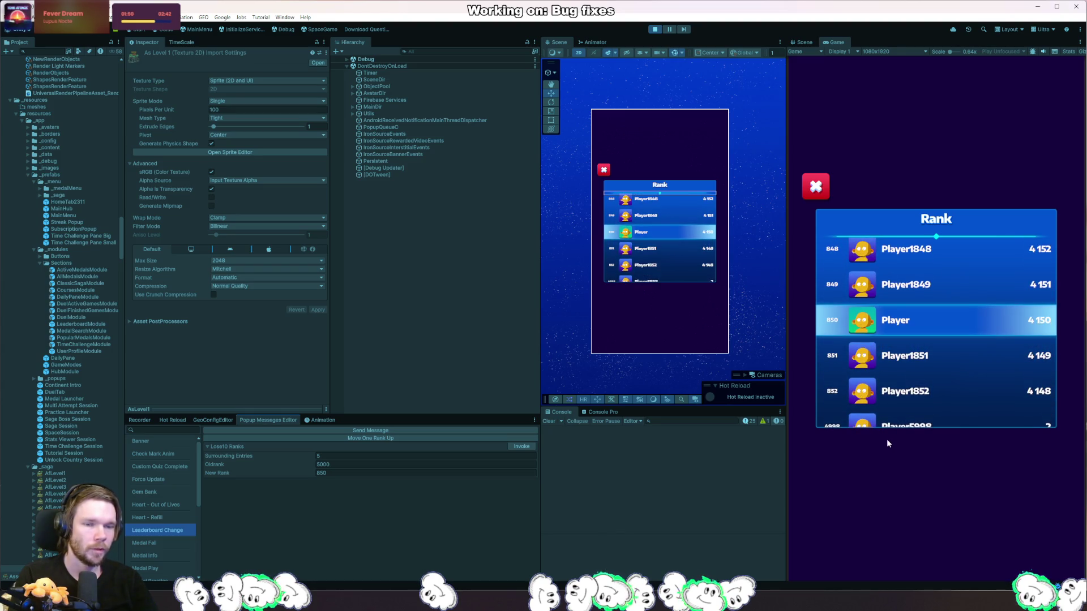
click(655, 28)
click(656, 29)
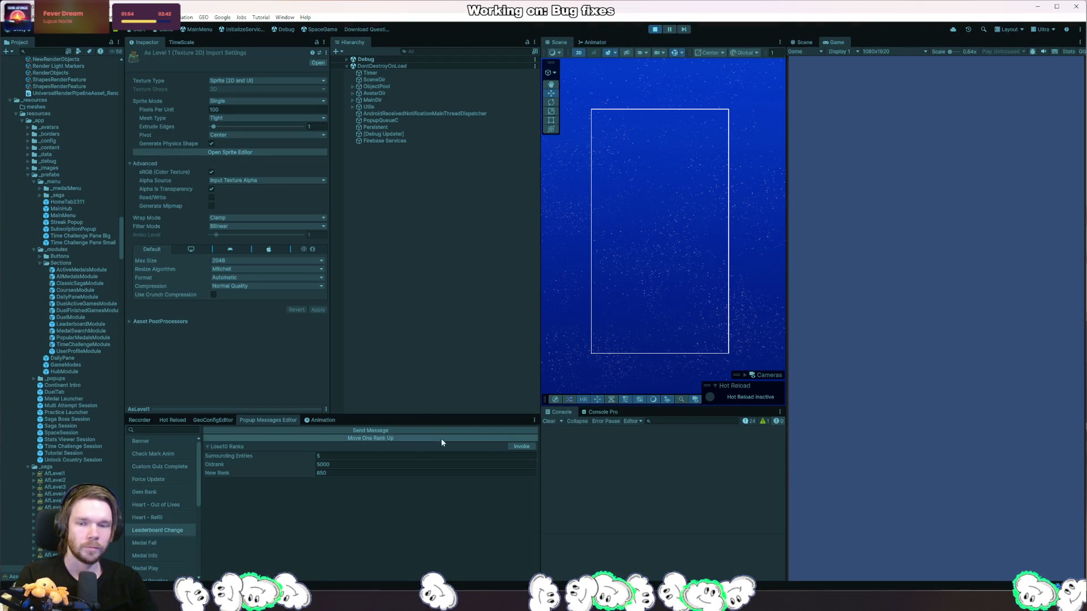
click(532, 447)
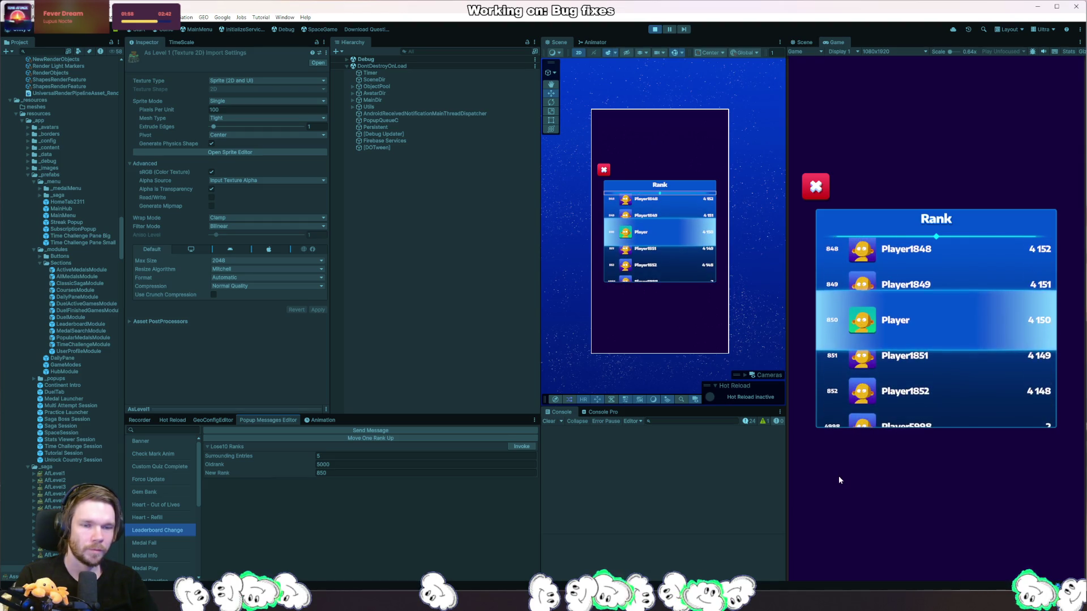
click(860, 468)
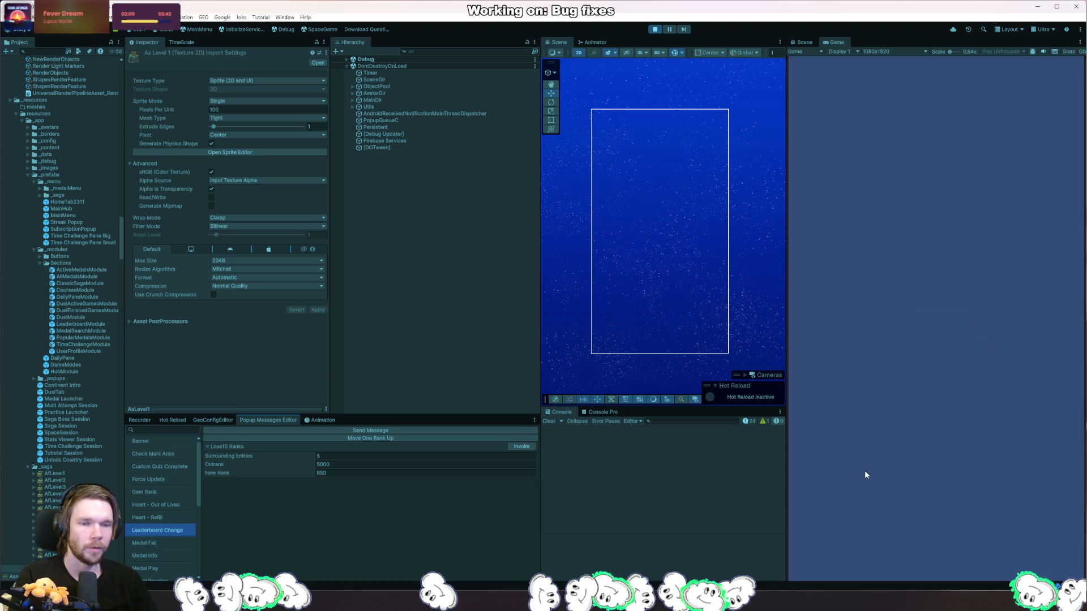
click(654, 30)
click(654, 30)
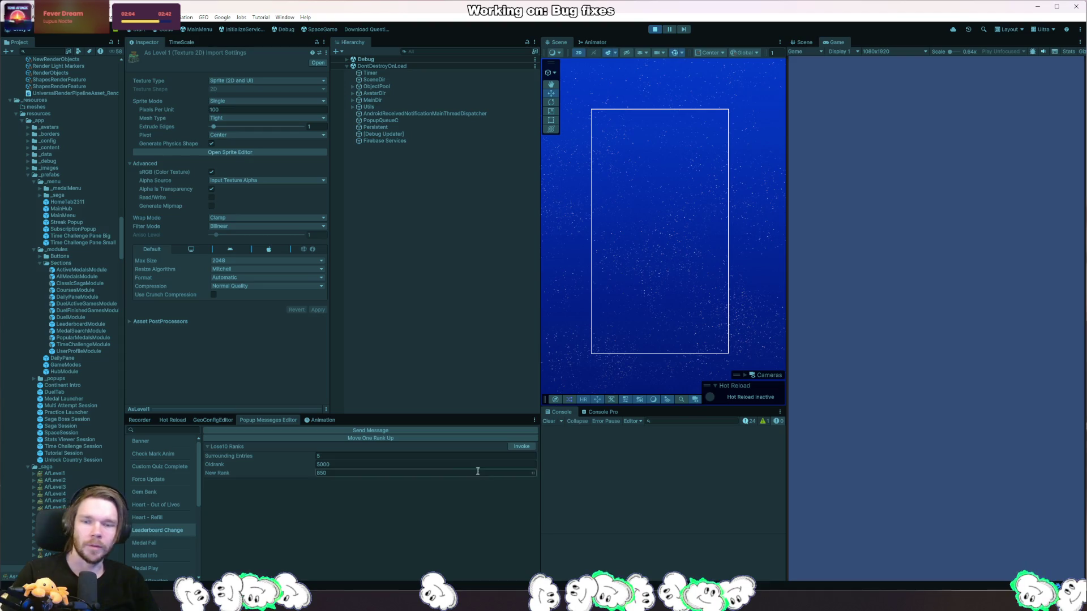
click(522, 447)
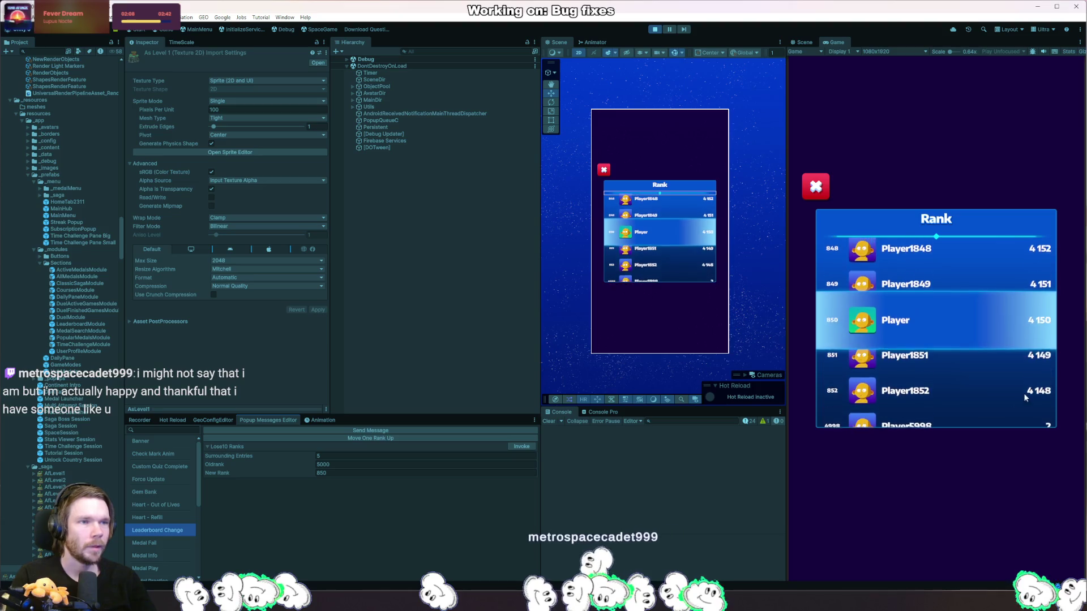
click(976, 345)
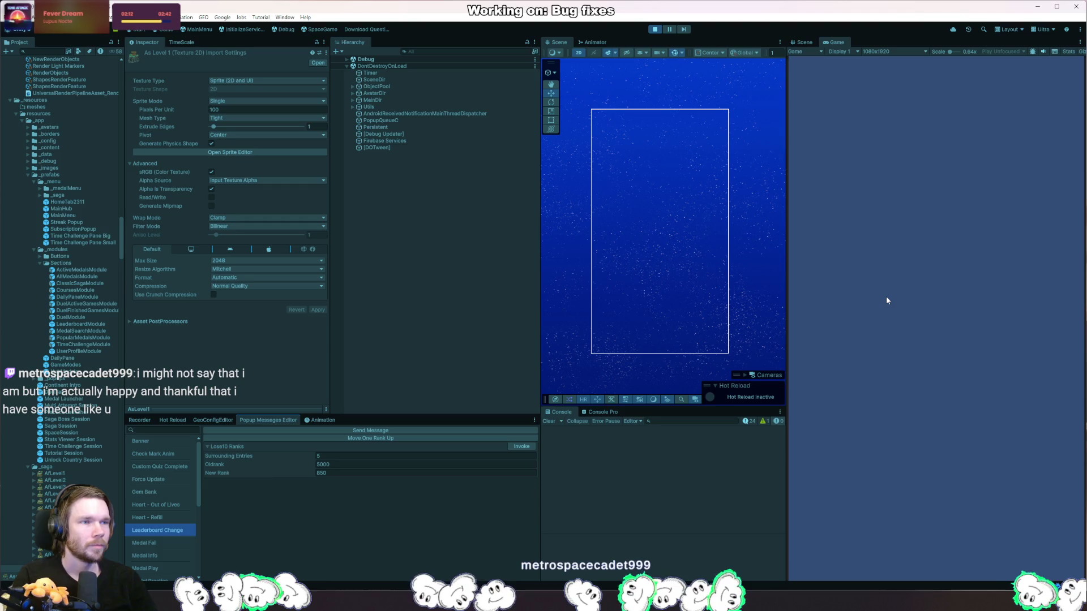
click(655, 29)
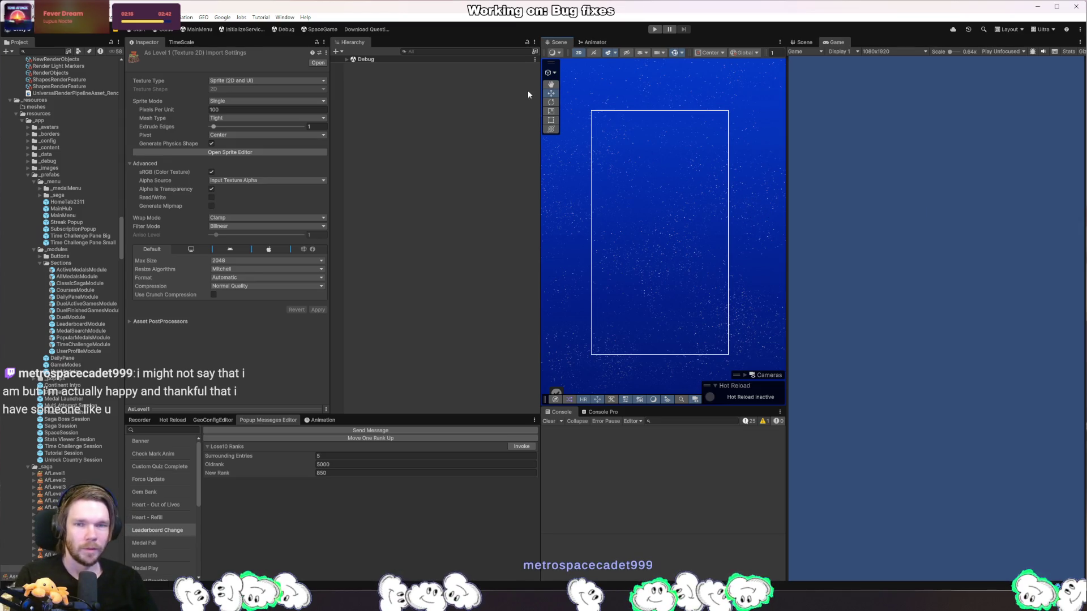
- Replay the leaderboard change popup in Play mode, close it, stop, and return to Rider
click(654, 30)
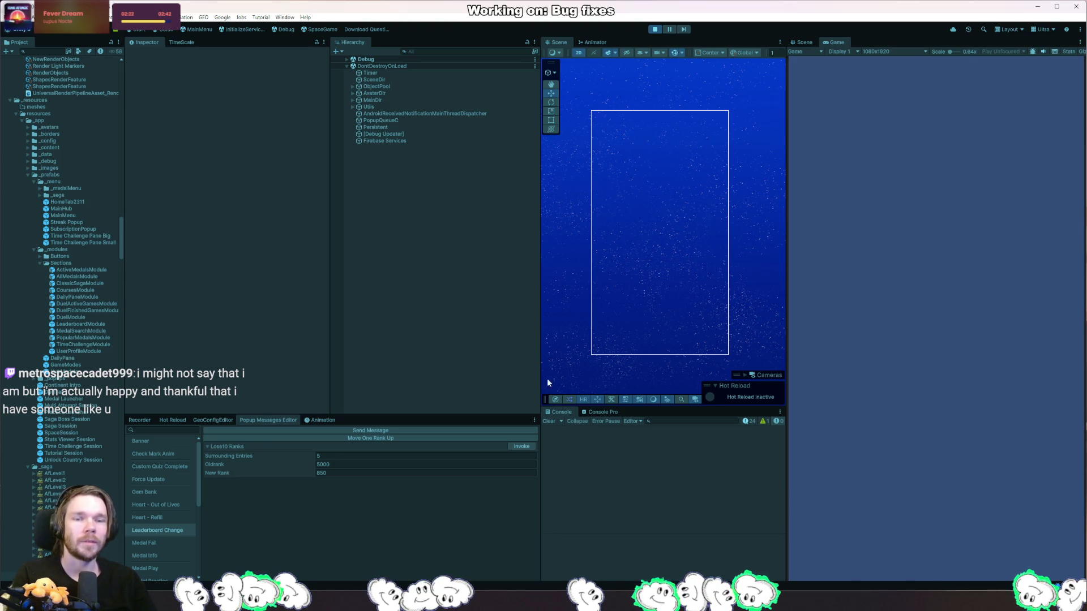
click(519, 446)
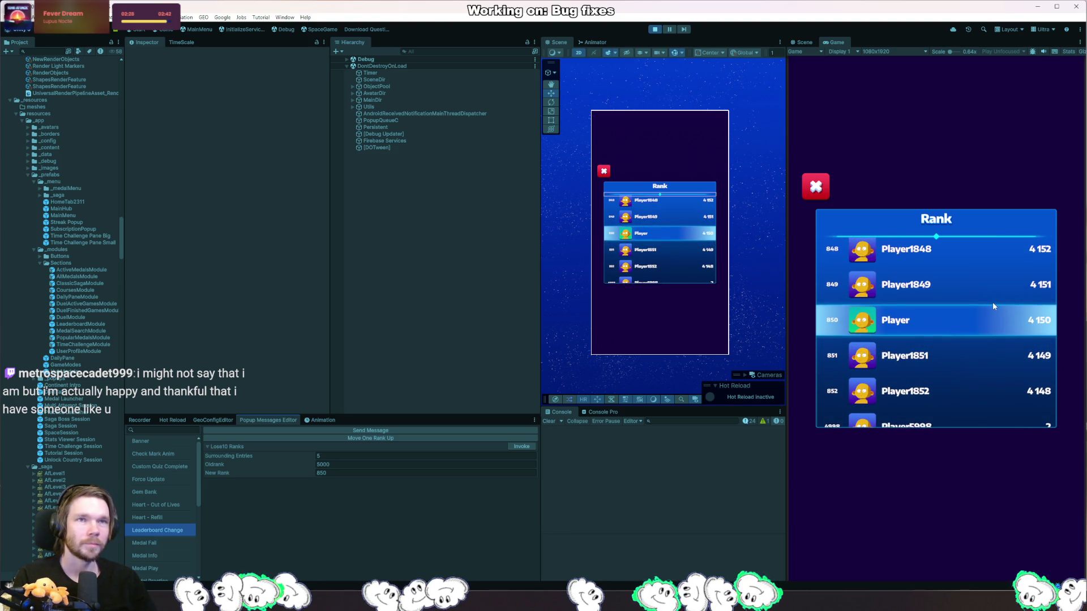
click(993, 306)
click(656, 29)
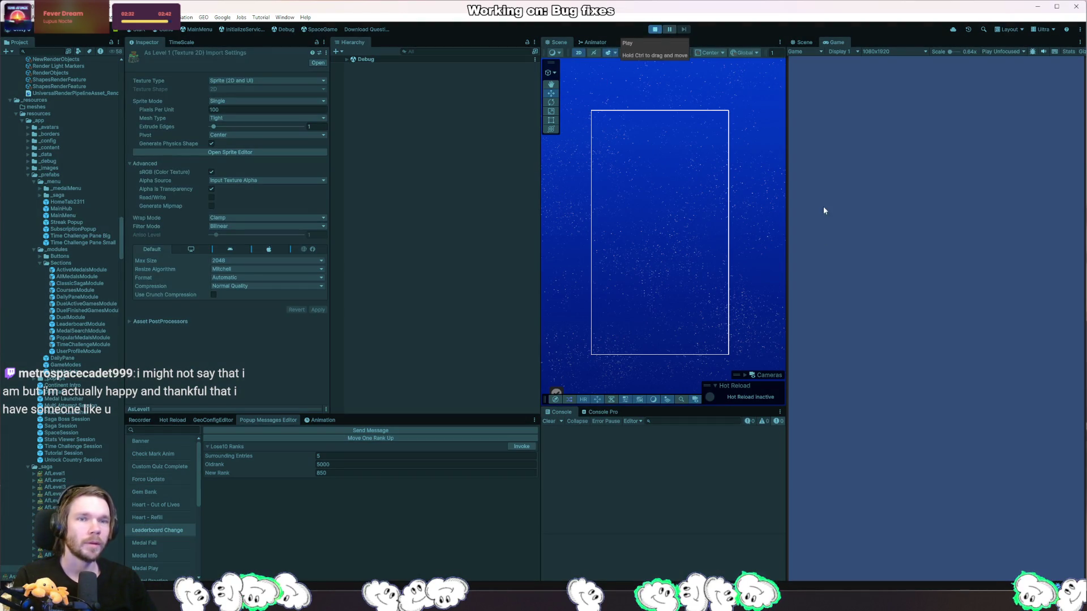
click(522, 446)
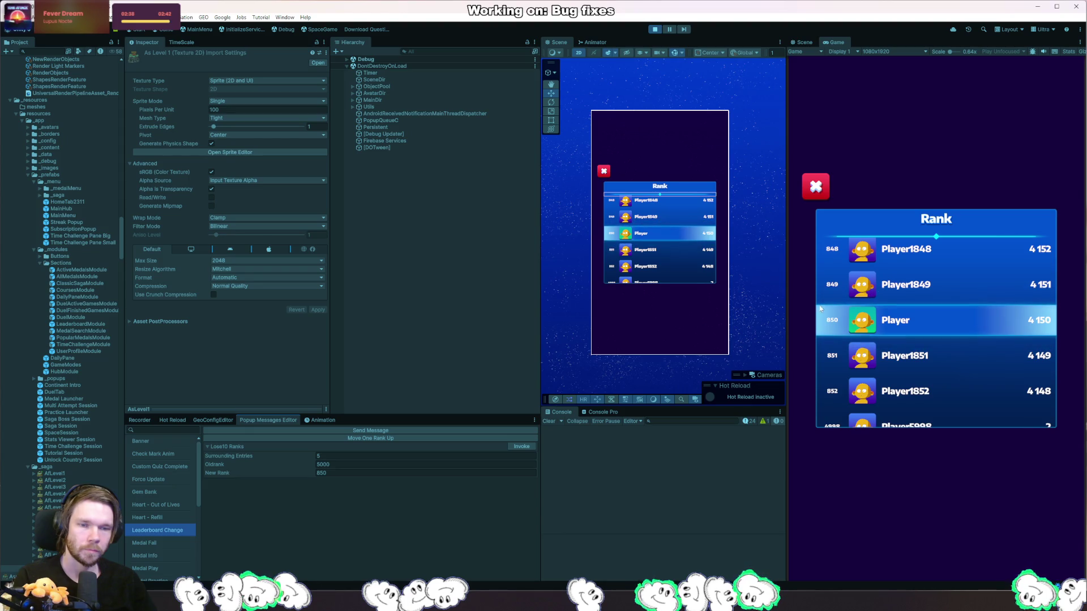
key(ctrl+p)
key(alt+Tab)
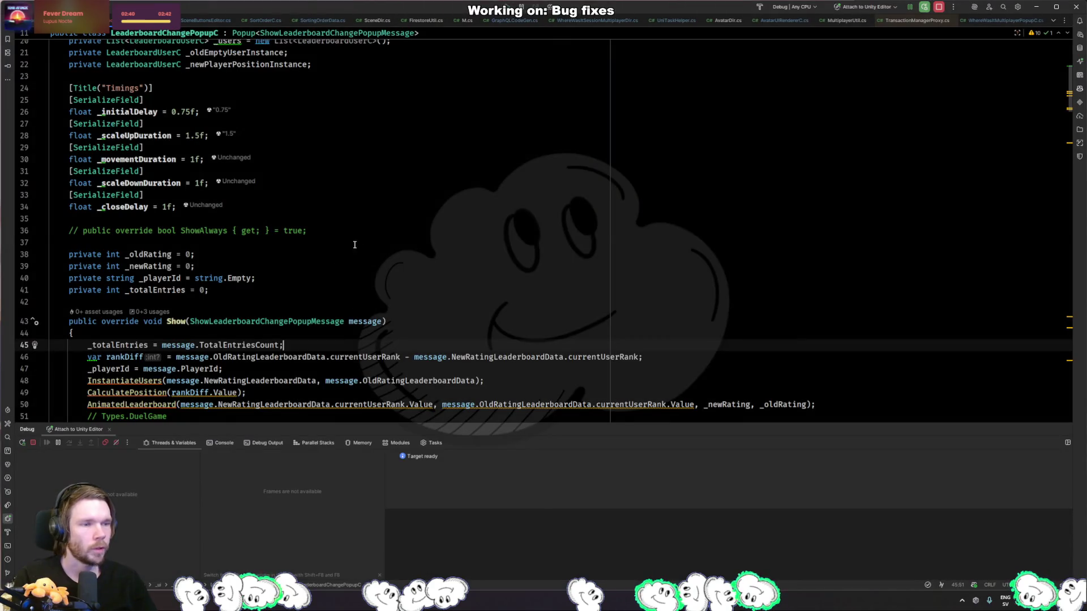
- Uncomment the ShowAlways override in the leaderboard popup class
click(355, 232)
key(ctrl+slash)
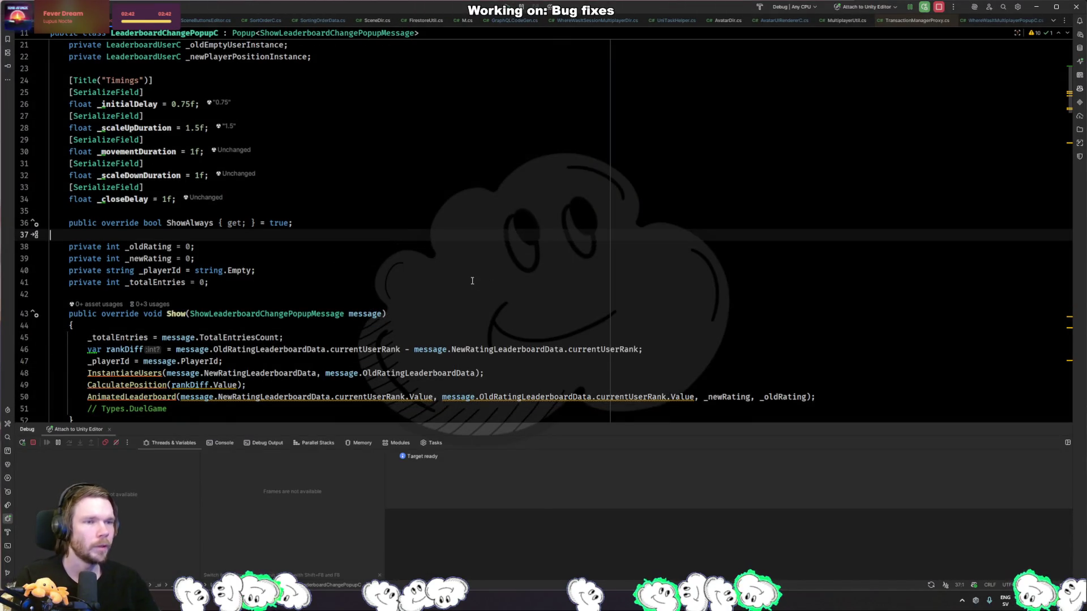
scroll(213, 265, down, 2)
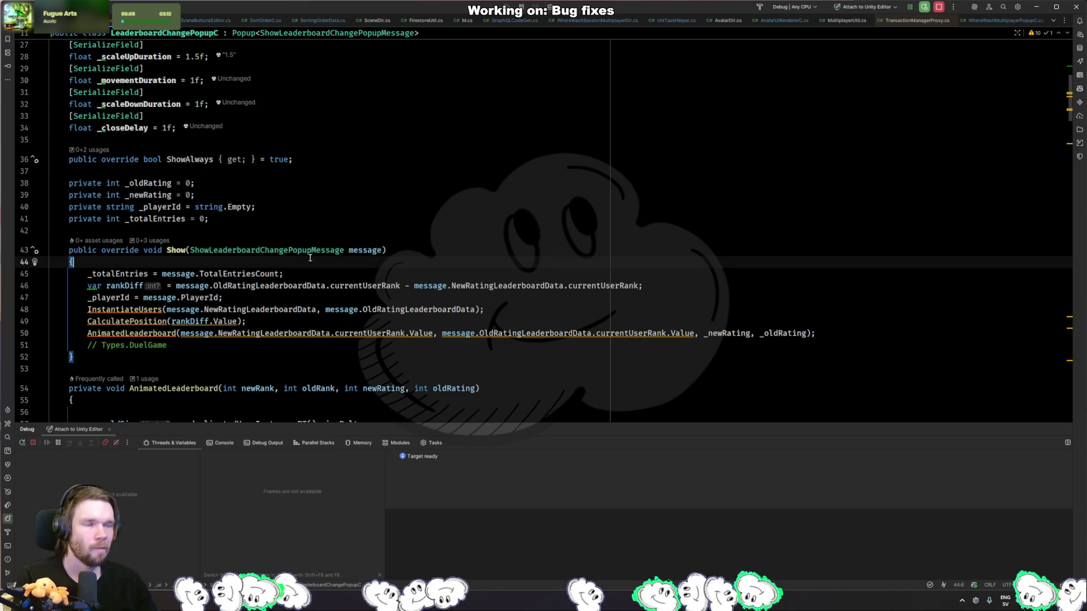
- Open WhereWasItSessionMultiplayerDir.cs and find the ShowLeaderboardChangePopupMessage publish in EndGame
key(ctrl+Tab)
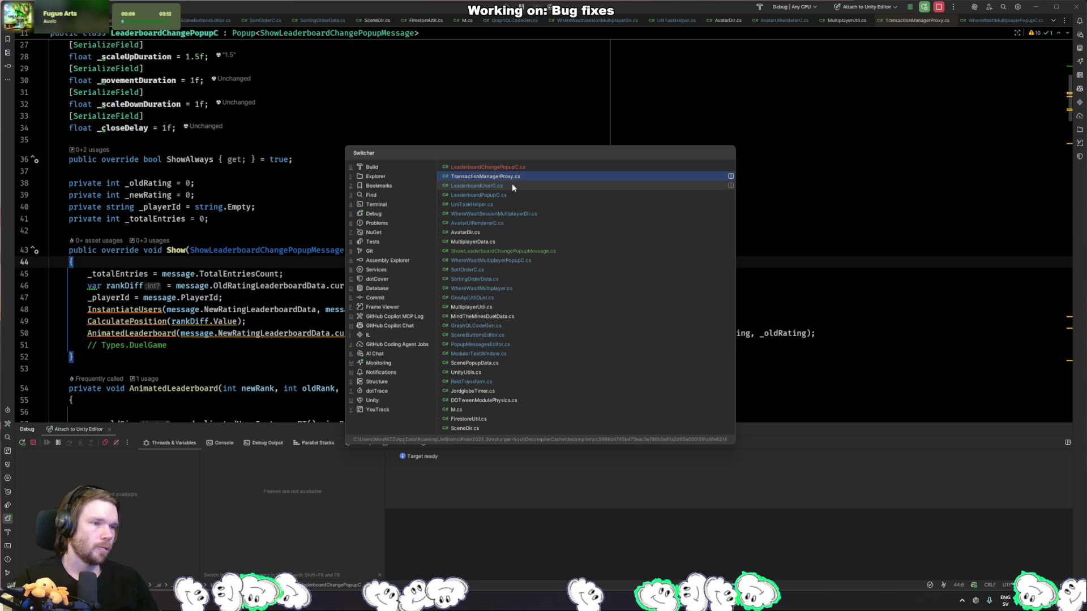
click(512, 214)
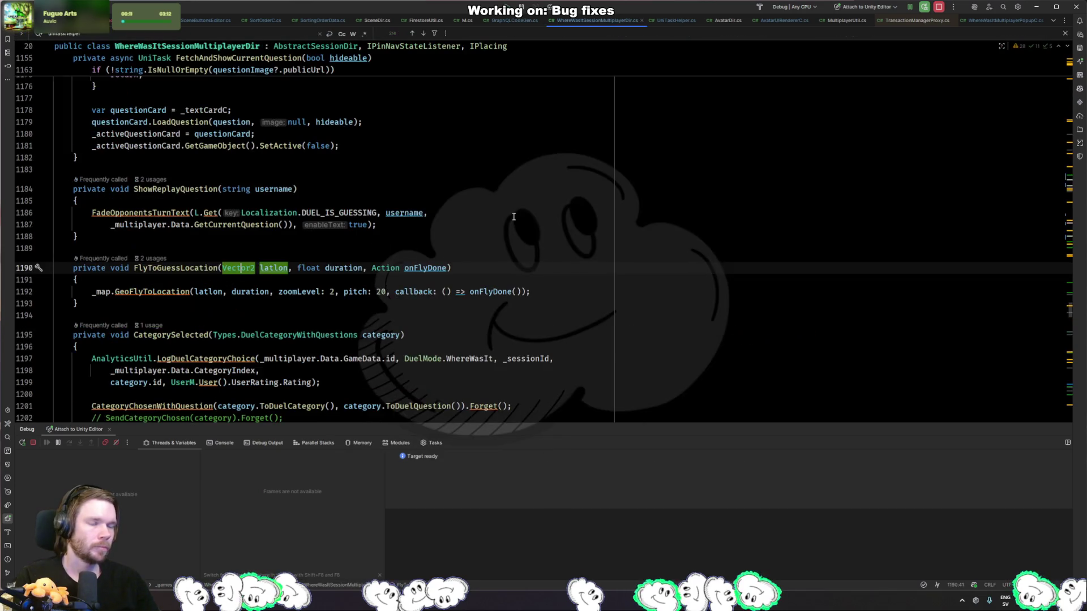
click(469, 301)
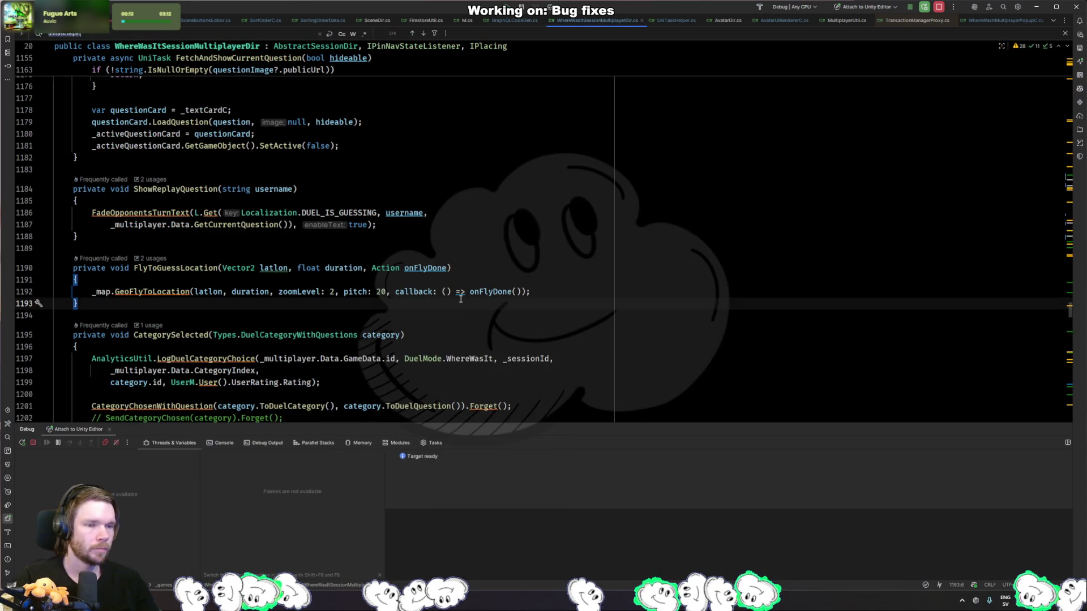
key(ctrl+f)
text(M.Get<)
key(Return)
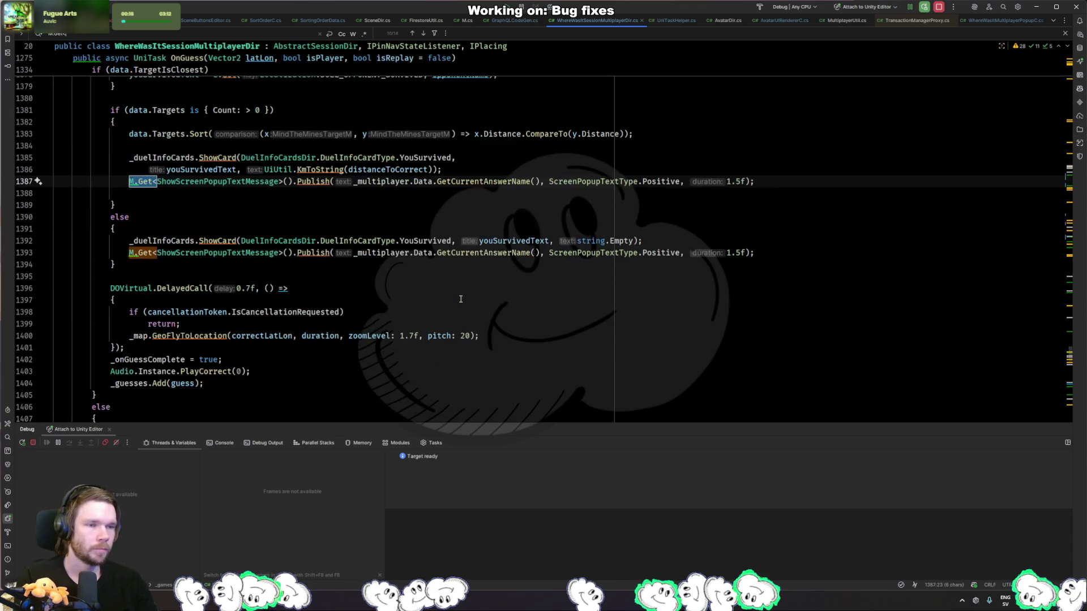
key(Return)
key(Return)
key(Return)
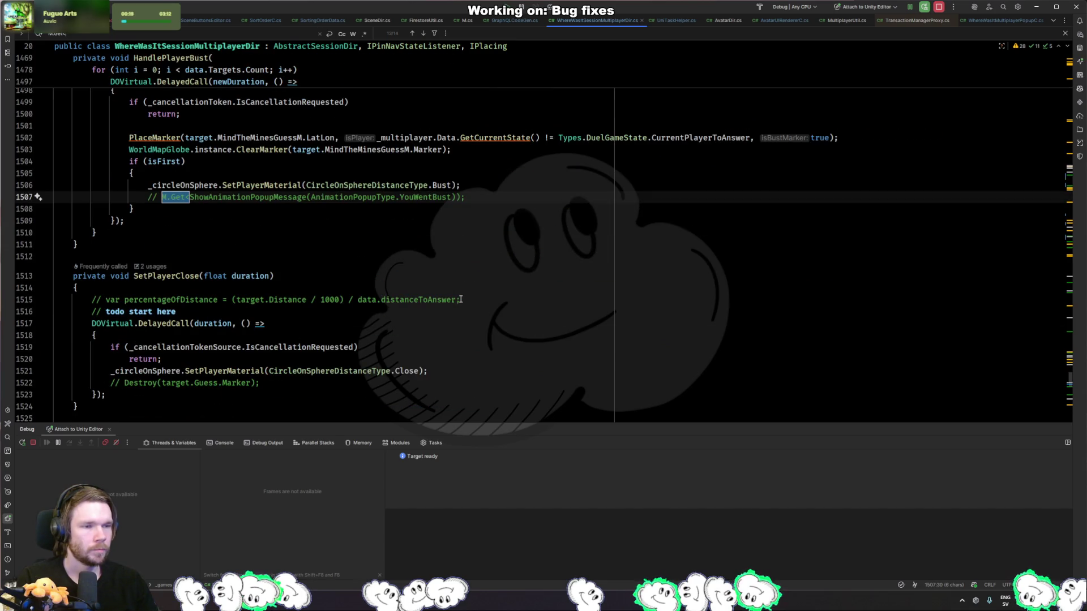
key(Return)
key(Return)
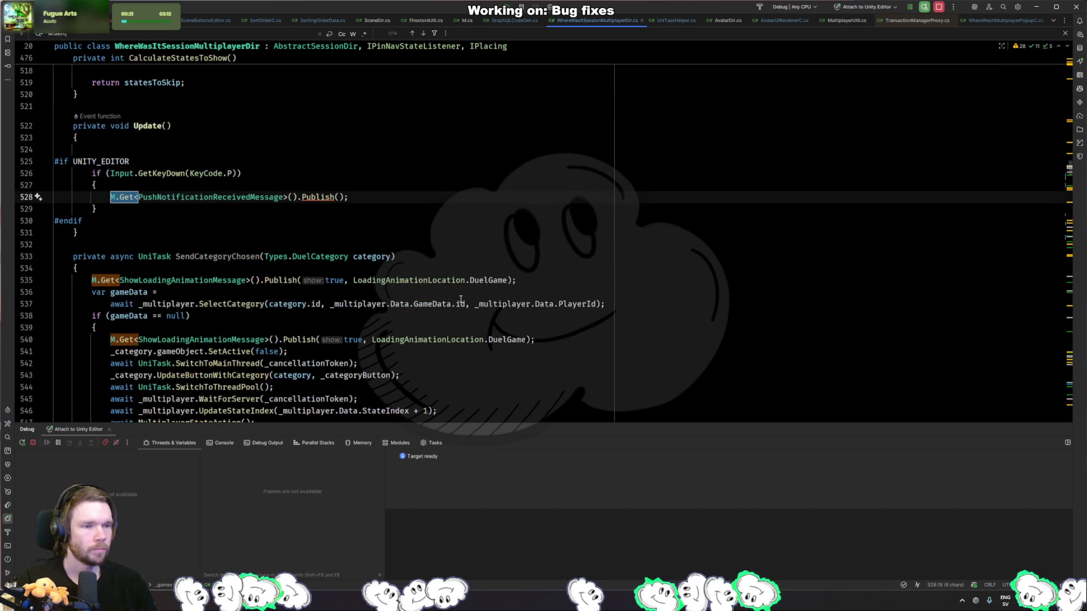
key(Return)
key(Return)
key(Return)
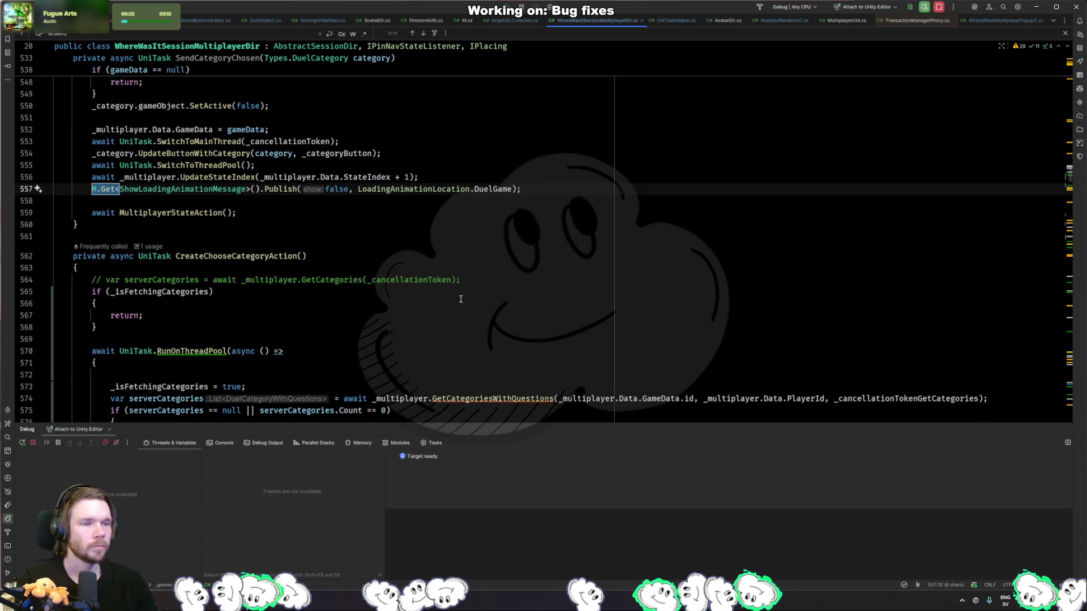
text(ShowL)
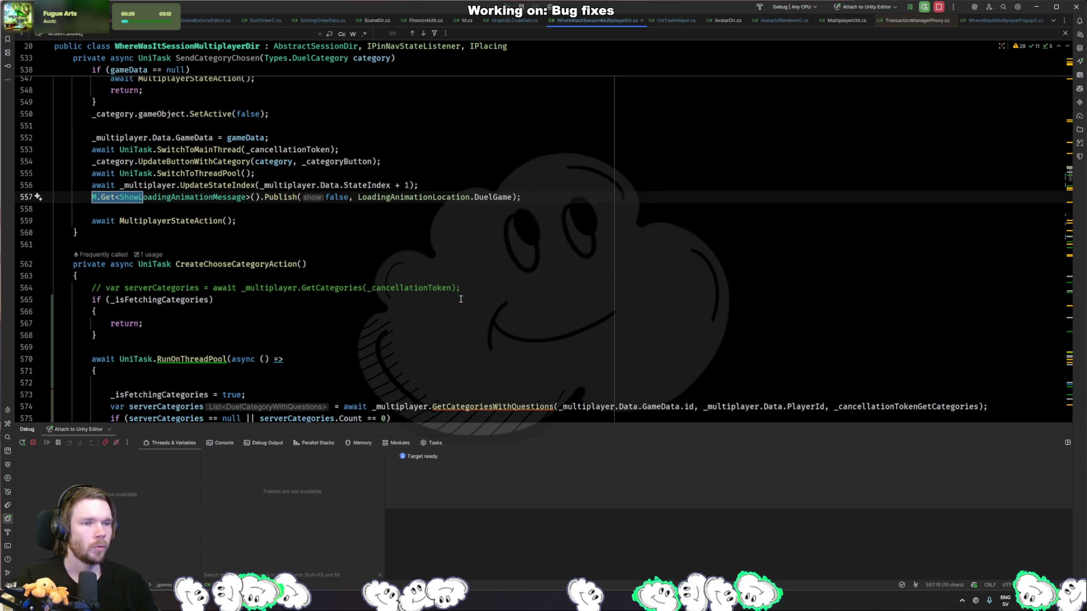
text(eader)
key(Escape)
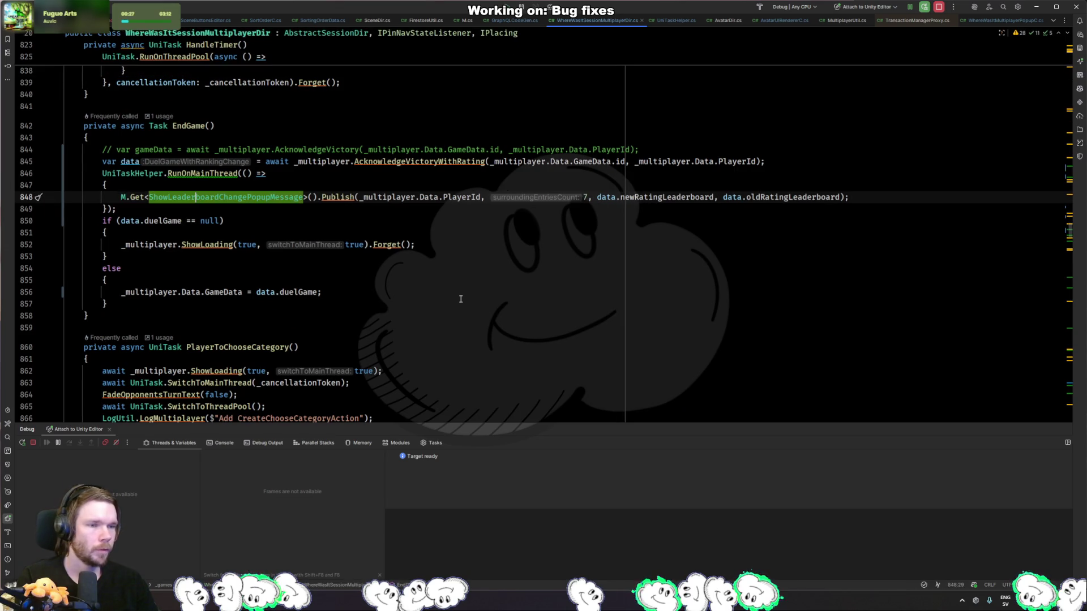
- Insert await UniTask.Delay(3000) before the leaderboard popup publish
key(ctrl+alt+Return)
text(await )
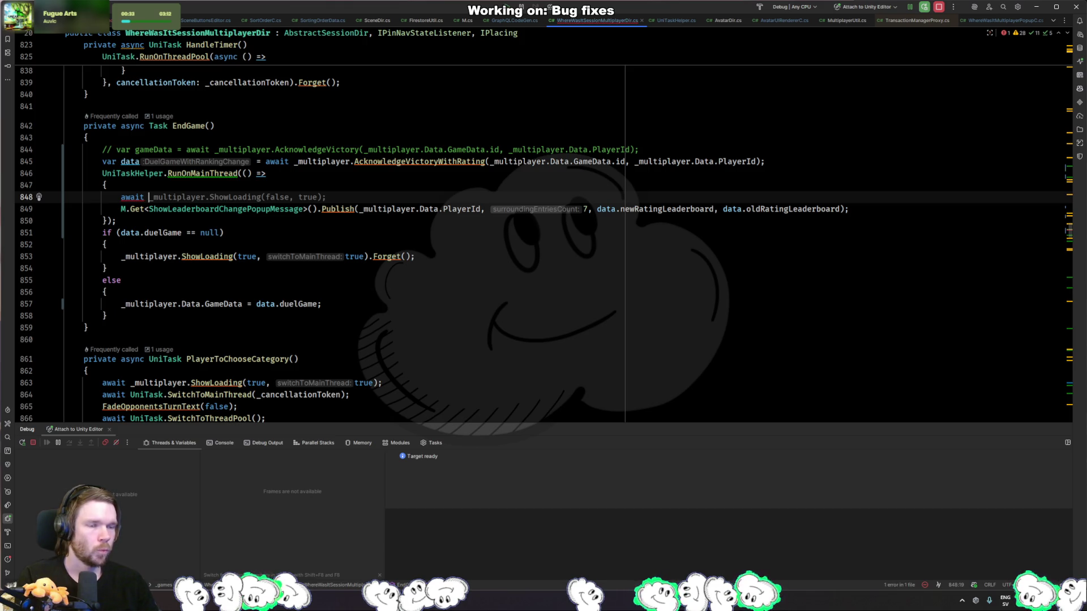
text(UniTask.Del)
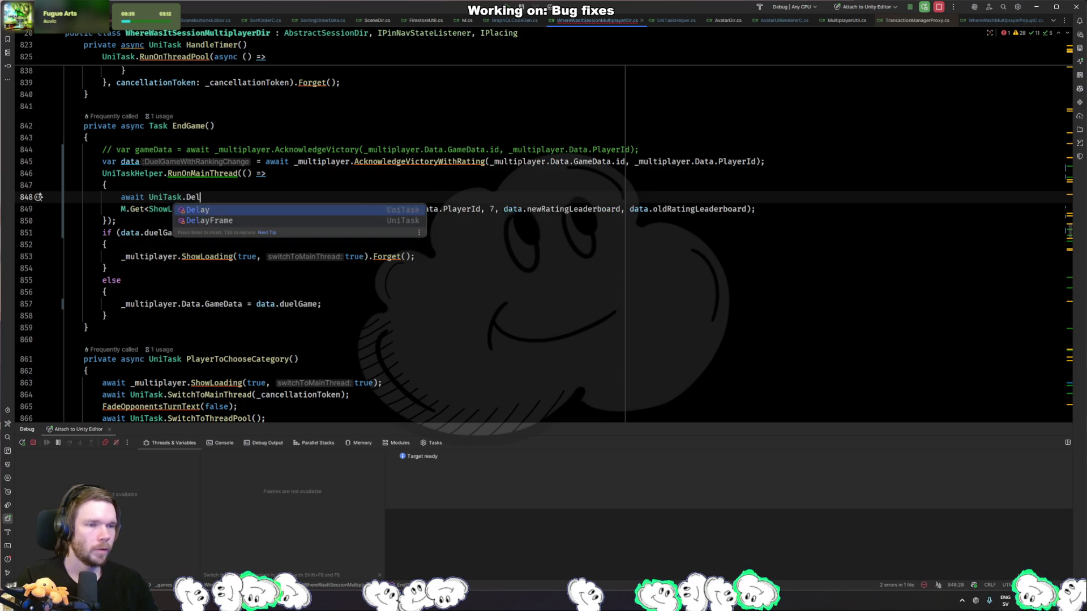
text(ay(2000);)
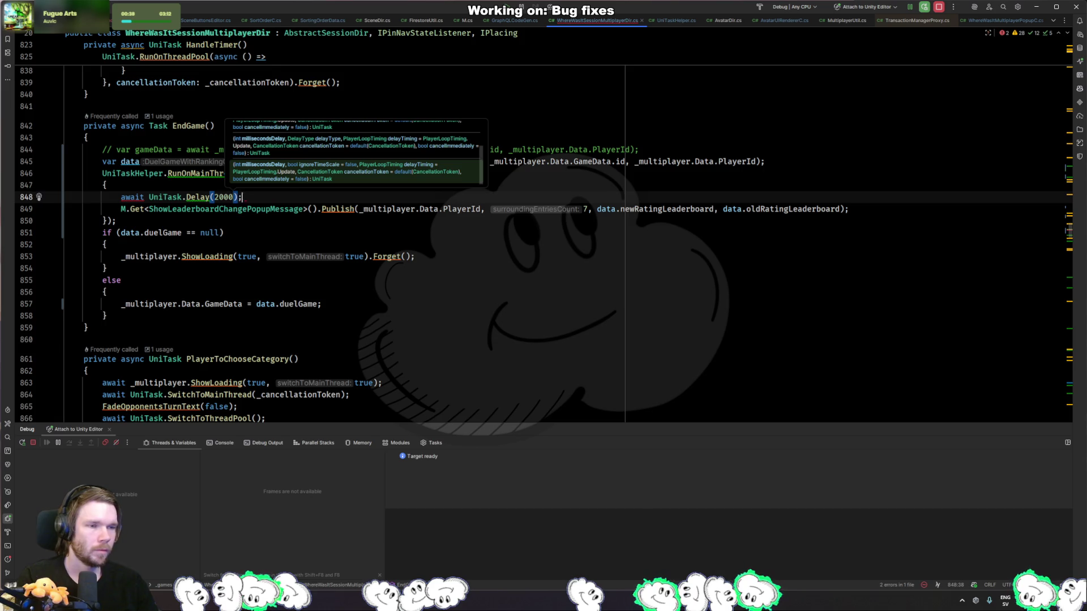
key(Left)
key(BackSpace)
text(3)
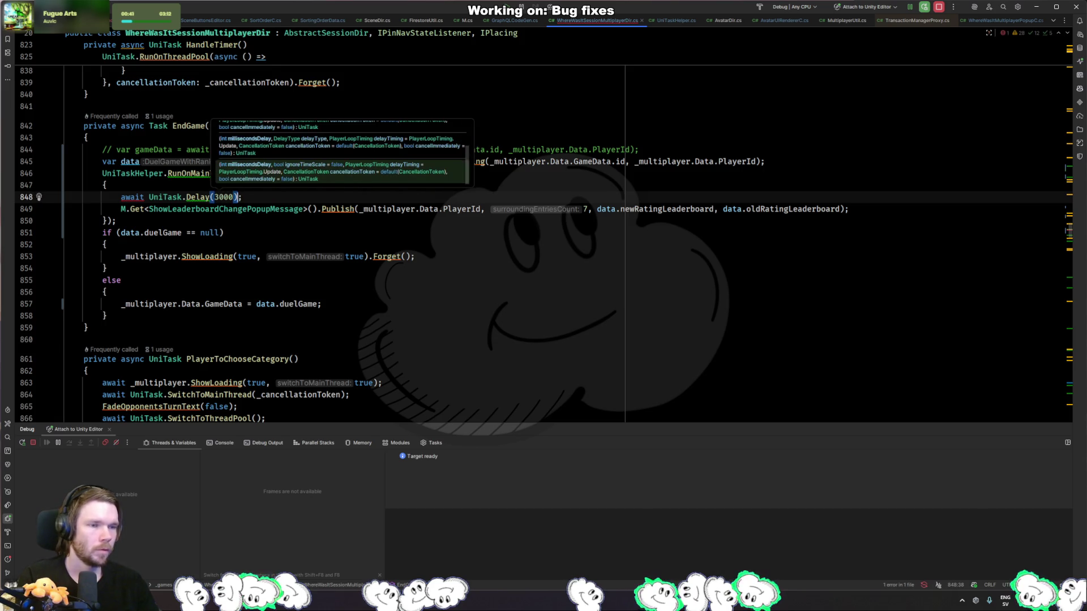
- Make the lambda async and call RunOnMainThreadAsync instead of RunOnMainThread
click(247, 173)
text(async)
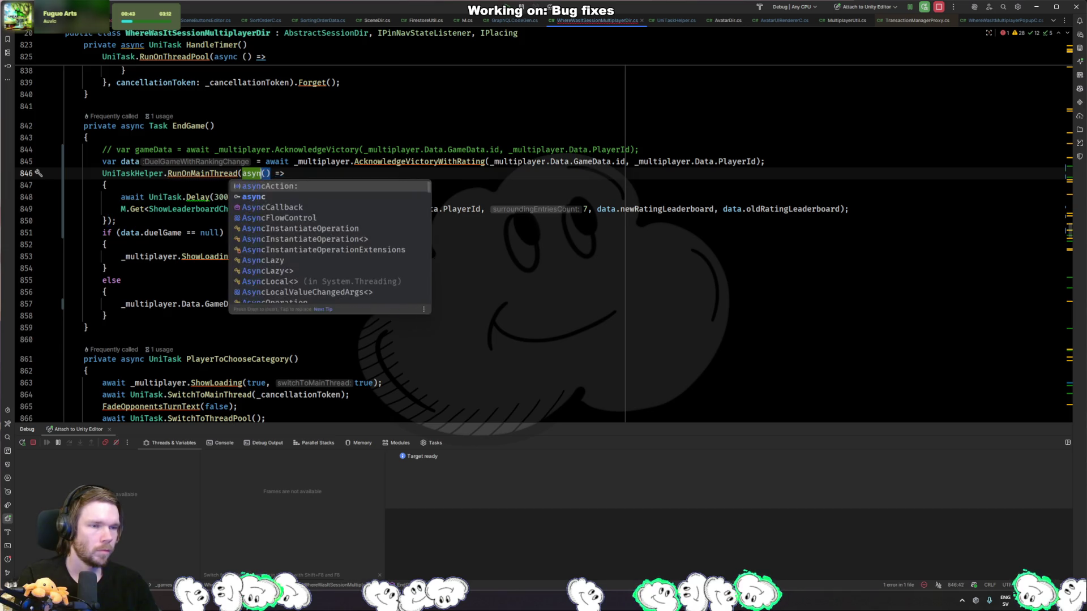
click(240, 173)
text(A)
key(Return)
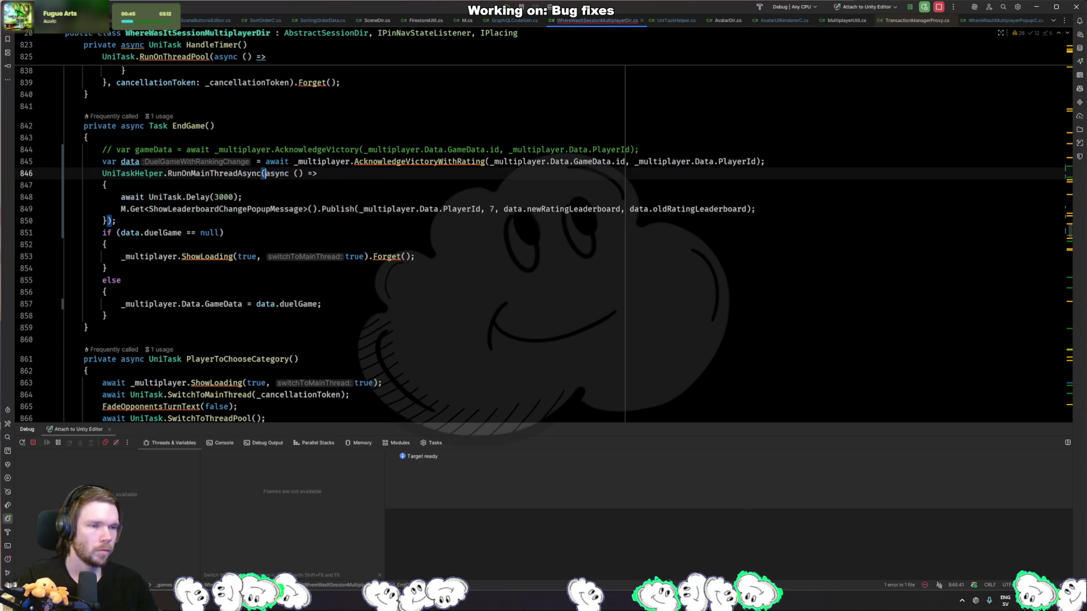
key(Down)
key(Down)
key(Down)
key(Escape)
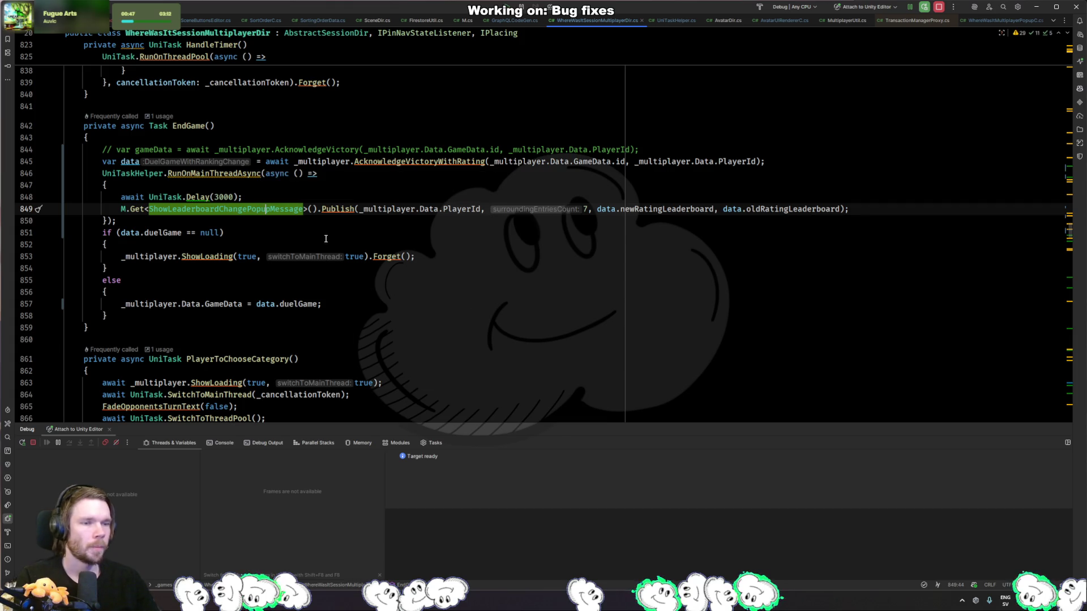
key(Down)
key(Down)
key(Up)
key(Up)
key(Up)
- Pass the cancellation token to the delay call, then return to Unity Editor
key(alt+Return)
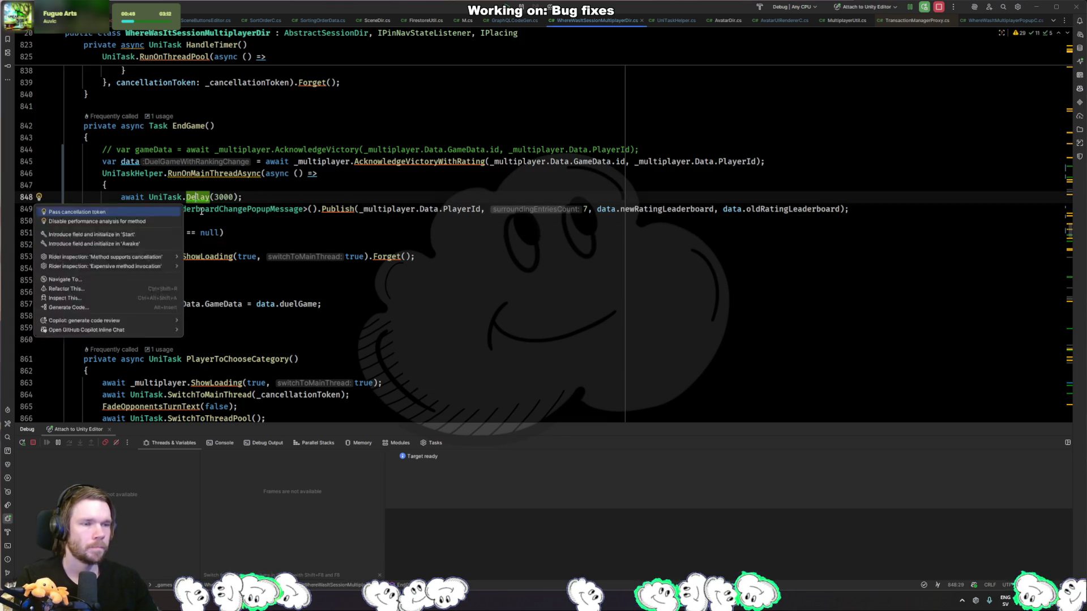
key(Return)
key(Escape)
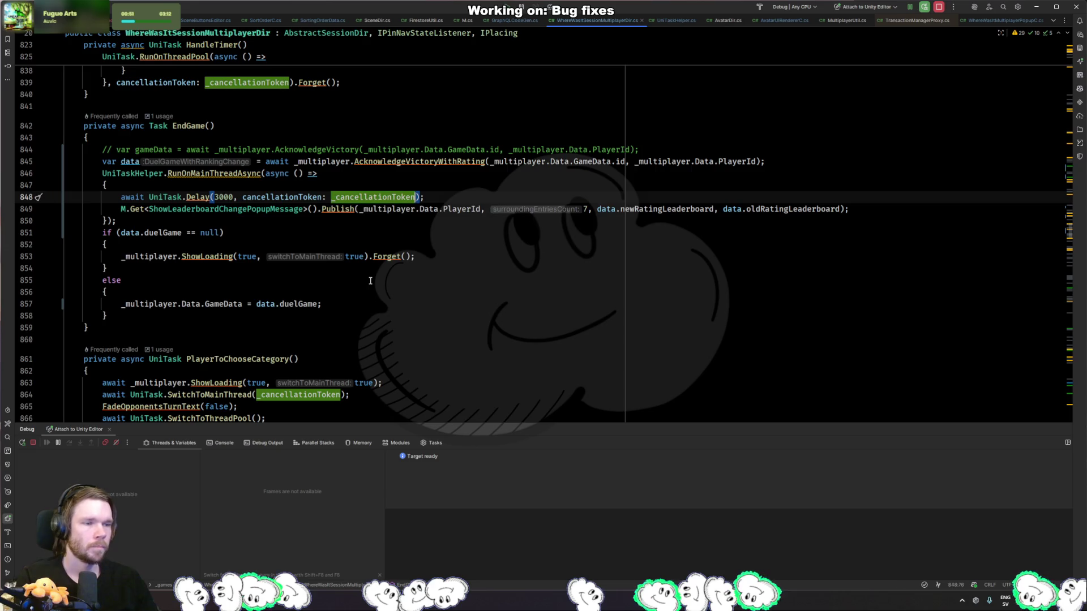
key(Down)
key(Down)
key(Down)
key(alt+Tab)
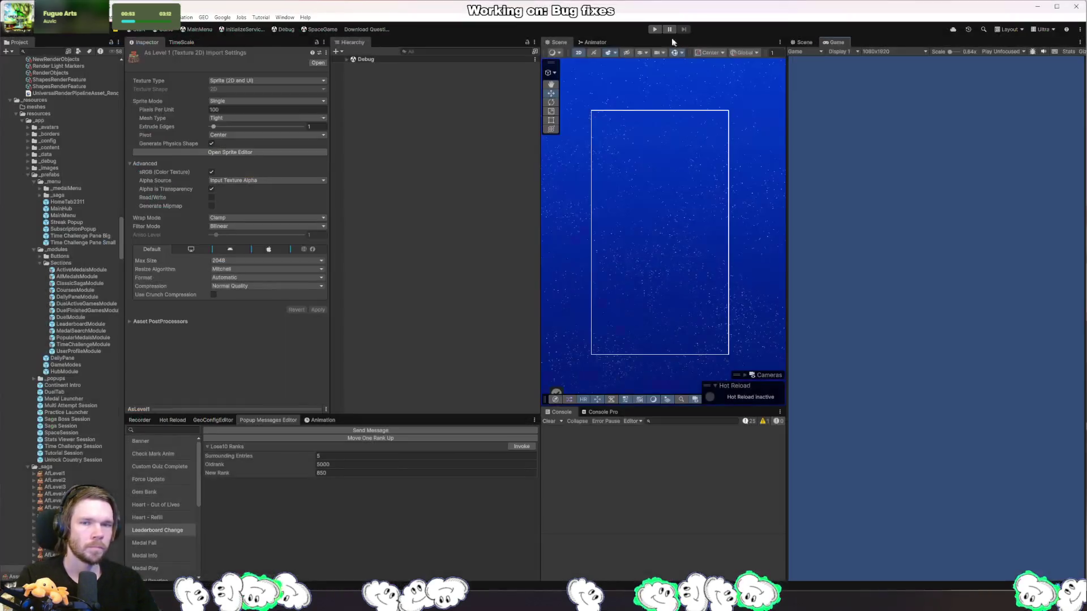
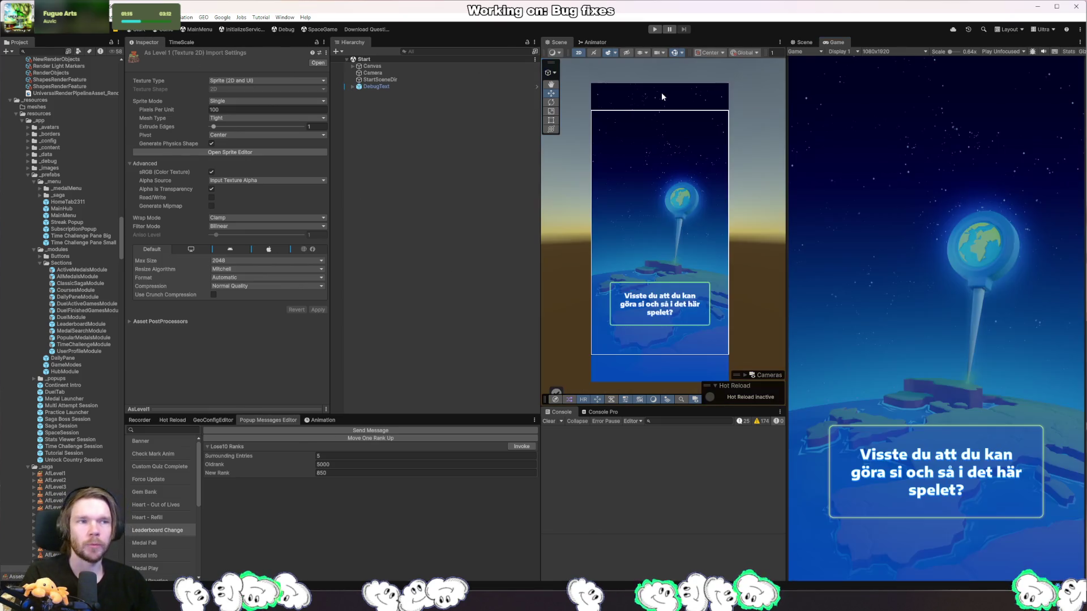
- Start Play mode and open a new quick-play game against Carbonara at the choose-category screen
click(654, 29)
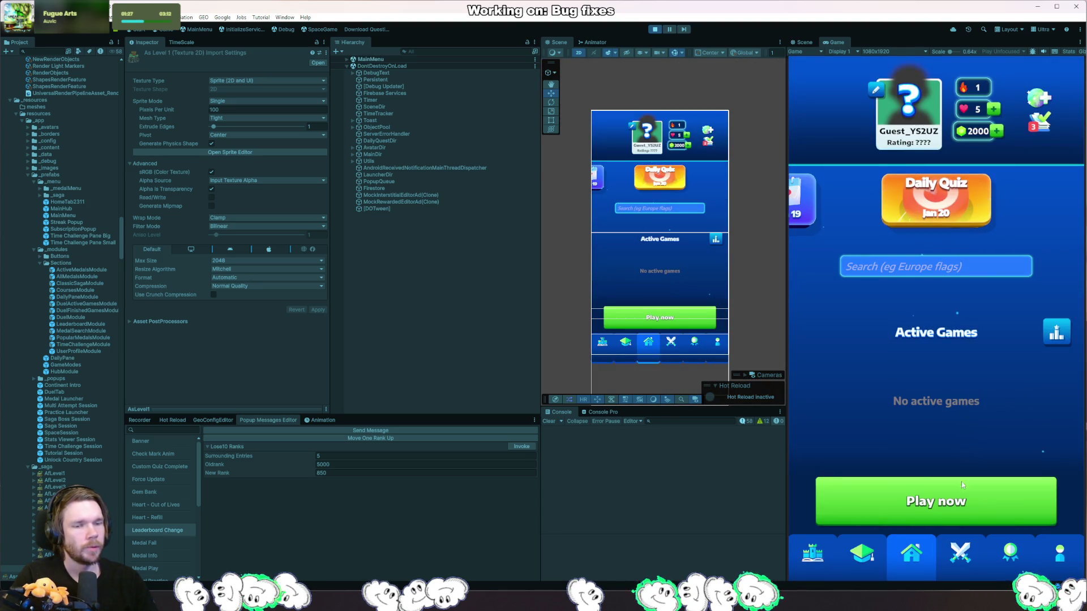
click(961, 485)
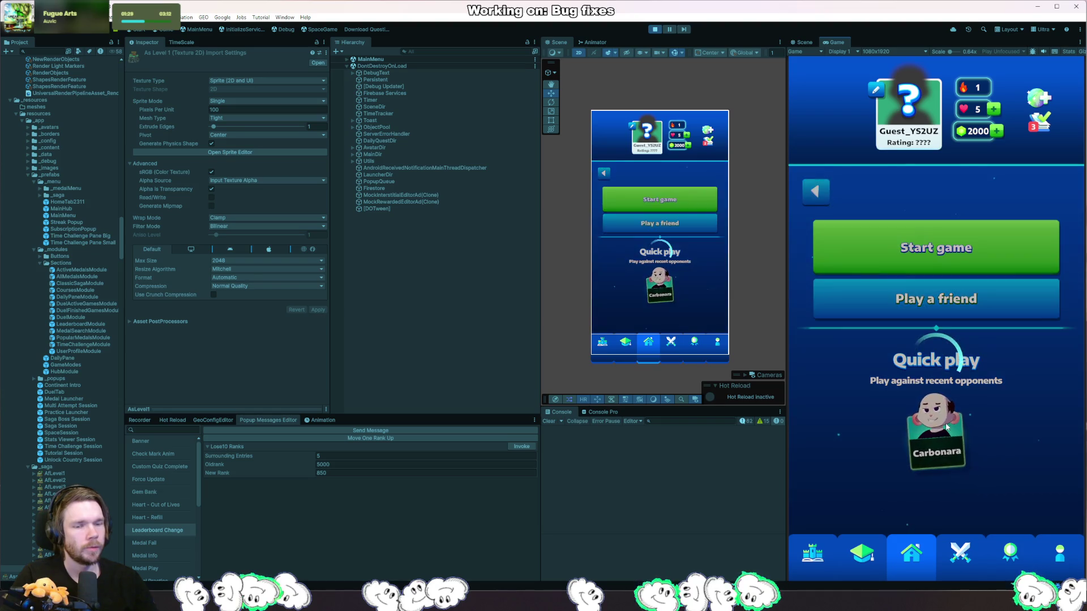
click(947, 428)
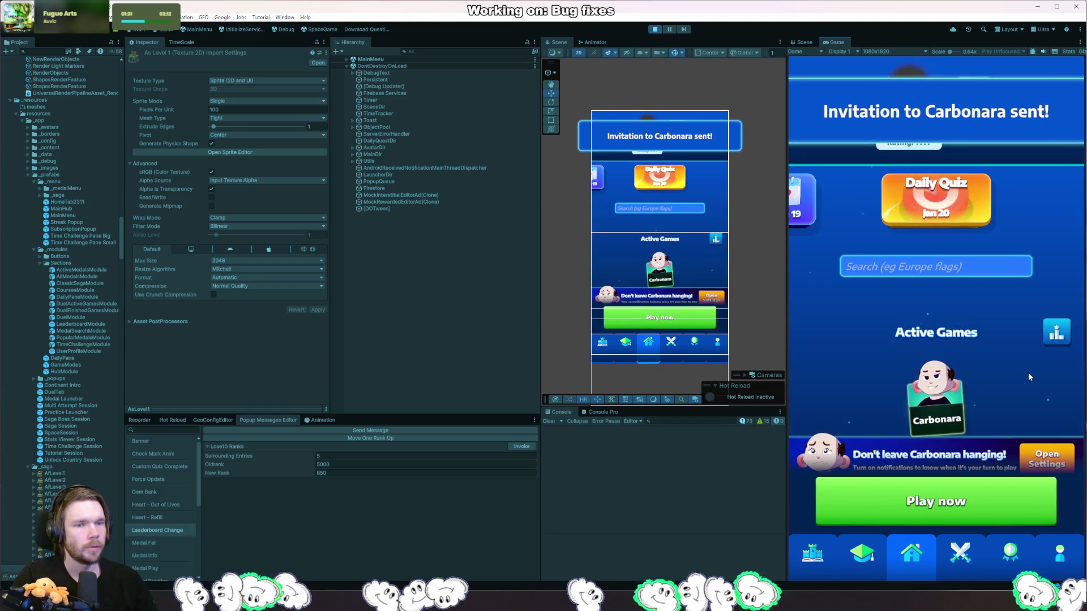
click(943, 409)
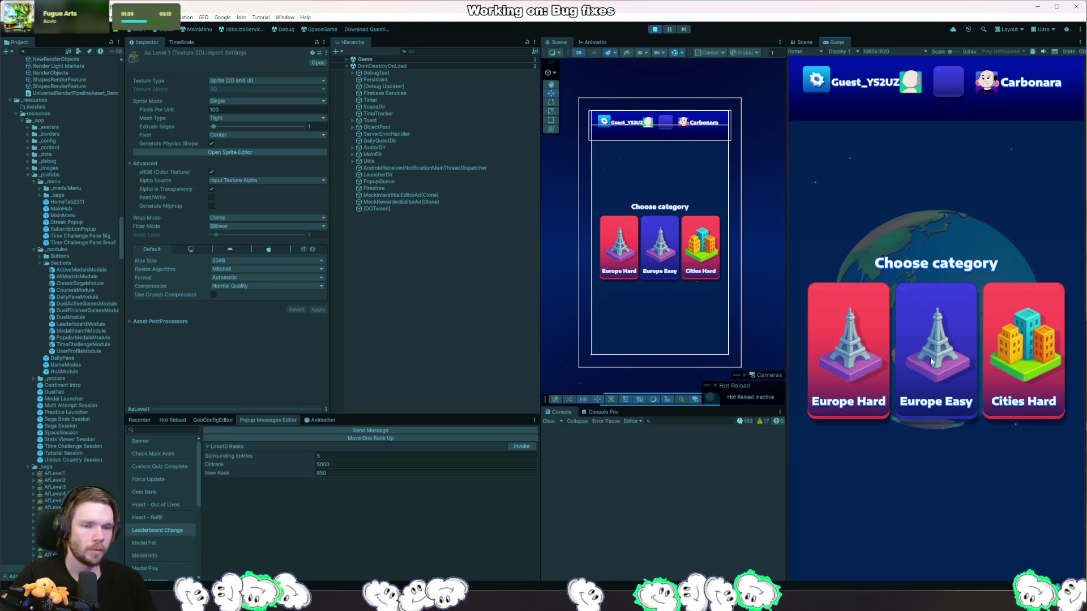
- Play Europe Easy guessing Milan, skip Carbonara's move, guess Mumbai, then pick Asia Easy
click(931, 361)
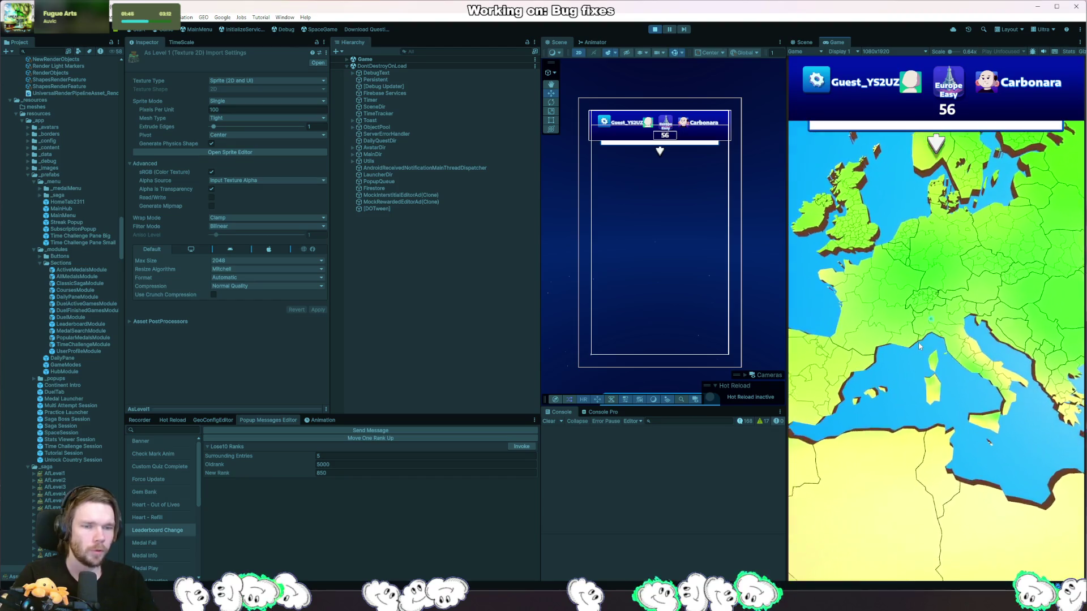
click(920, 346)
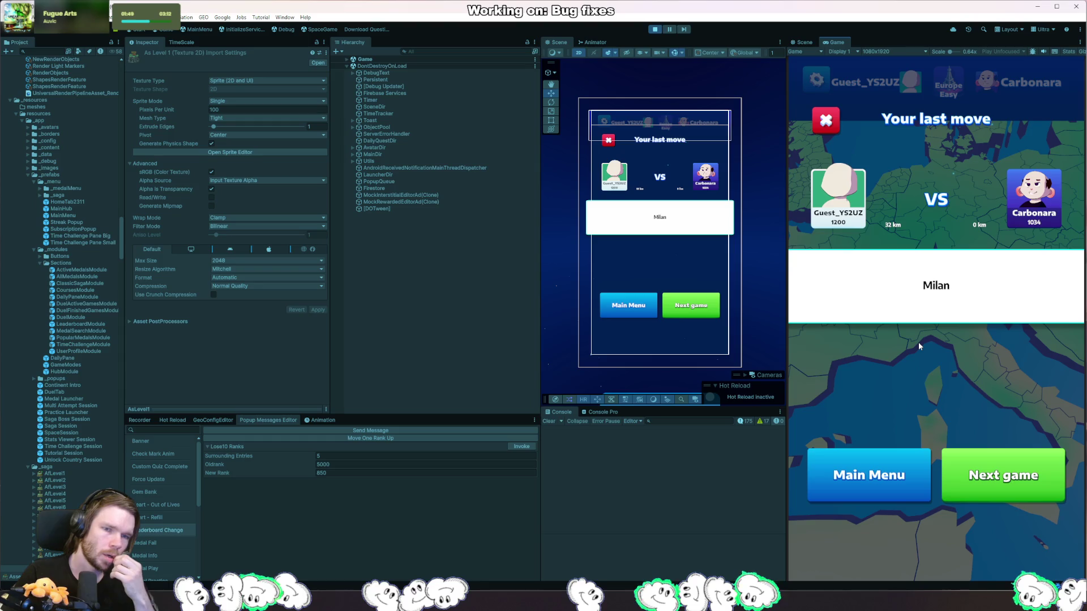
click(1026, 452)
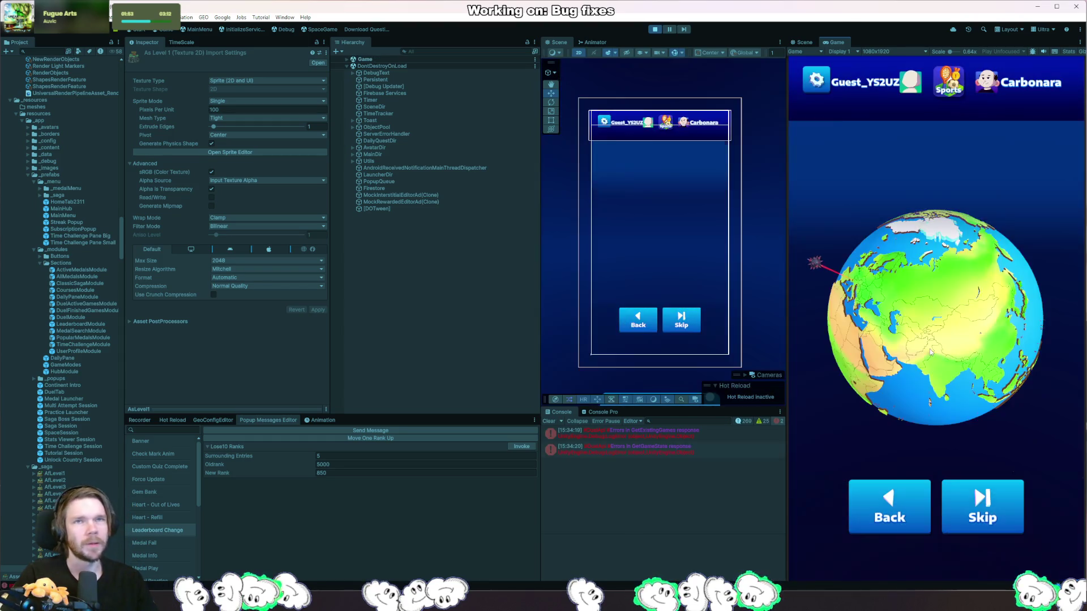
click(969, 512)
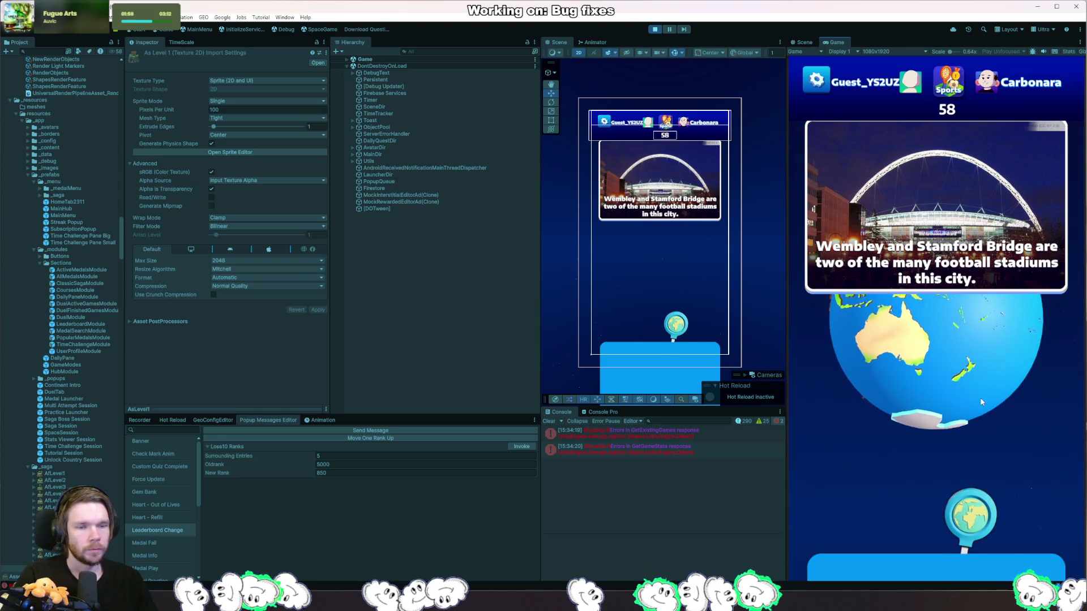
click(929, 381)
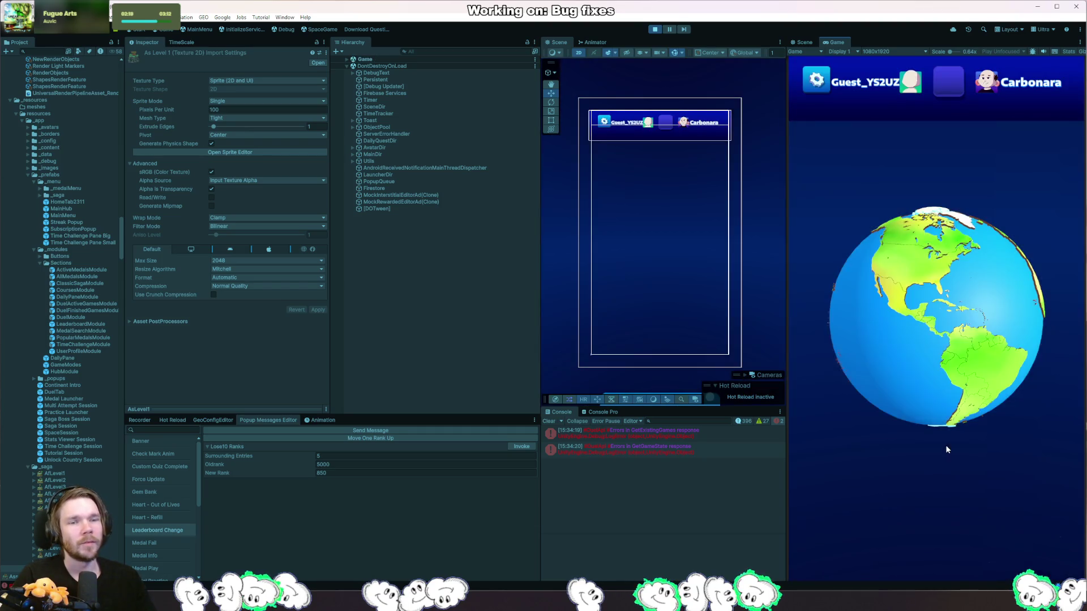
click(1015, 385)
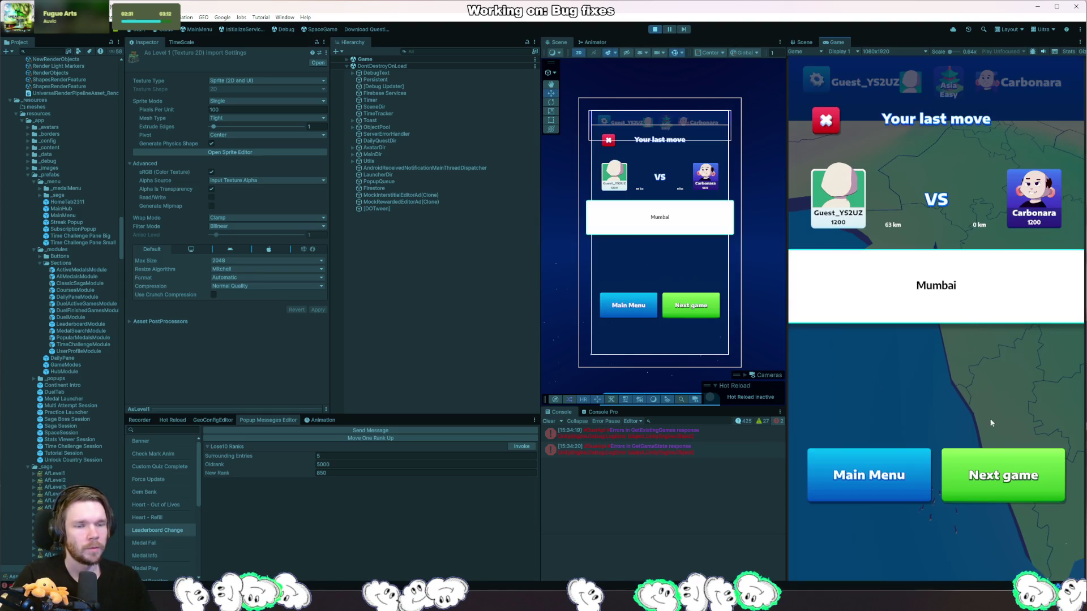
- Guess Milan in northern Italy, pick Nature, and finish the match on the You win! screen
click(1016, 481)
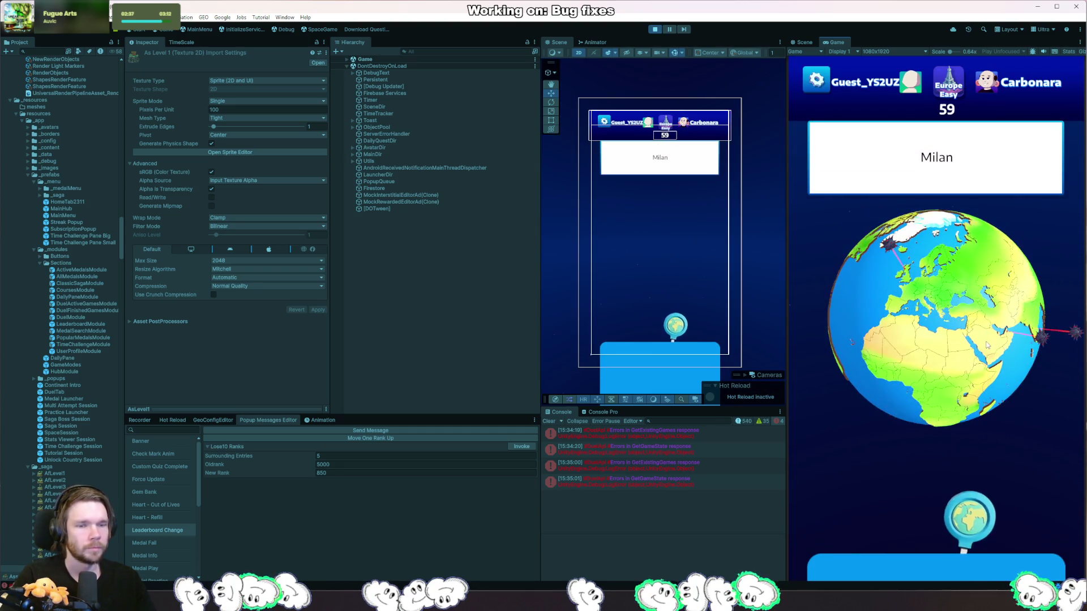
scroll(986, 345, up, 5)
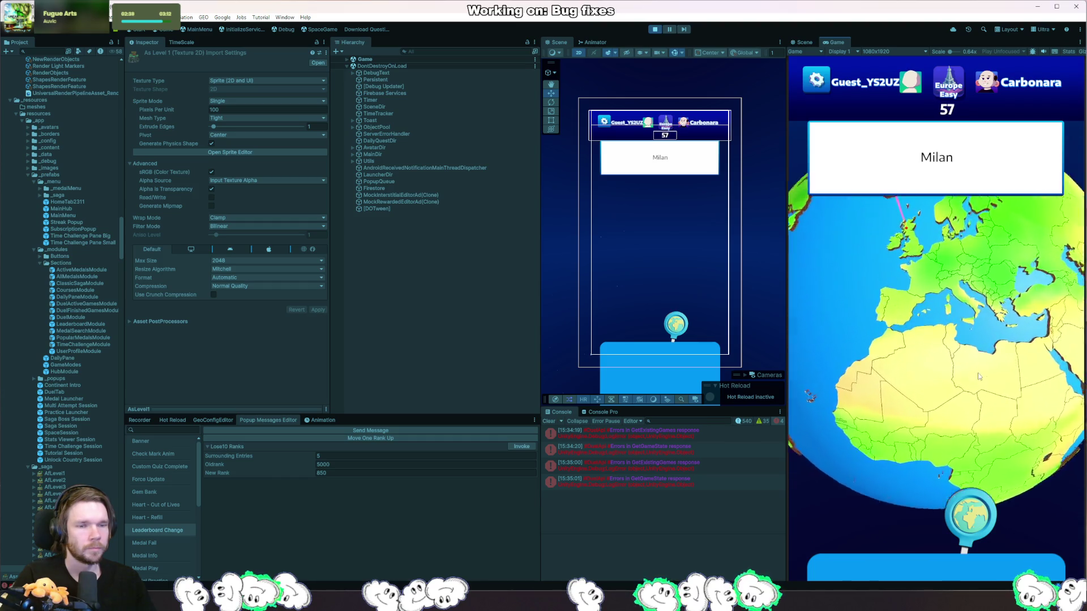
scroll(979, 377, up, 5)
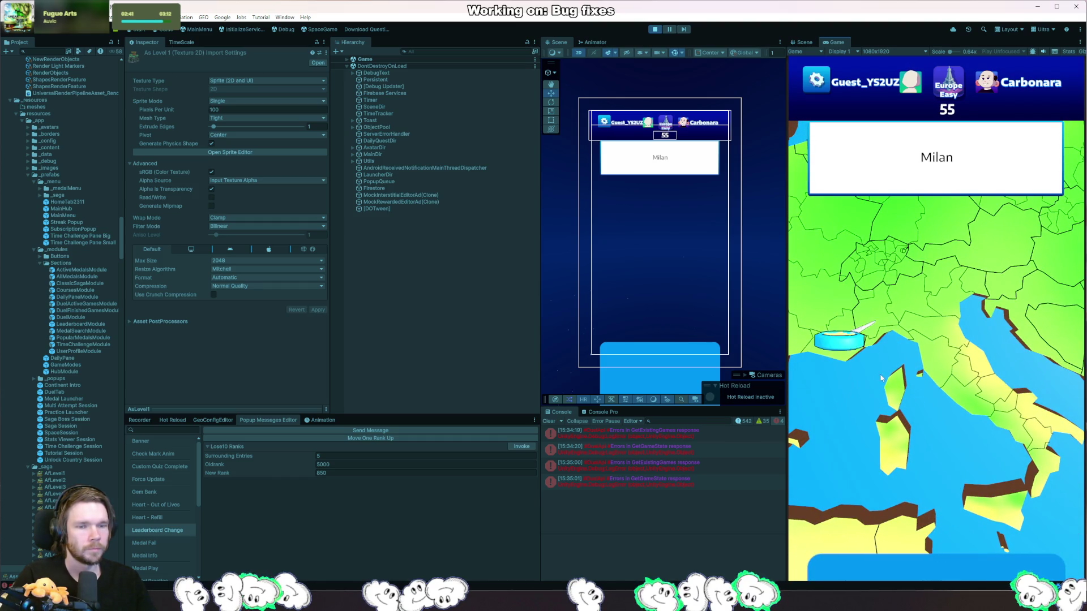
mouse_move(880, 377)
mouse_down()
mouse_move(915, 423)
mouse_move(923, 408)
mouse_up()
click(922, 408)
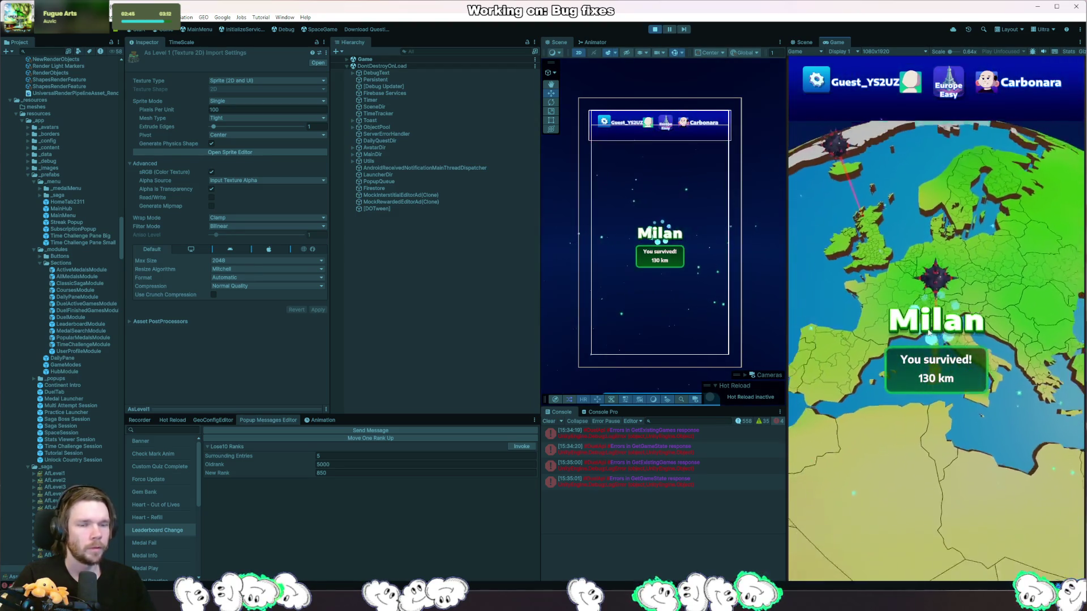
click(1035, 384)
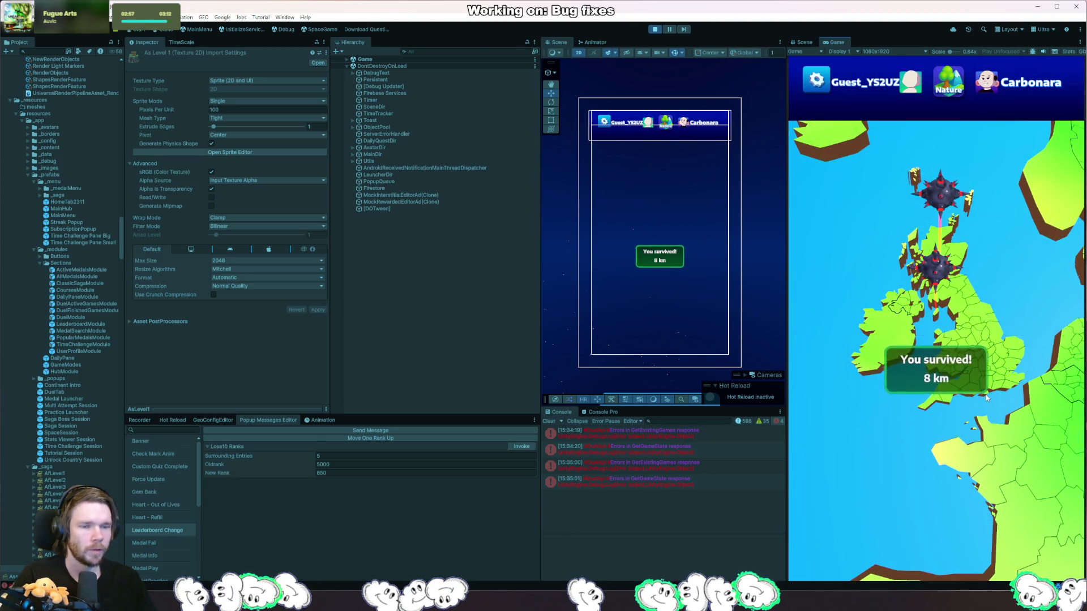
click(1016, 466)
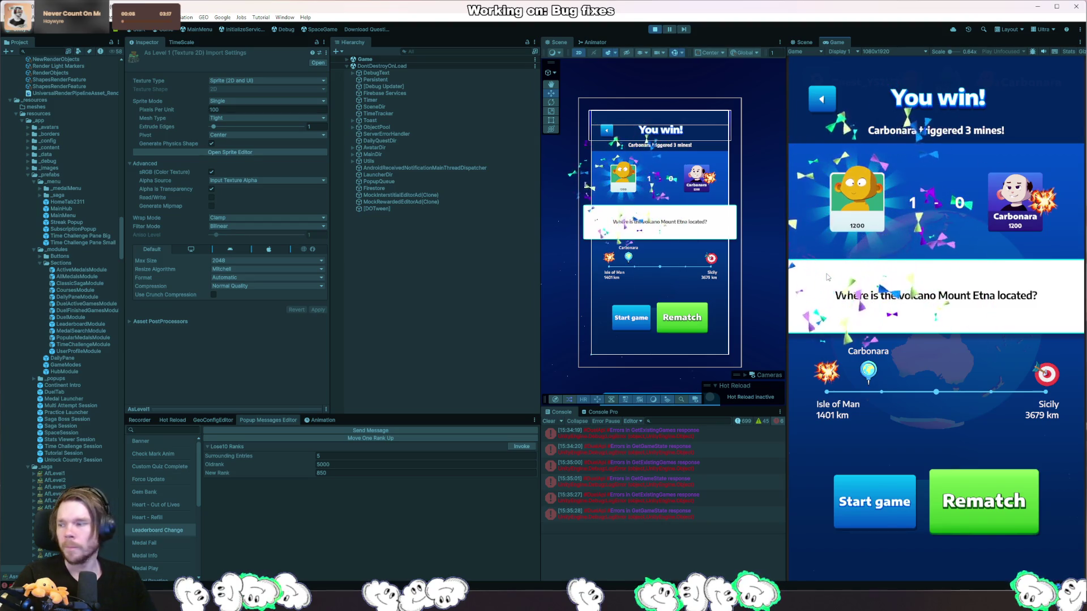
- Stop Play mode, open the LeaderboardChangePopup prefab and select its Overlay object
click(655, 29)
double_click(53, 100)
click(386, 77)
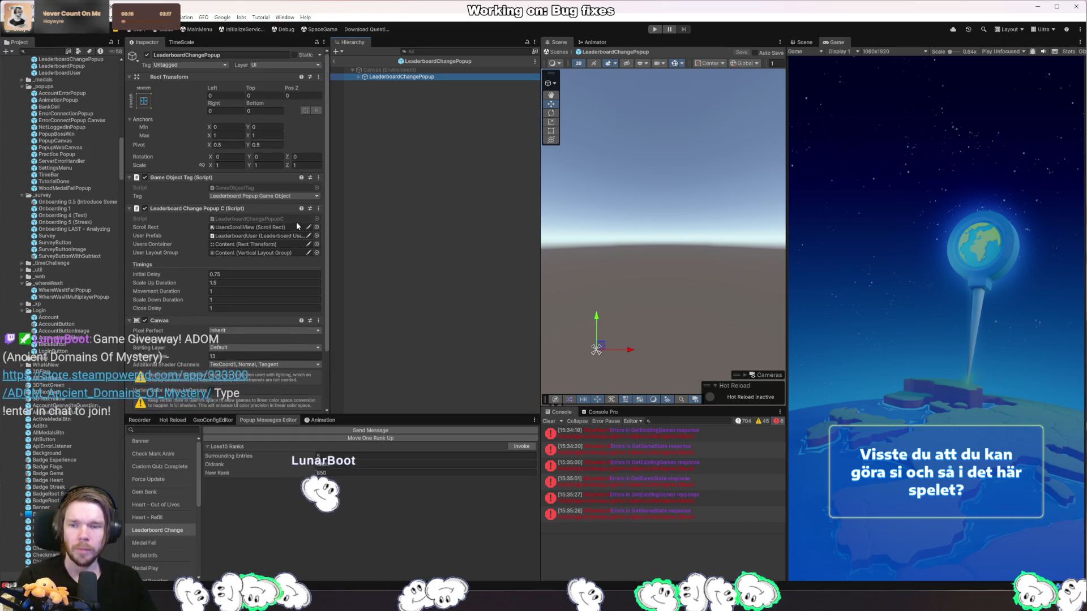
scroll(293, 222, down, 3)
click(358, 77)
click(385, 84)
click(365, 84)
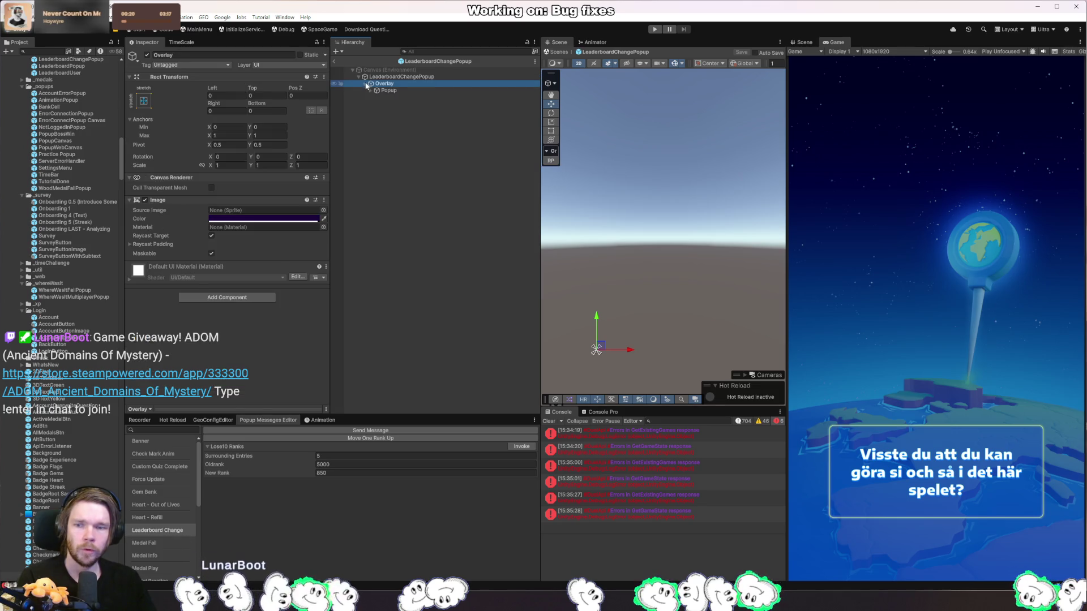
click(460, 51)
text(t)
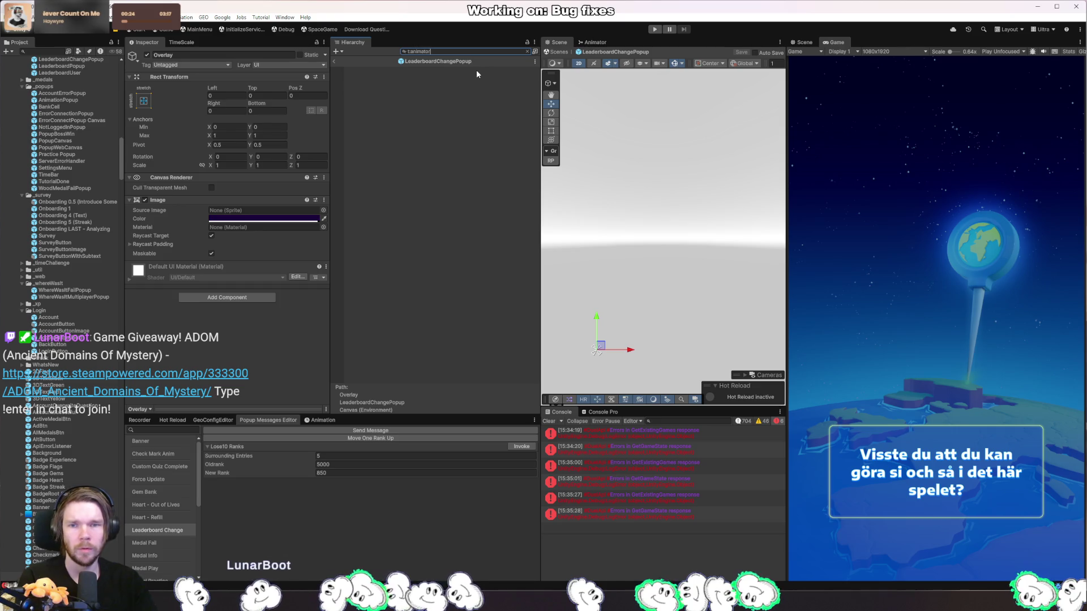
key(BackSpace)
click(477, 70)
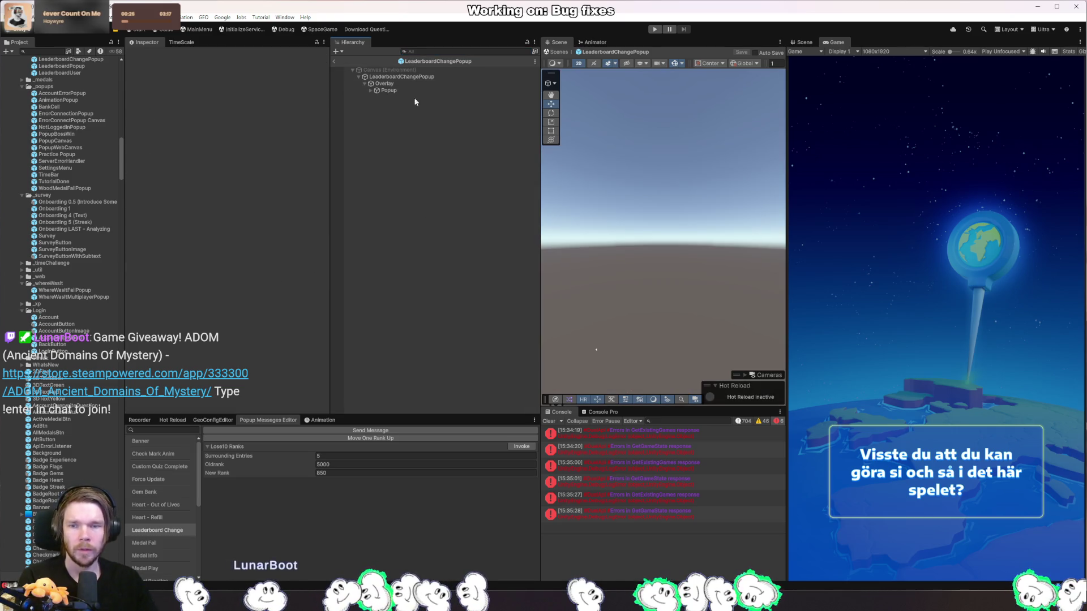
- Add a Tween Player component to Overlay with a Transform Scale animation
click(238, 297)
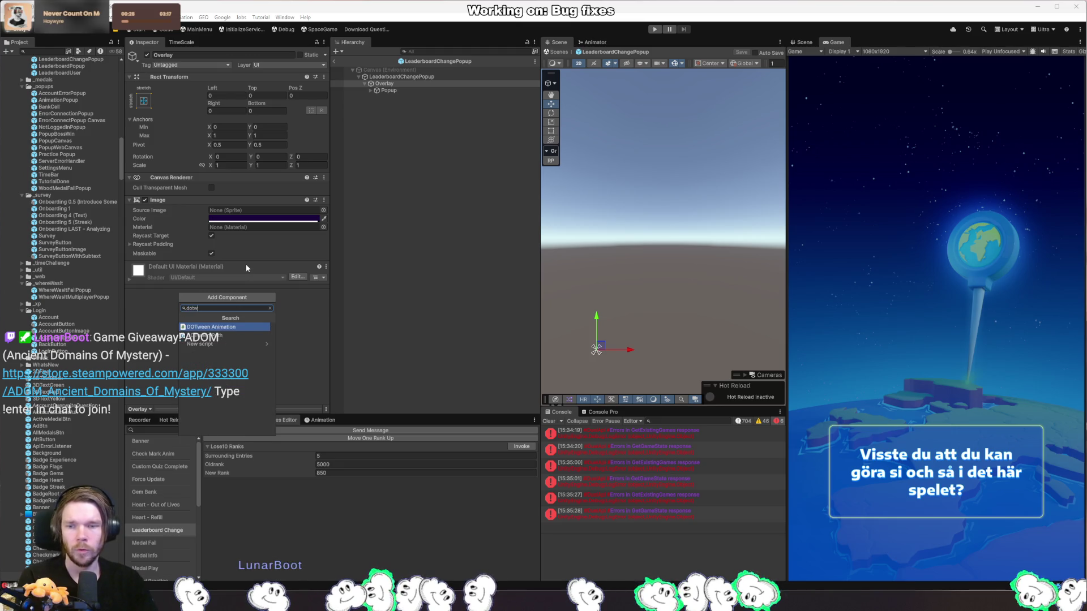
click(246, 264)
key(ctrl+z)
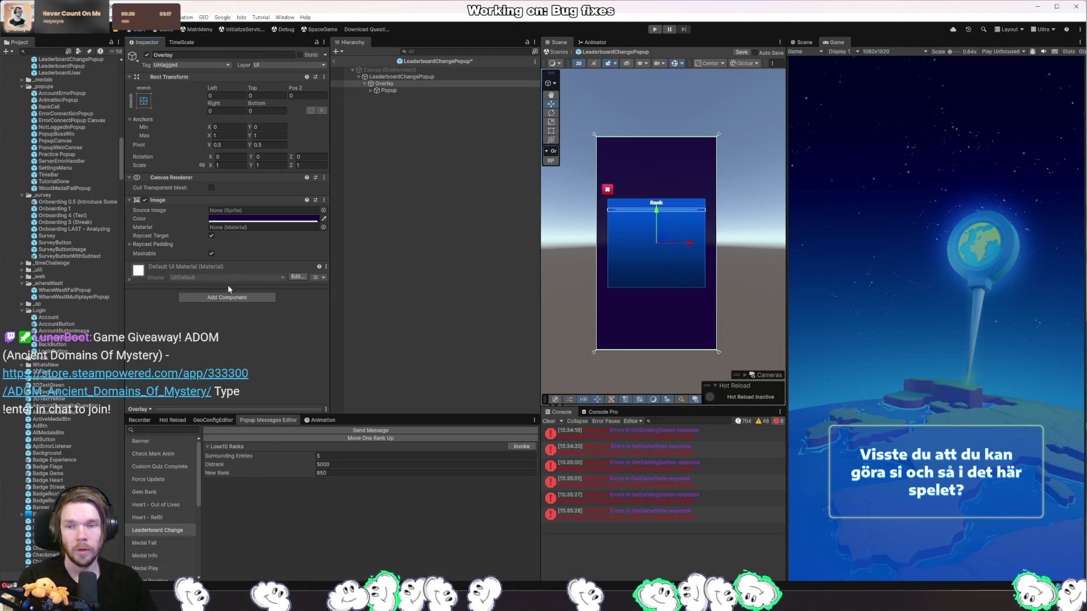
click(227, 297)
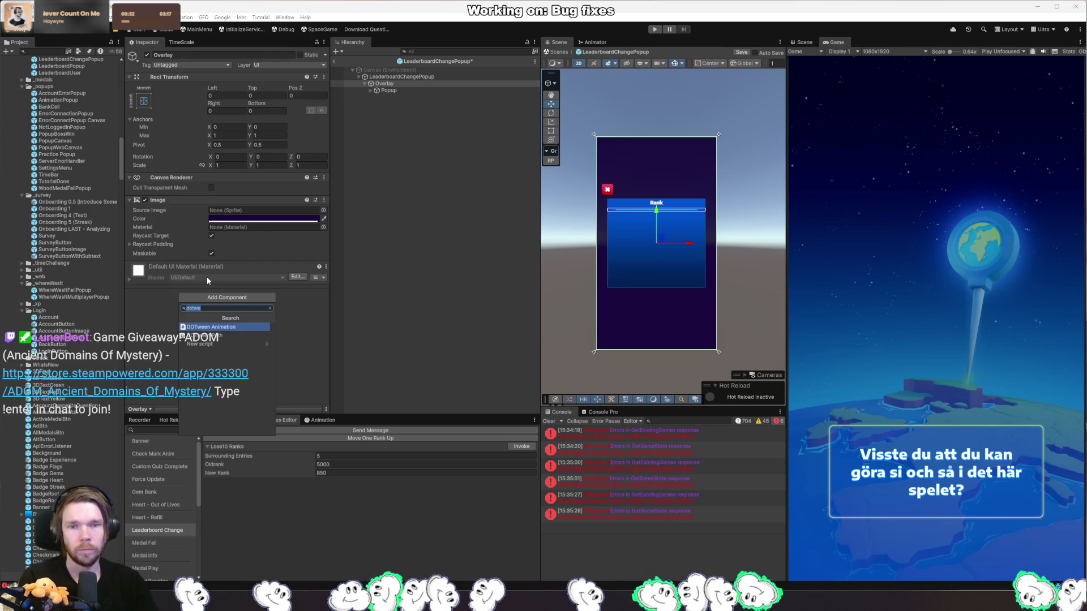
text(tweenp)
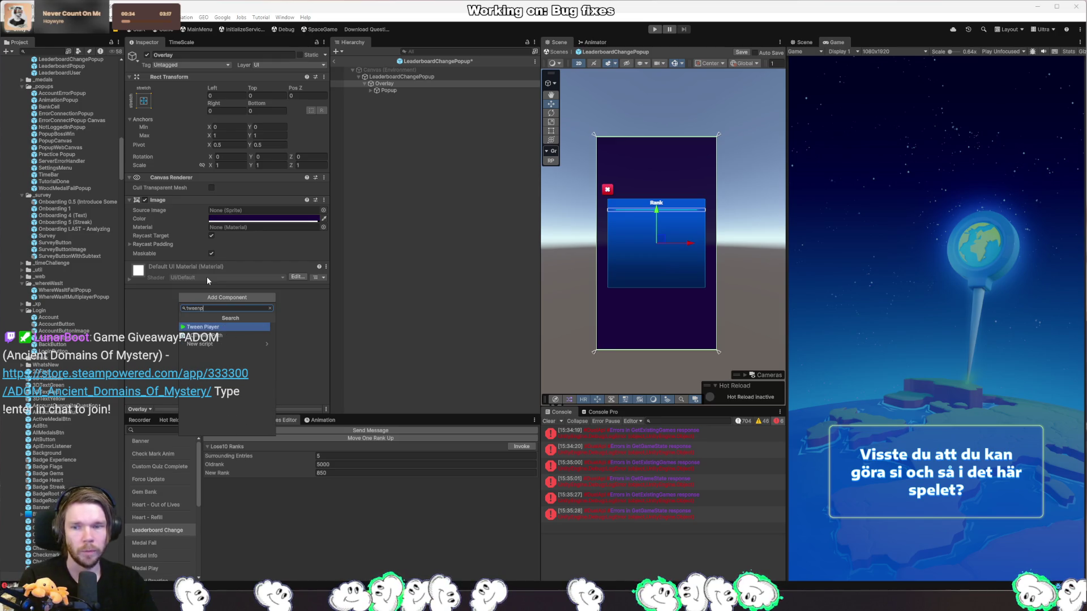
key(Return)
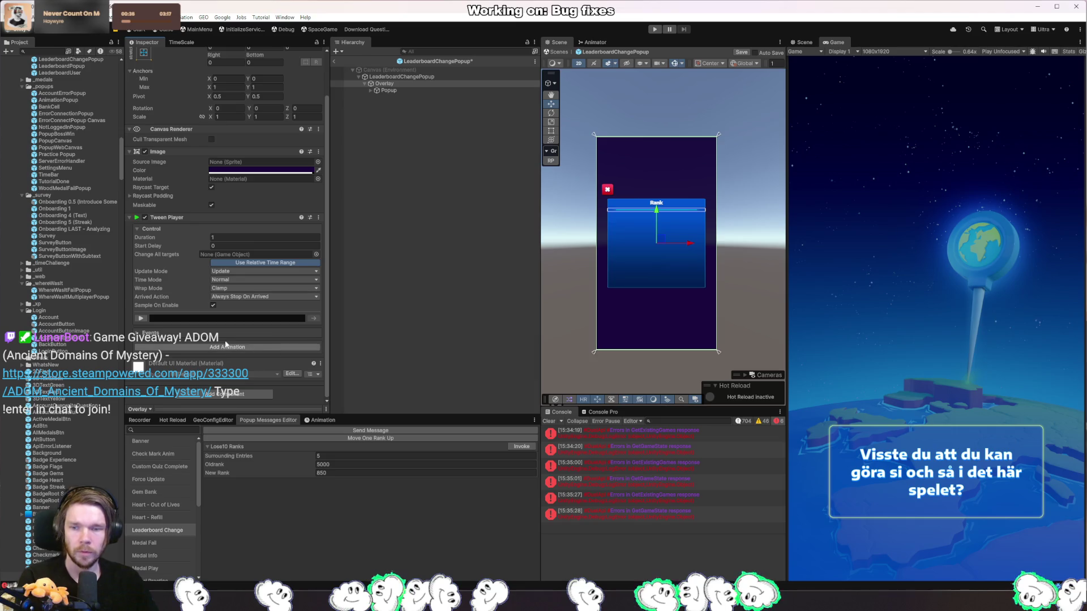
click(209, 347)
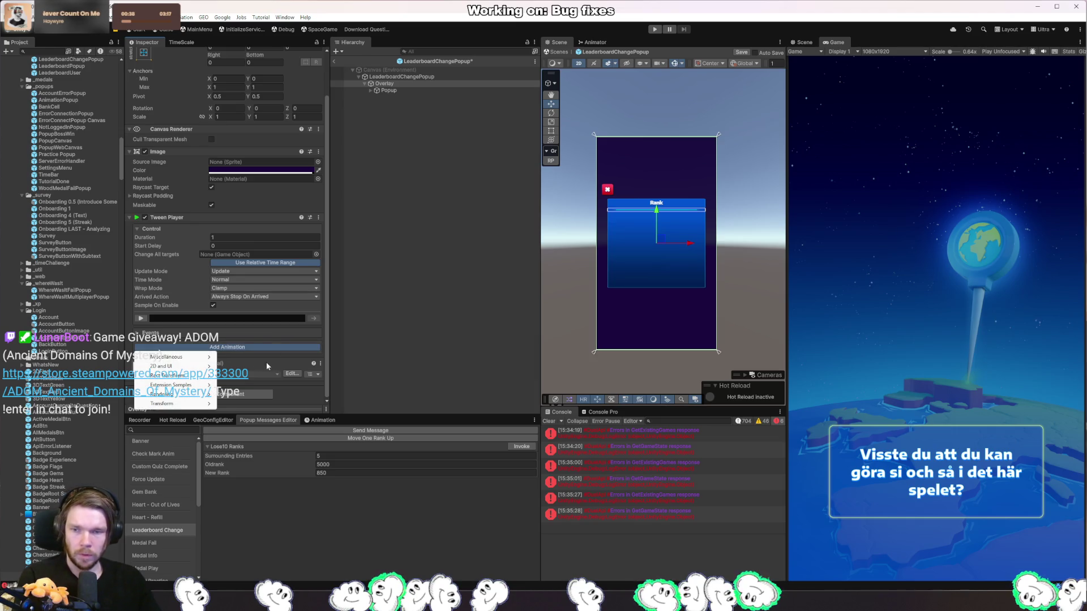
mouse_move(198, 404)
mouse_move(198, 368)
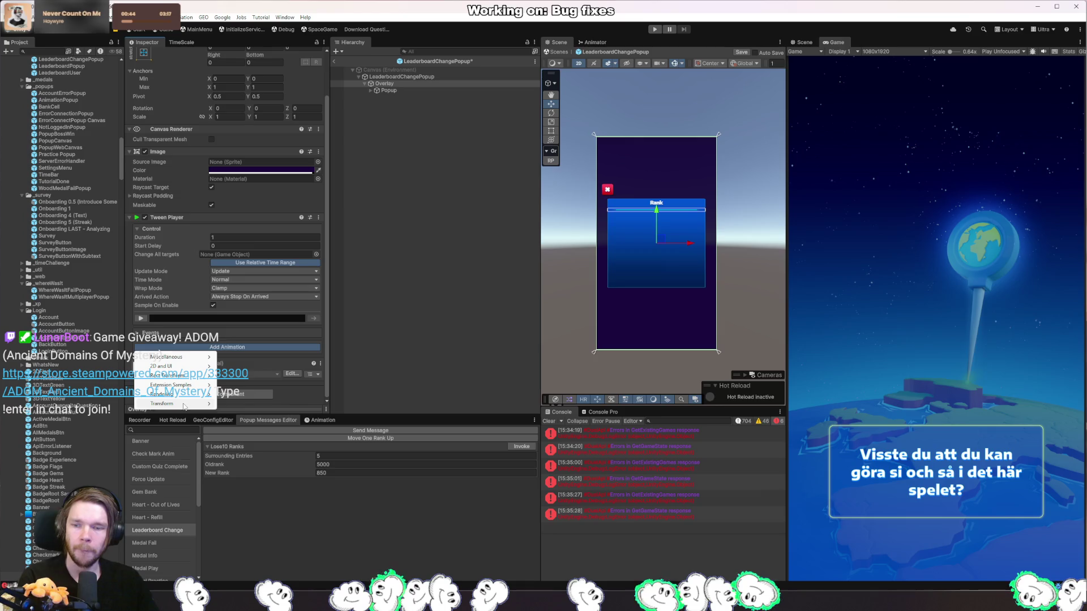
click(264, 412)
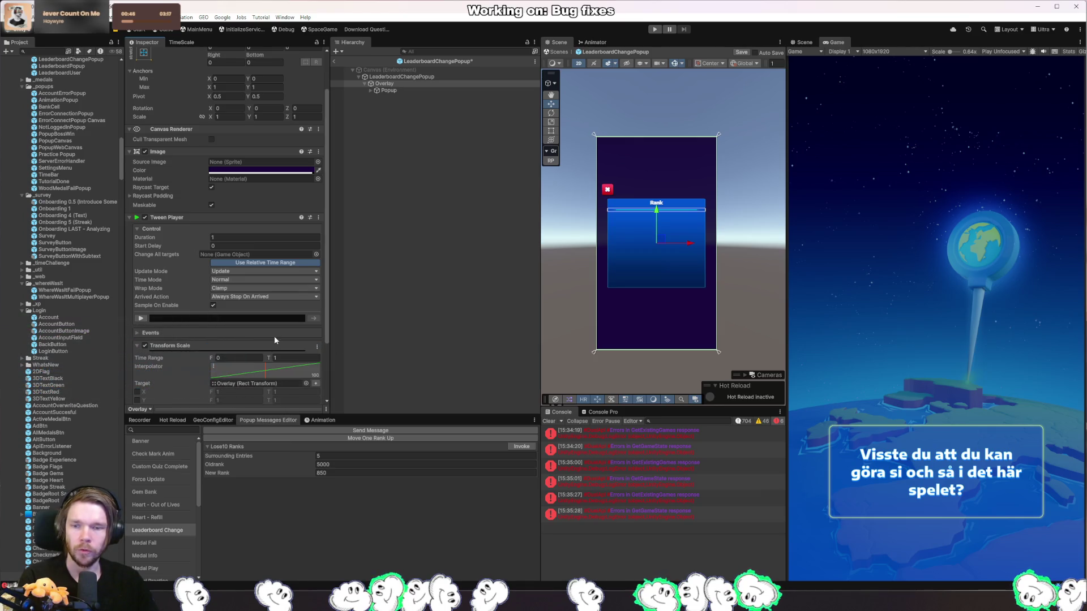
- Make the Transform Scale tween scale X, Y and Z from 0 to 1
click(137, 317)
click(137, 326)
click(137, 334)
click(295, 317)
key(Tab)
key(Tab)
key(Tab)
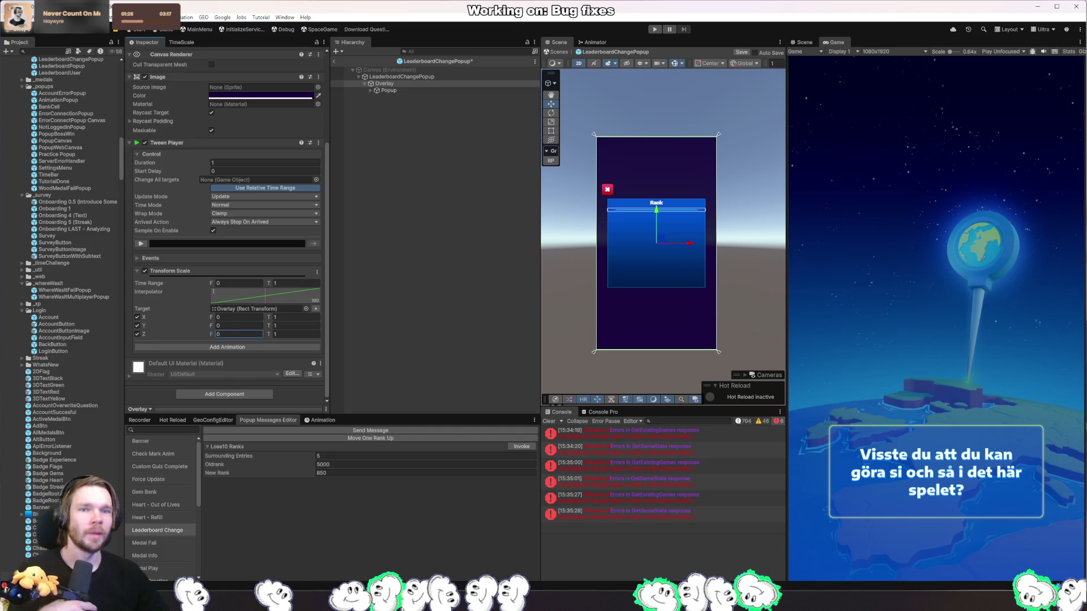
- Clear the console log and preview the Overlay's scale tween
click(553, 422)
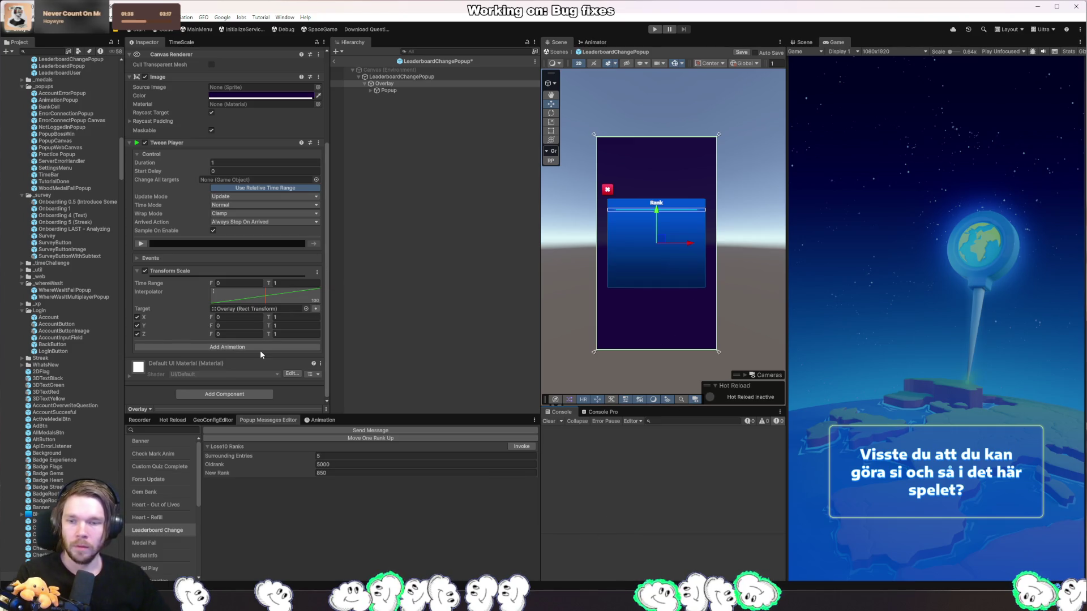
click(141, 244)
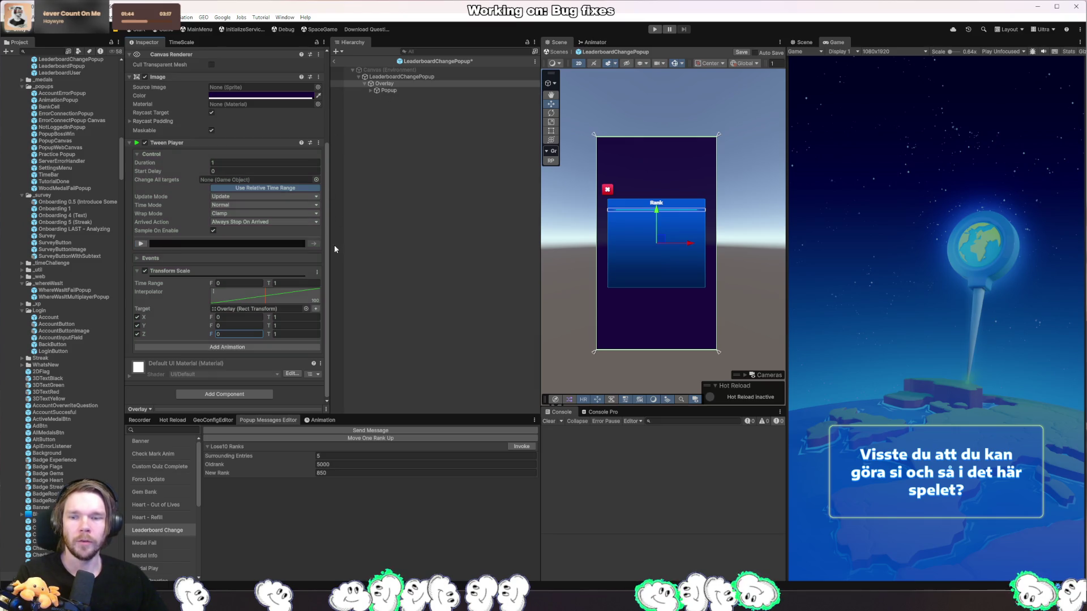
click(318, 143)
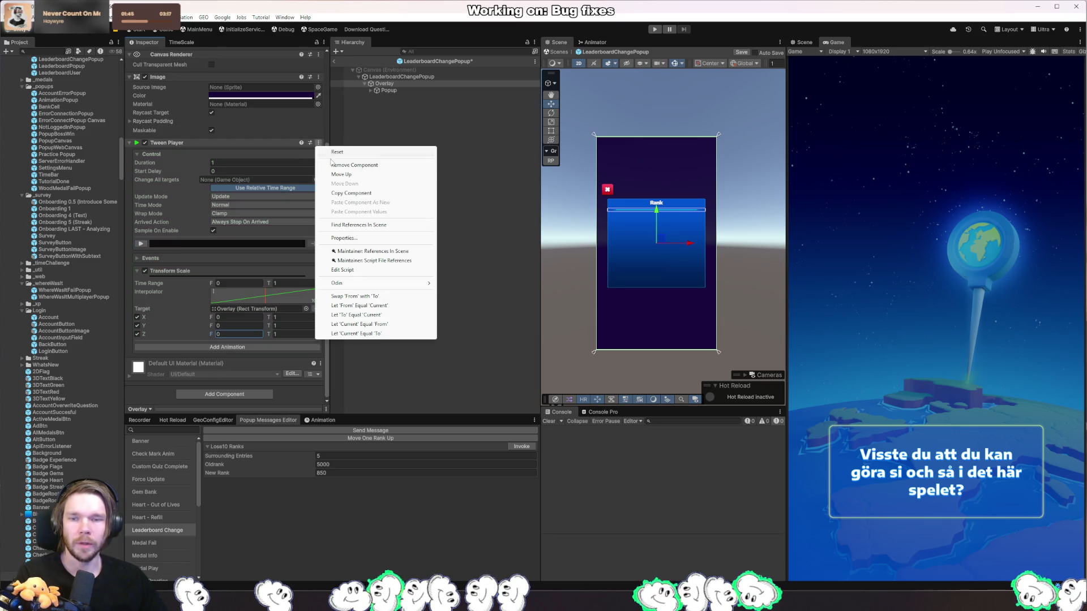
- Copy Overlay's Tween Player and paste it onto Popup as a new component
click(371, 193)
click(396, 90)
click(146, 55)
click(146, 55)
click(250, 182)
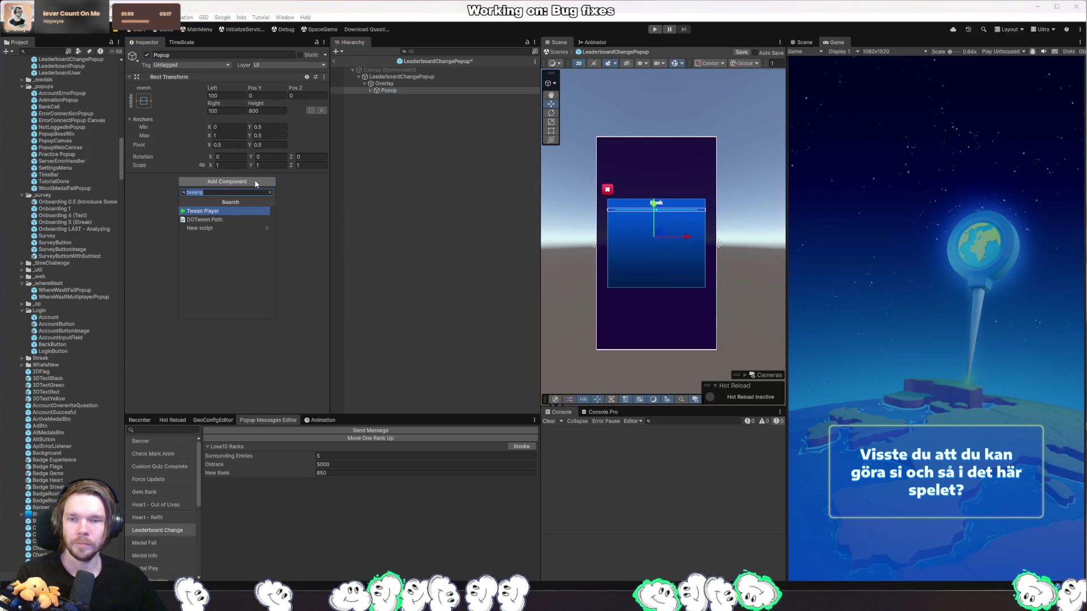
click(308, 188)
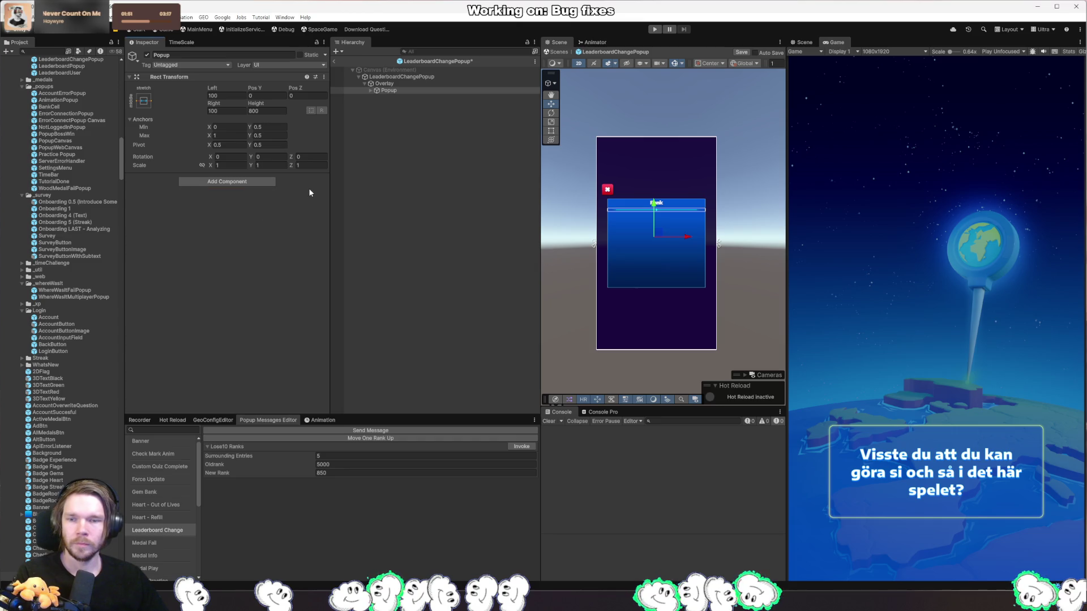
click(324, 76)
mouse_move(395, 191)
click(465, 187)
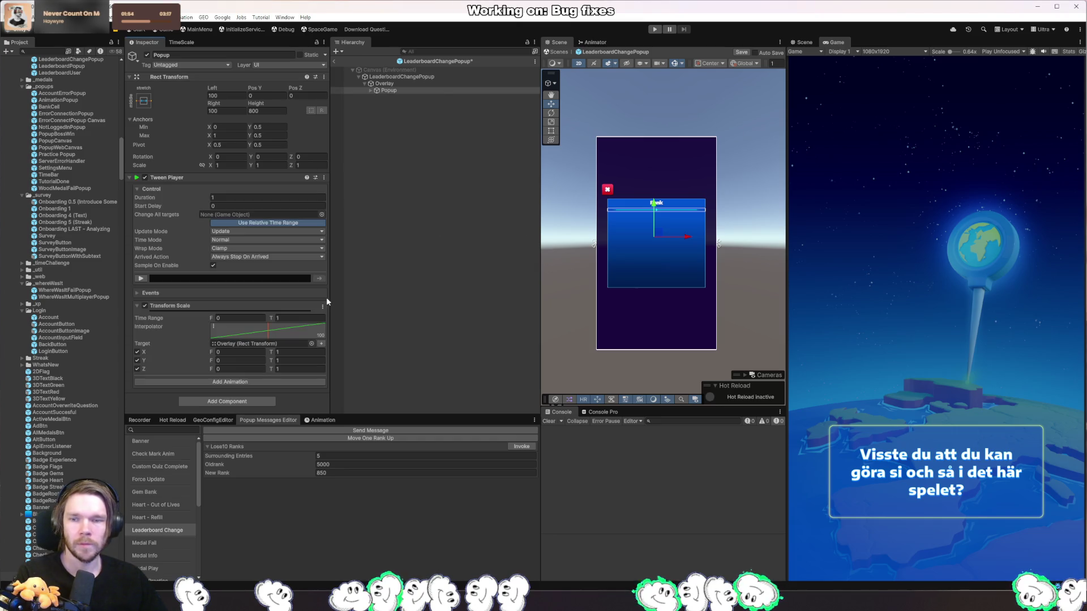
- Try an S-shaped ease curve on the Popup's scale tween and preview it
click(140, 278)
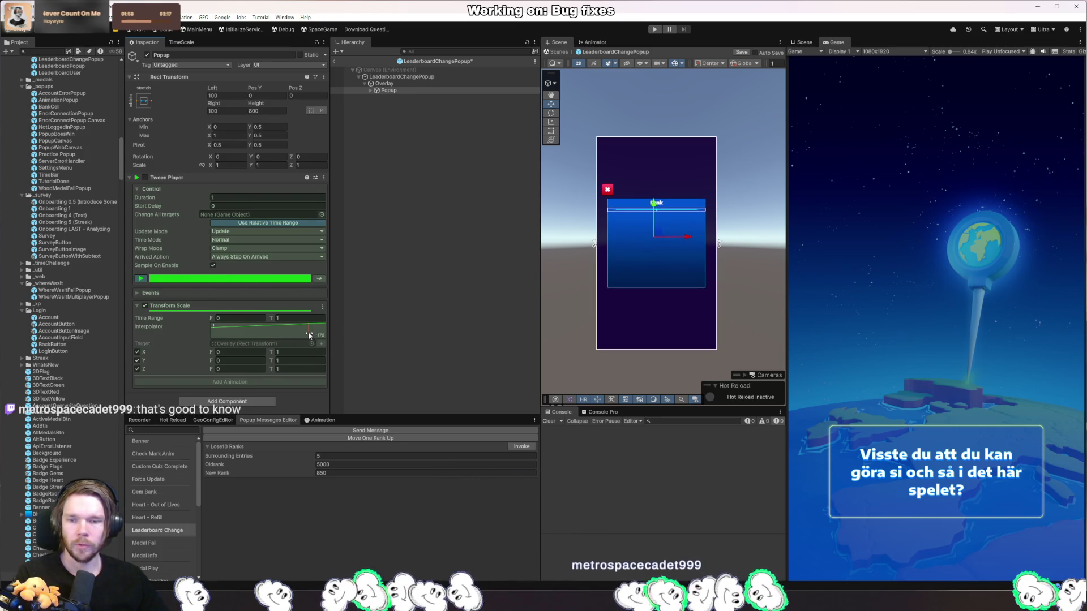
click(214, 327)
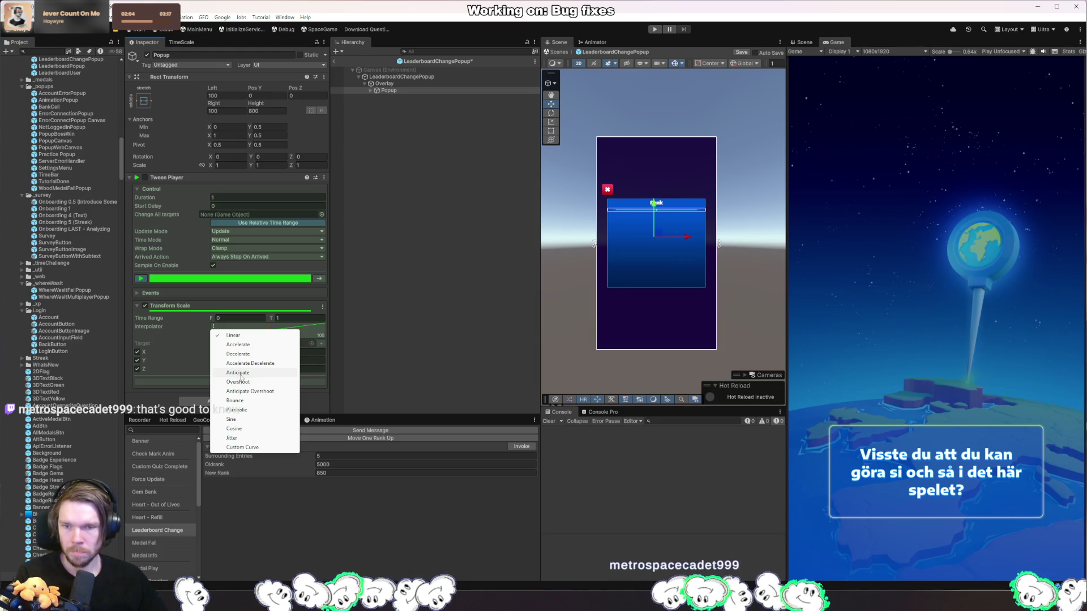
click(262, 363)
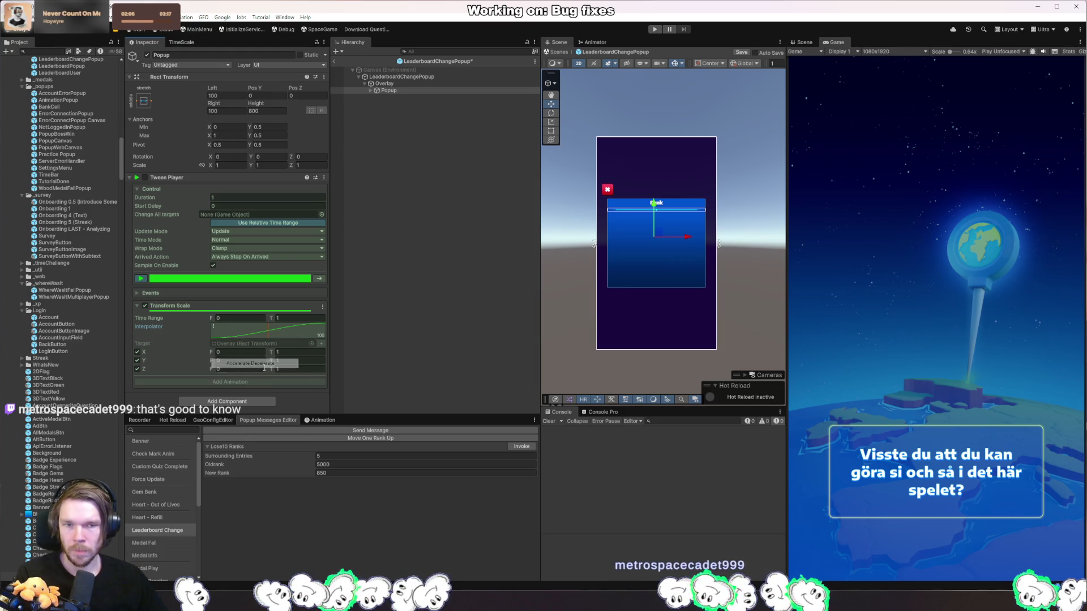
click(144, 277)
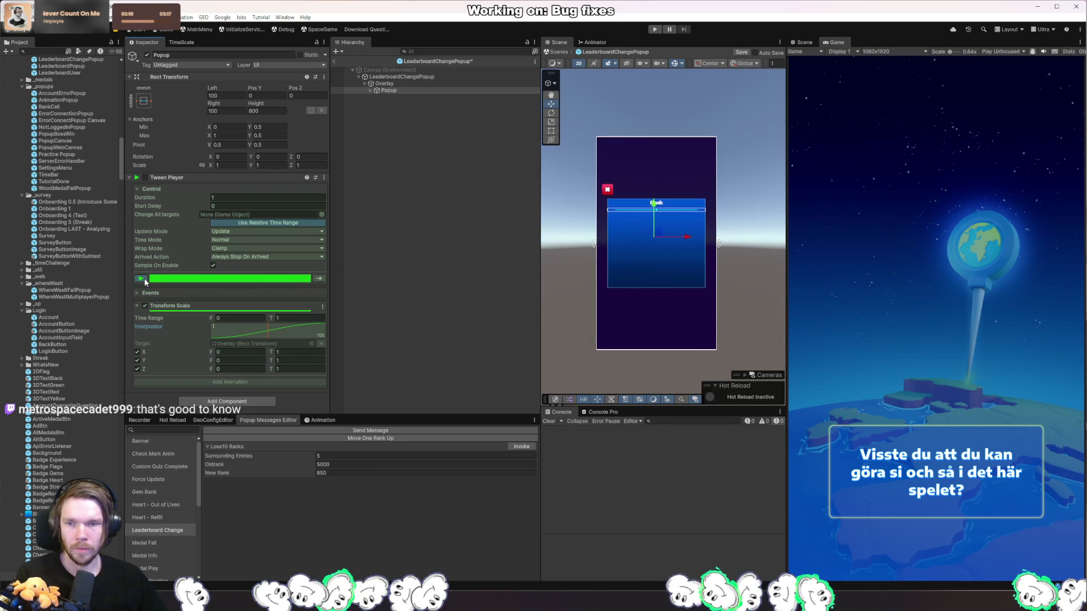
click(145, 281)
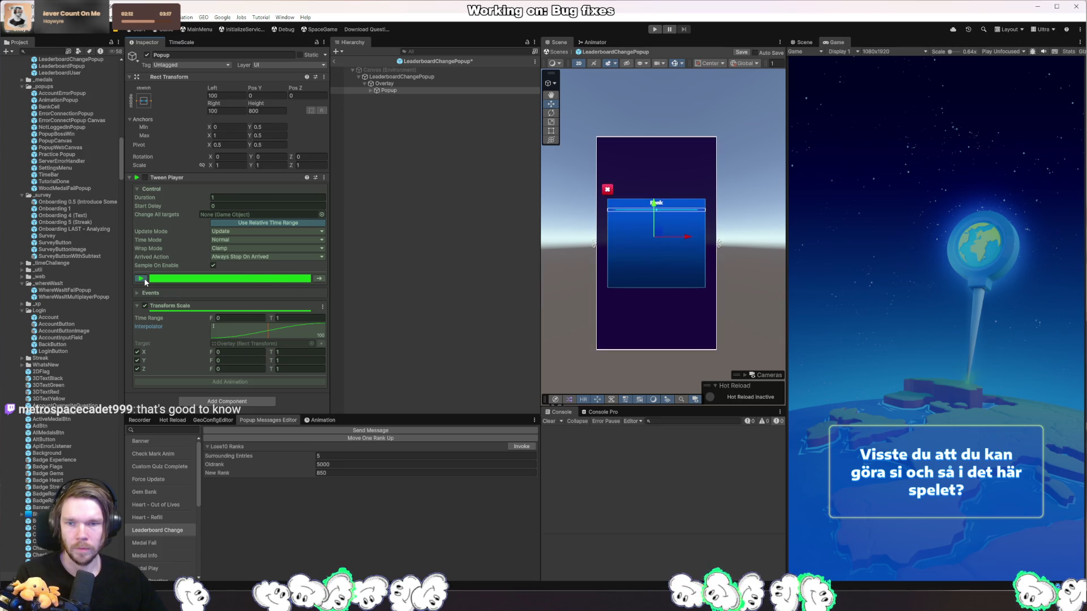
click(145, 278)
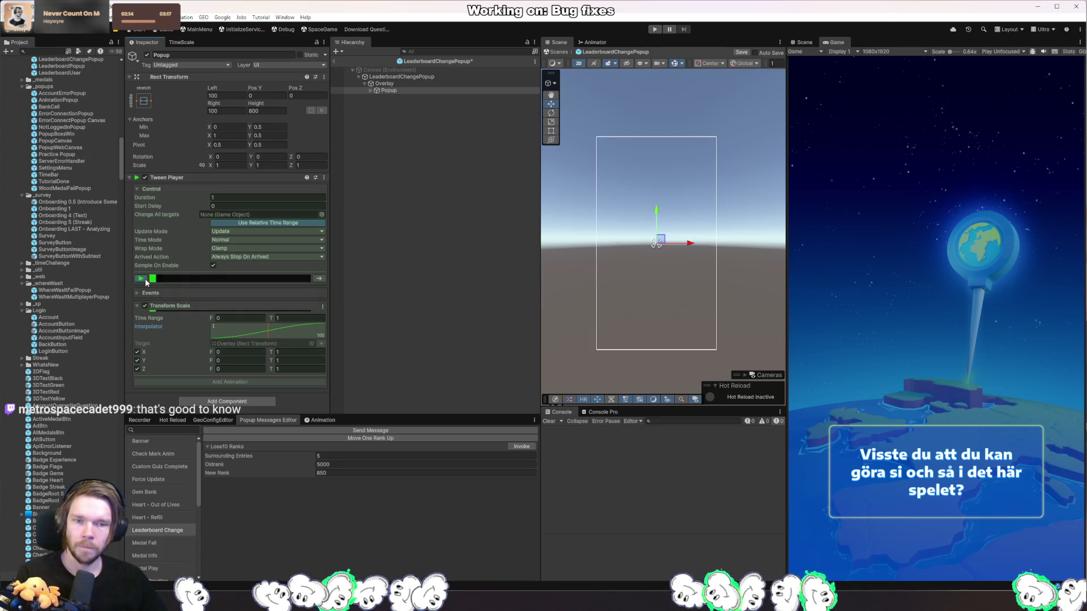
- Check the Overlay tween's options, then preview Popup's tween with Anticipate Overshoot
click(396, 83)
click(318, 266)
click(396, 307)
click(415, 91)
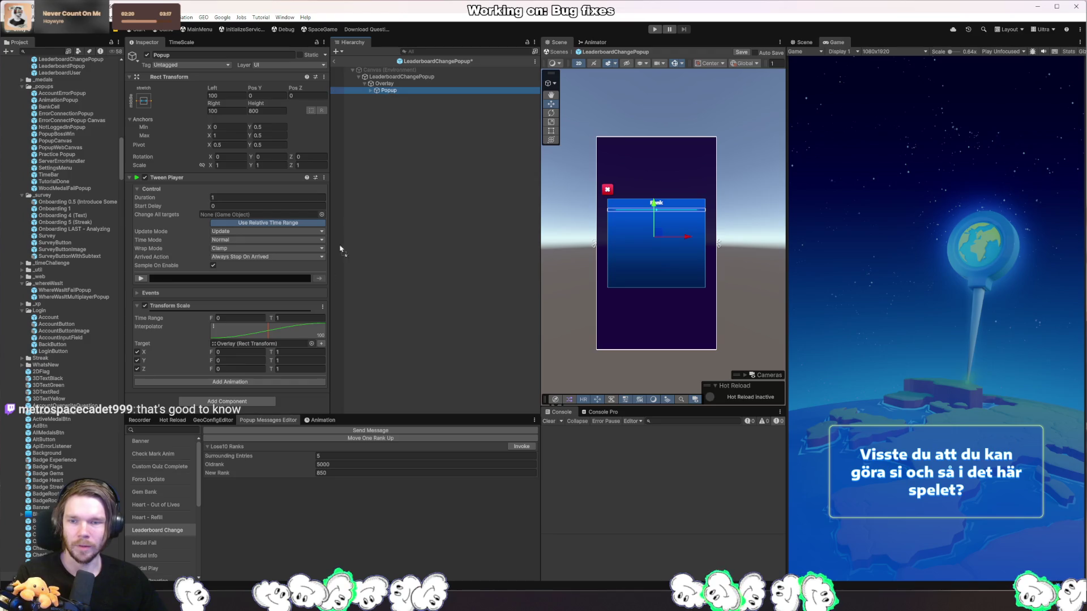
click(141, 279)
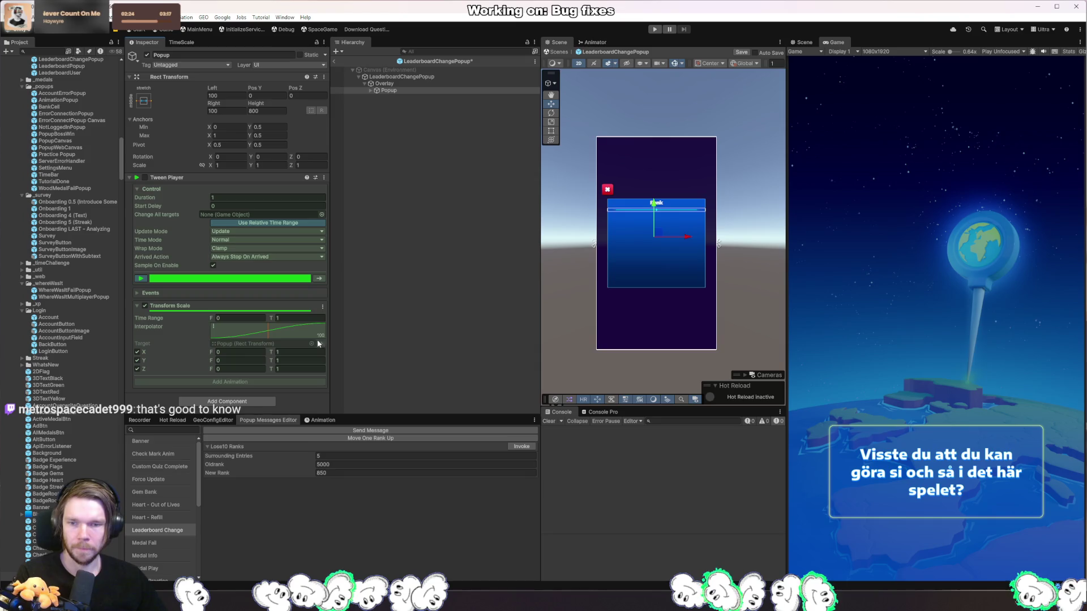
click(213, 327)
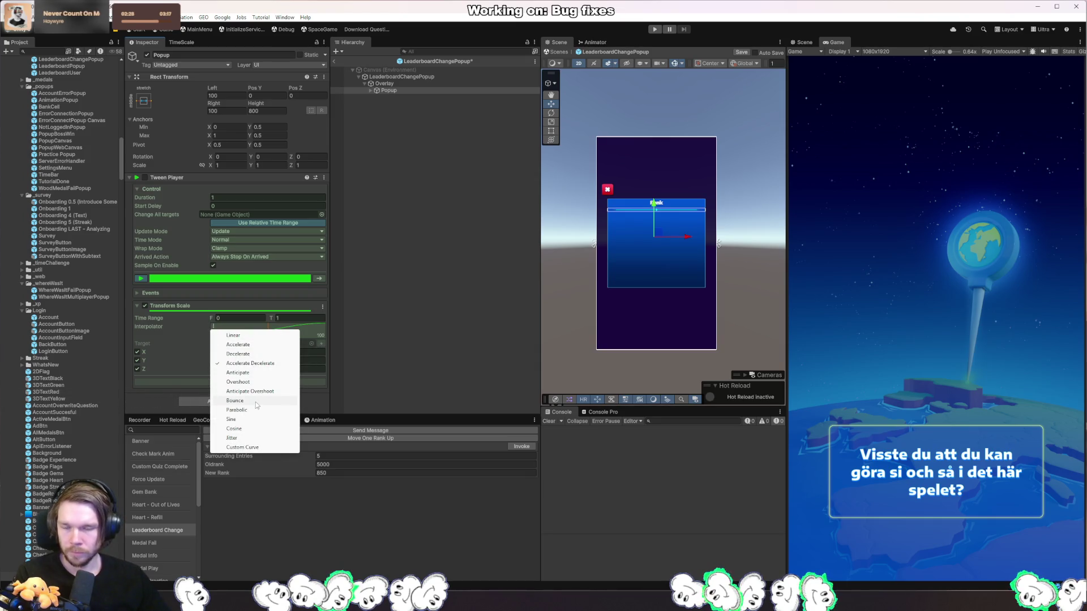
click(261, 392)
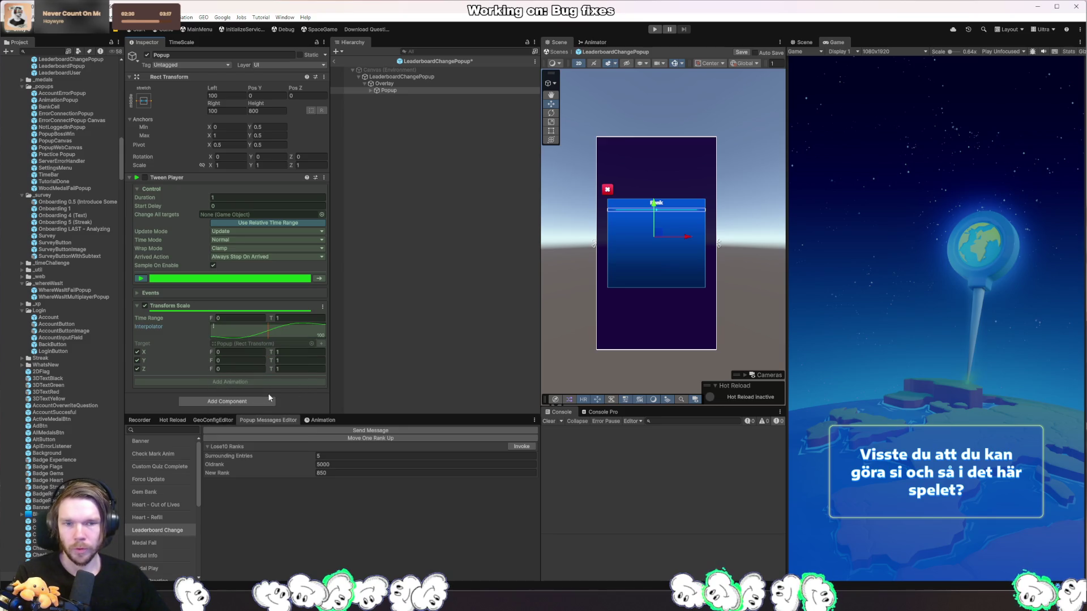
click(142, 278)
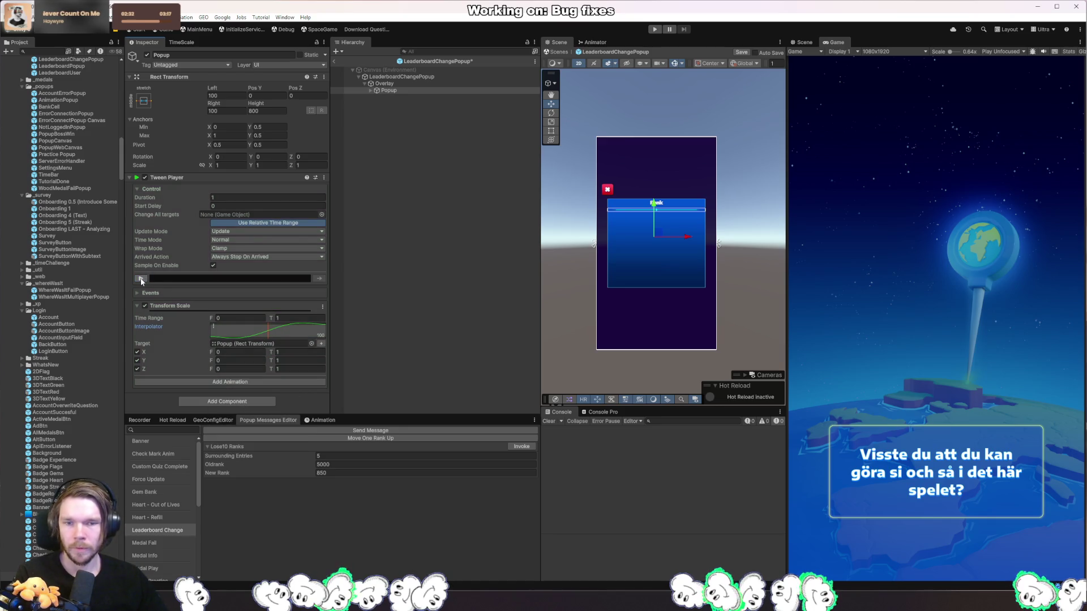
click(141, 278)
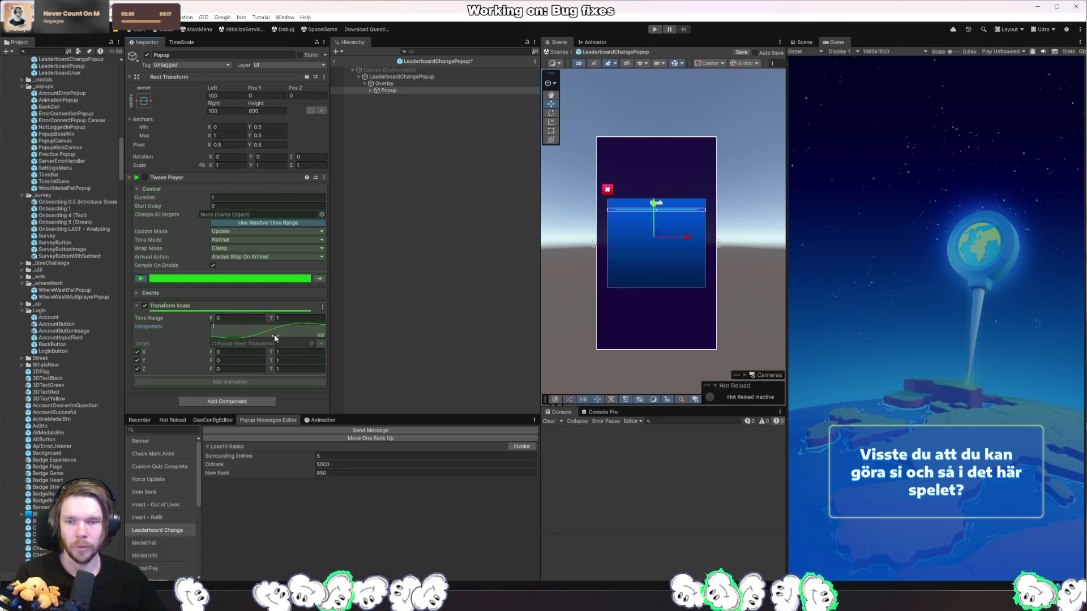
- Set the Popup tween to Decelerate with a 0.75-second duration and save the prefab
click(214, 327)
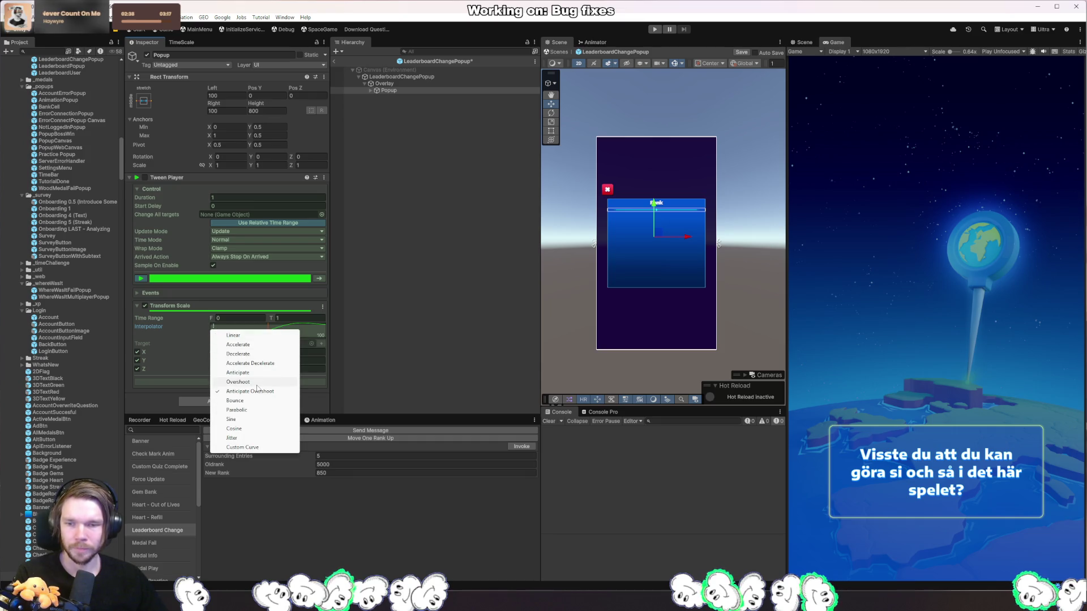
click(227, 355)
click(142, 278)
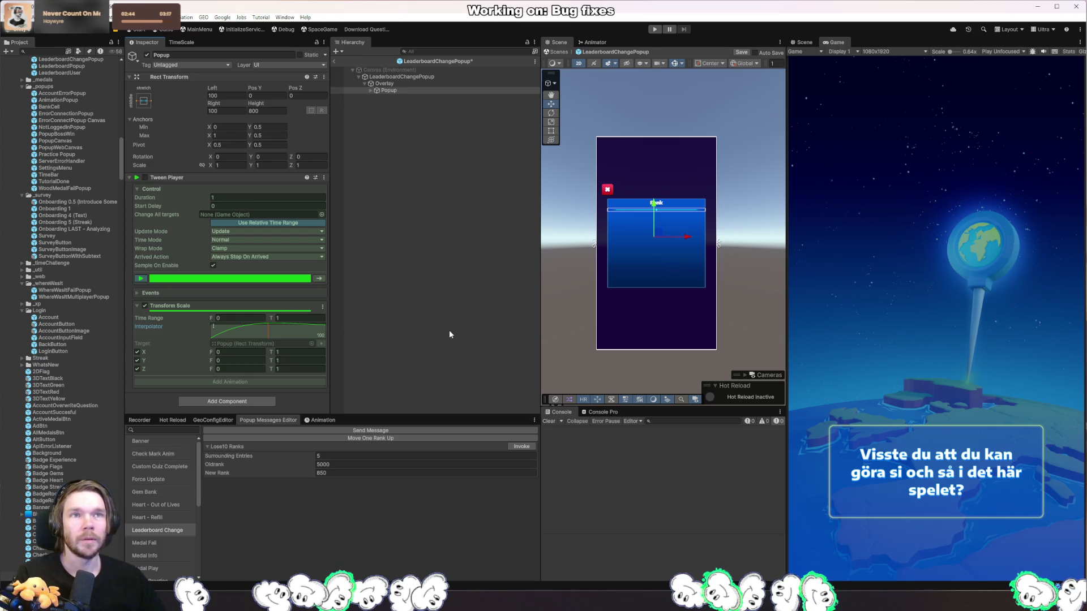
click(288, 317)
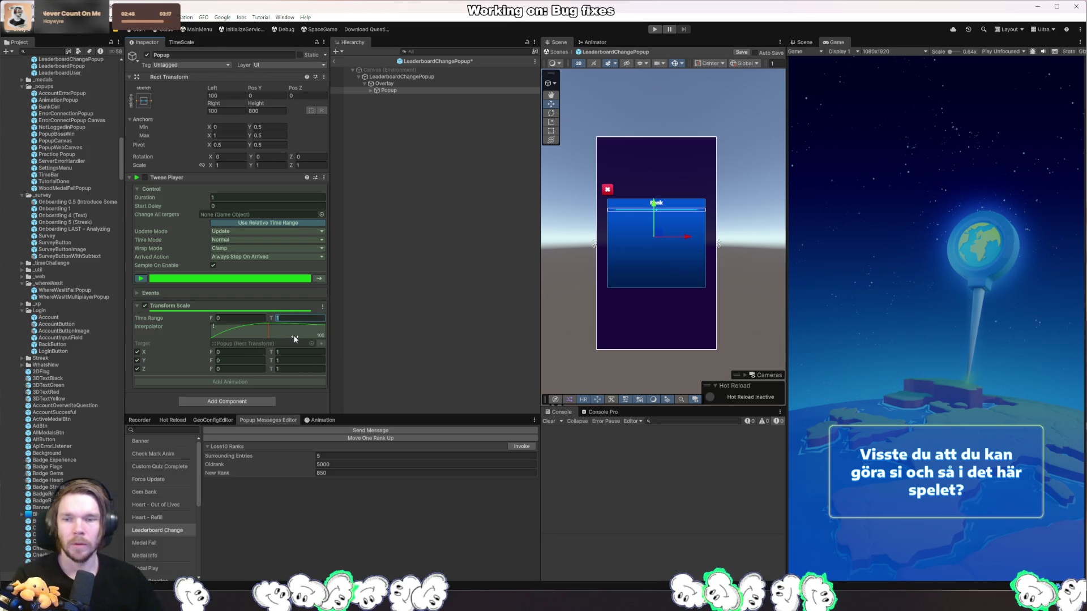
click(276, 197)
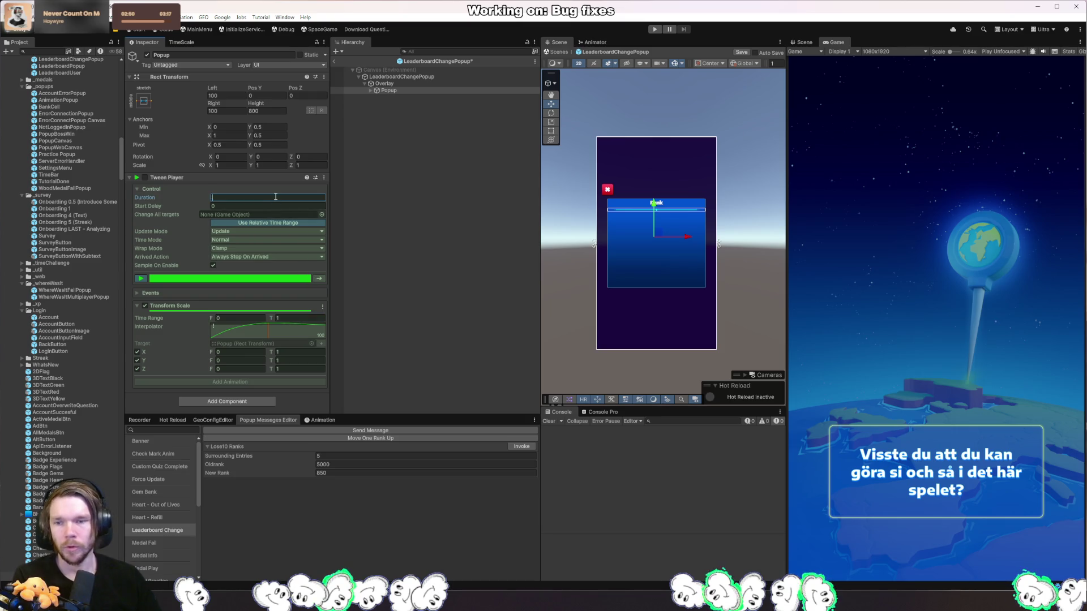
text(0.5)
click(136, 278)
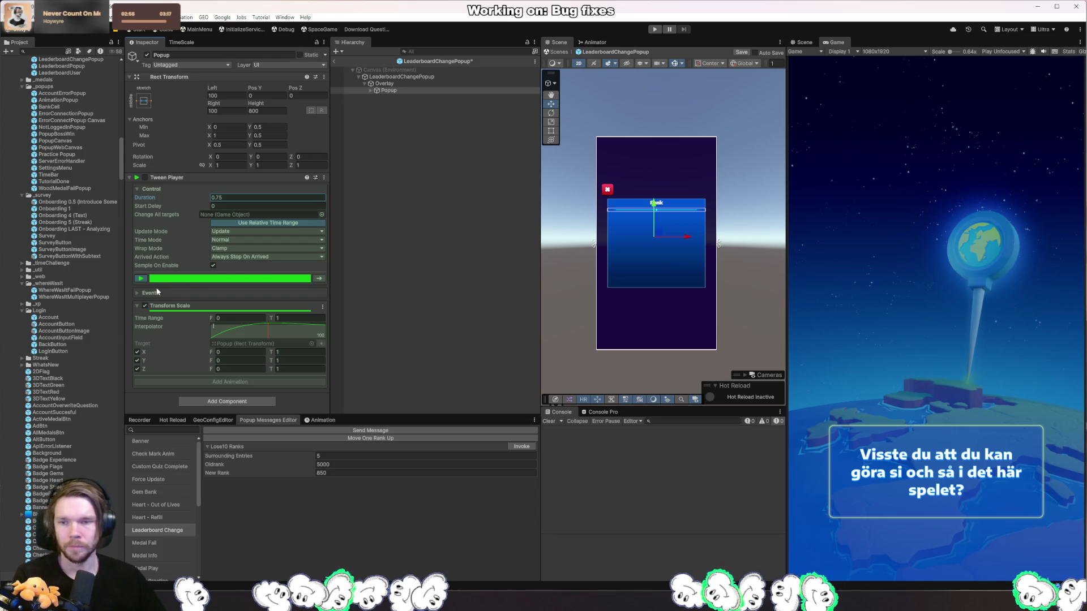
click(141, 279)
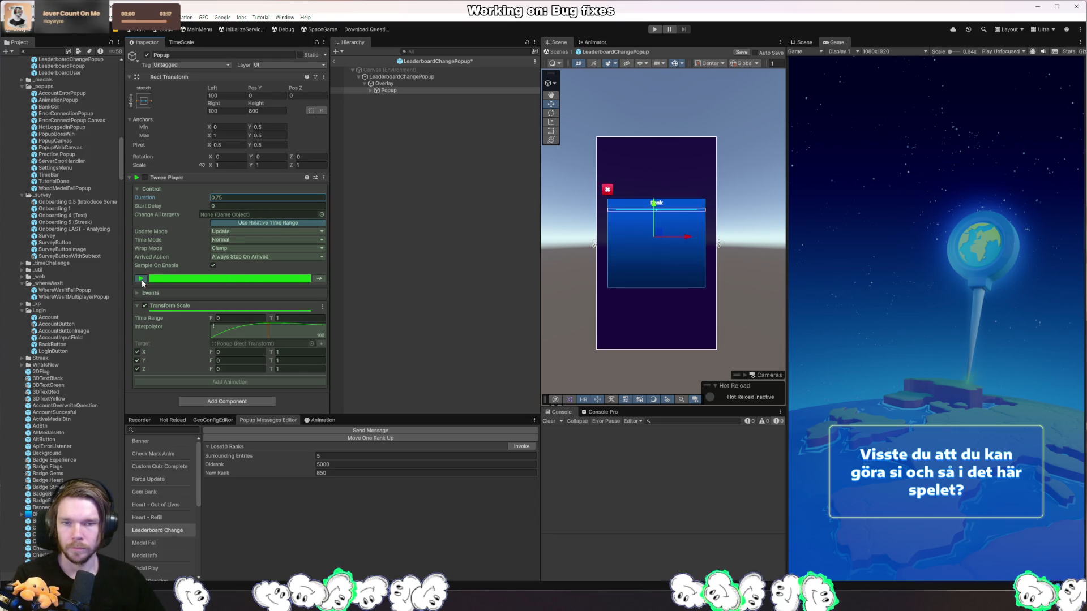
key(ctrl+s)
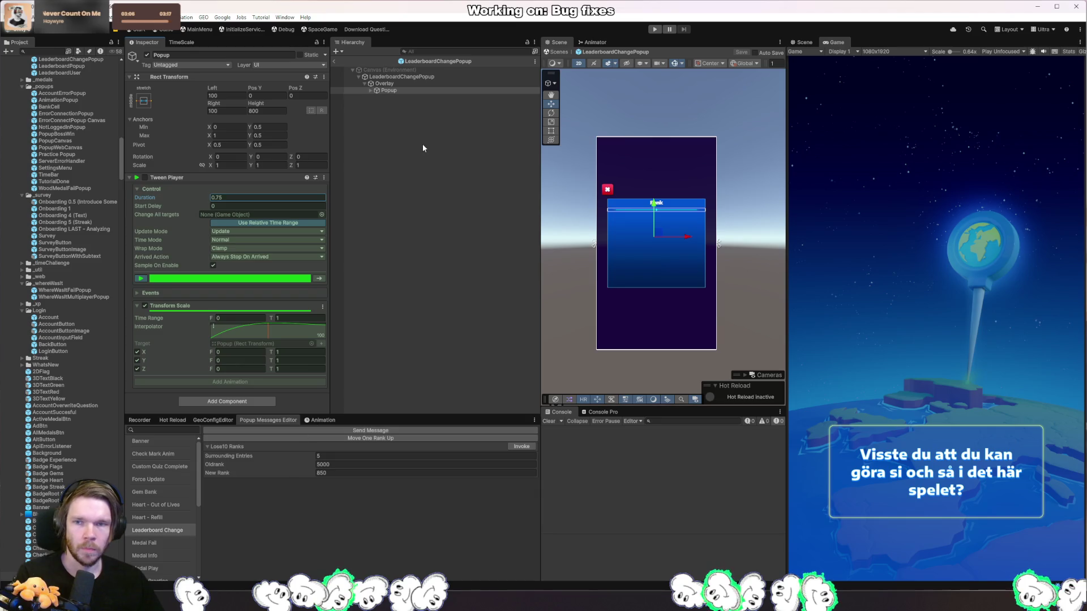
- Open the Debug scene and test the leaderboard change popup in Play mode
click(282, 30)
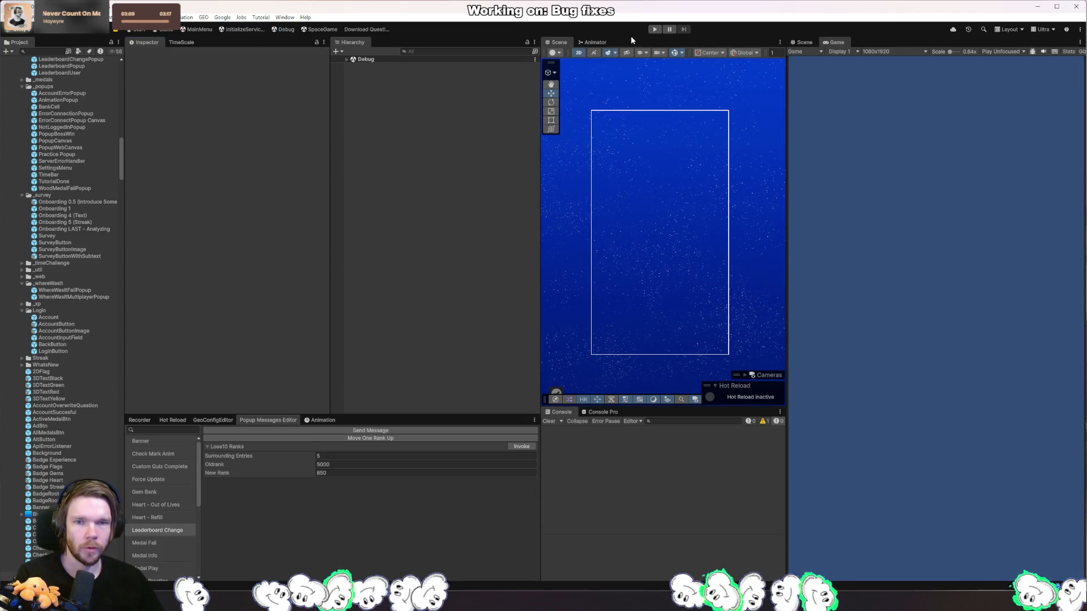
click(653, 31)
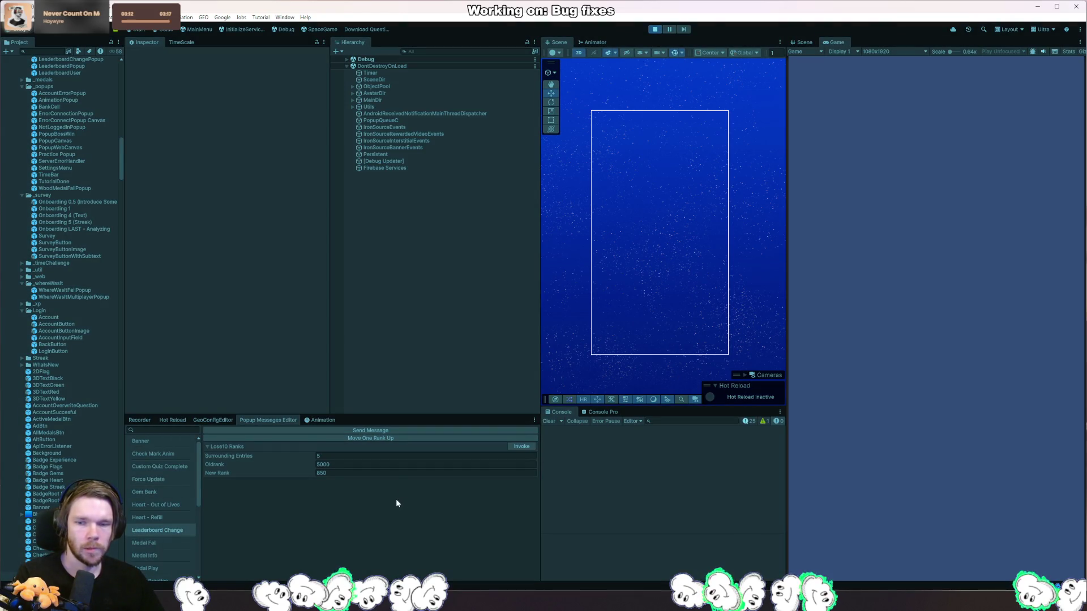
click(528, 447)
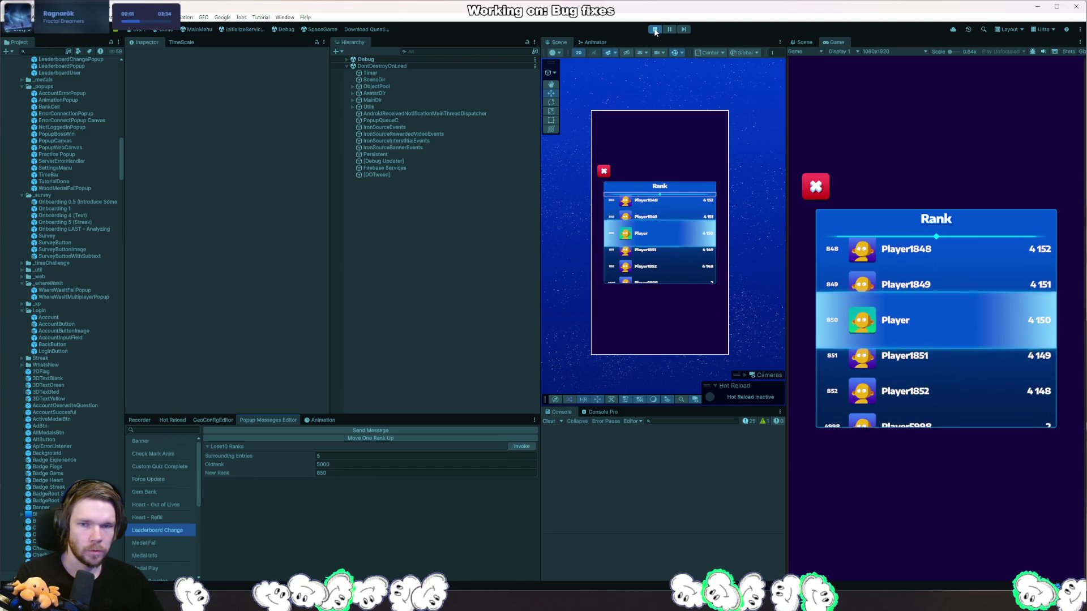
click(655, 29)
- Reopen the LeaderboardChangePopup prefab, enable the Popup's tween component, and save
double_click(60, 96)
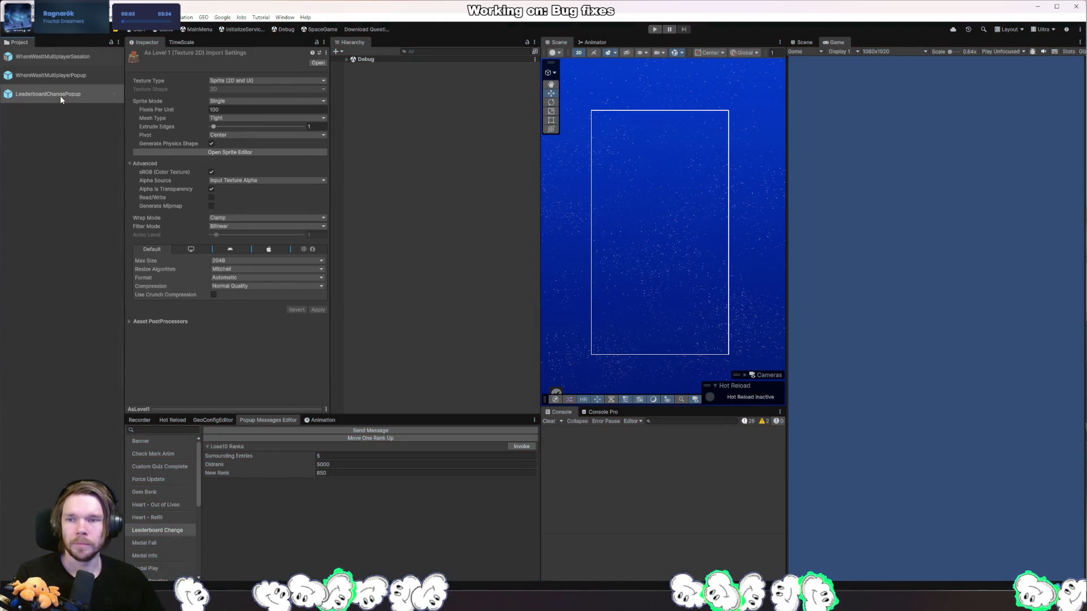
click(391, 91)
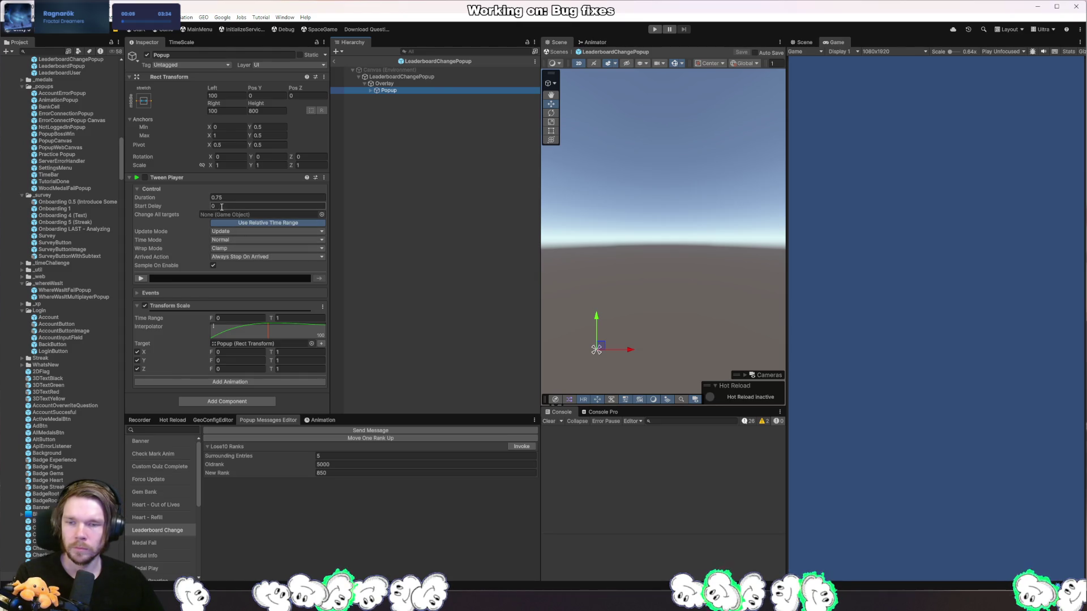
click(131, 179)
click(145, 177)
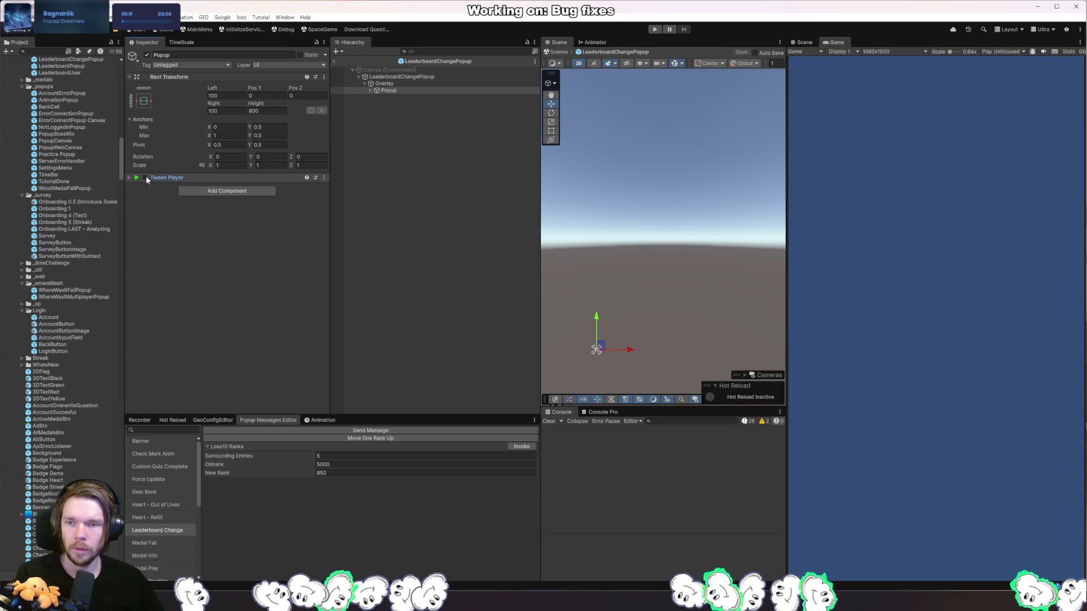
click(130, 179)
key(ctrl+s)
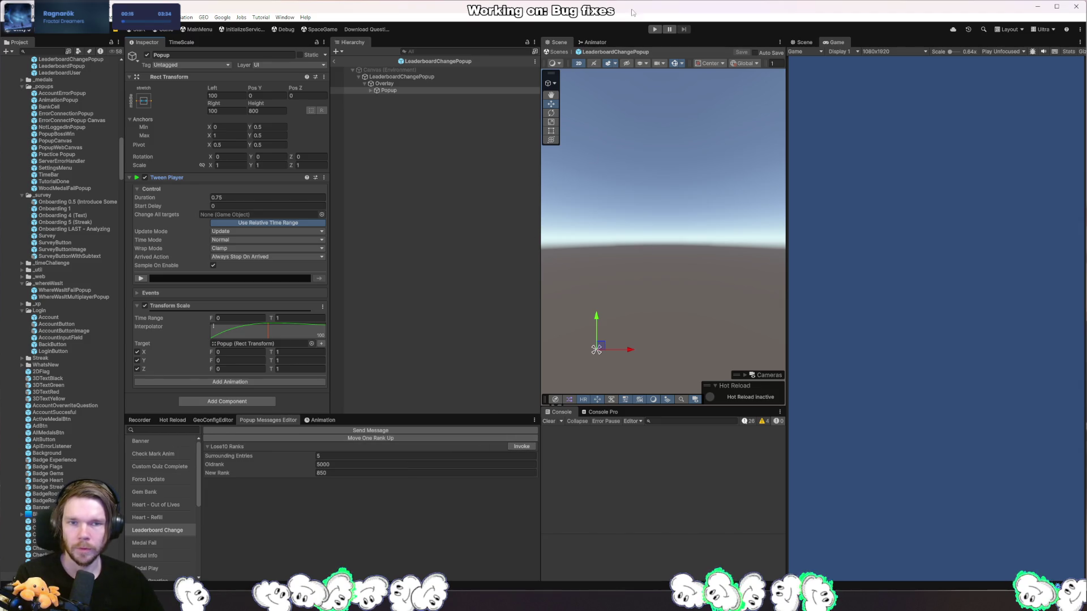
- Retest the leaderboard popup in Play mode, moving the player to rank 850
click(655, 29)
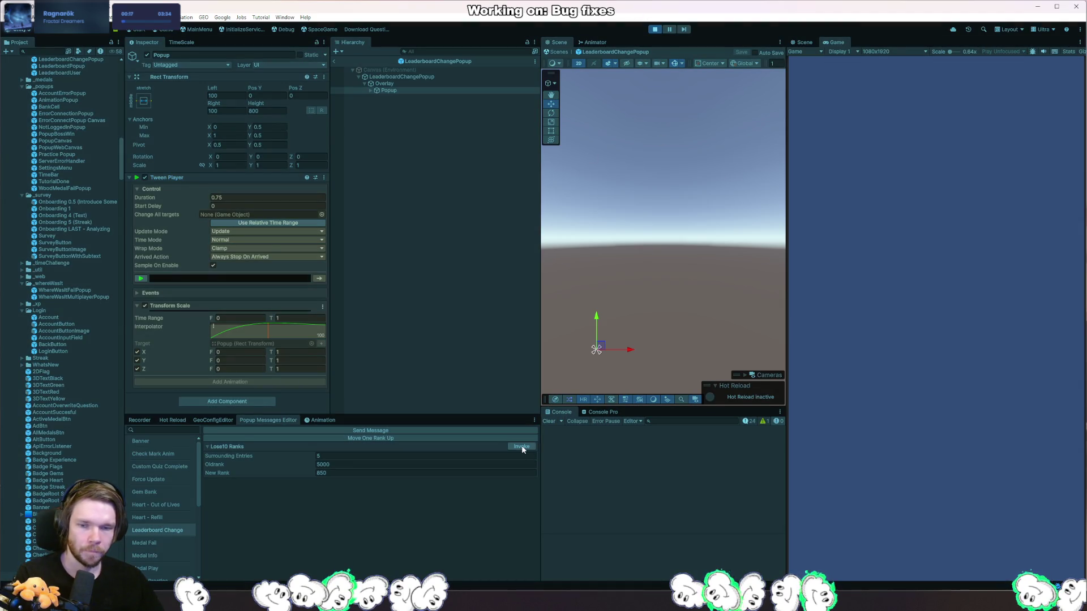
click(521, 446)
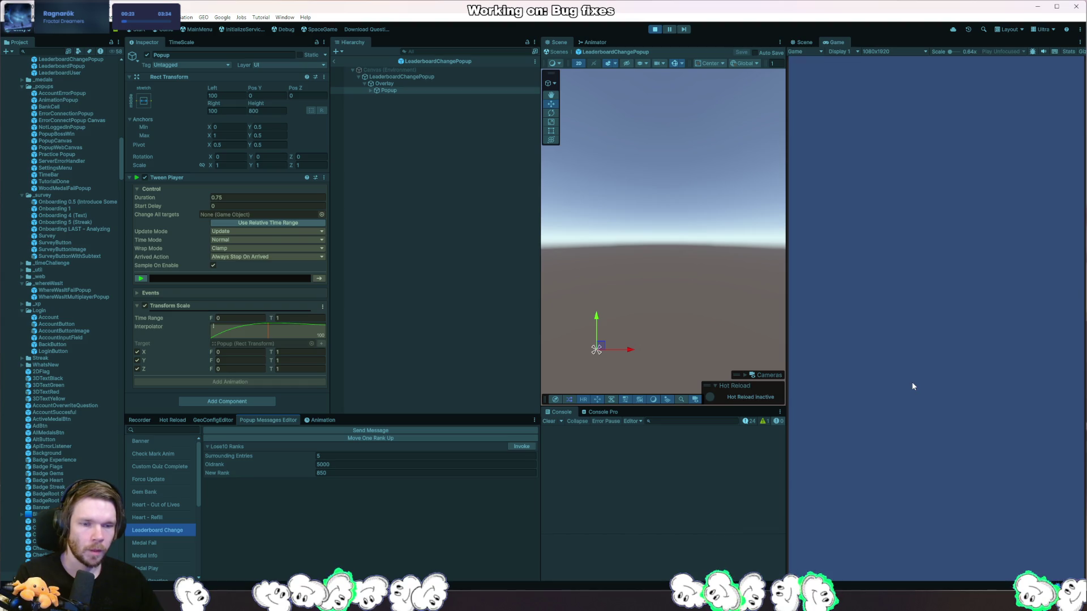
click(657, 30)
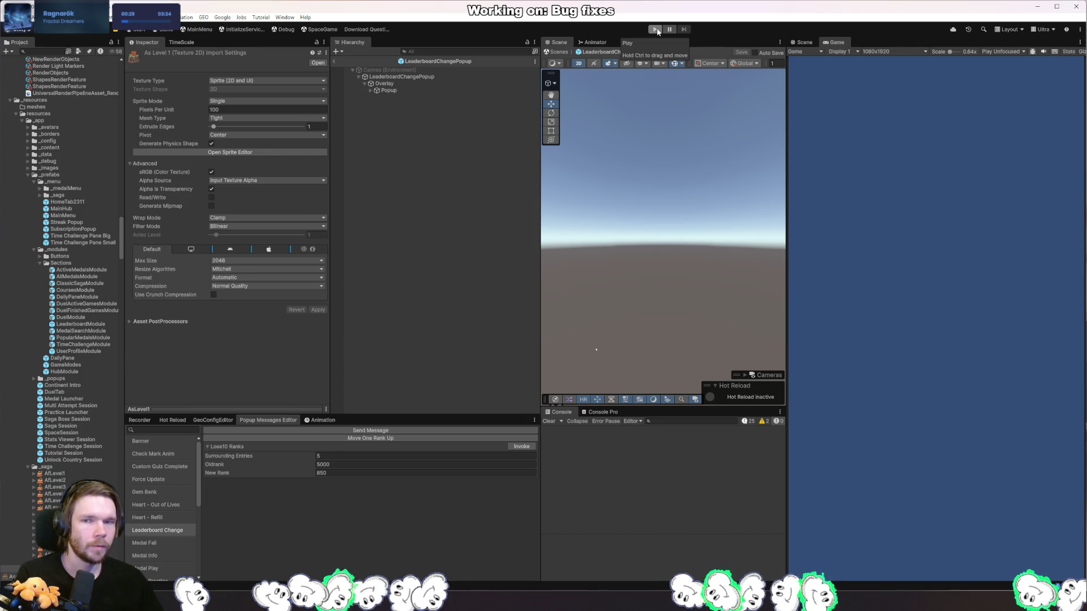
click(454, 76)
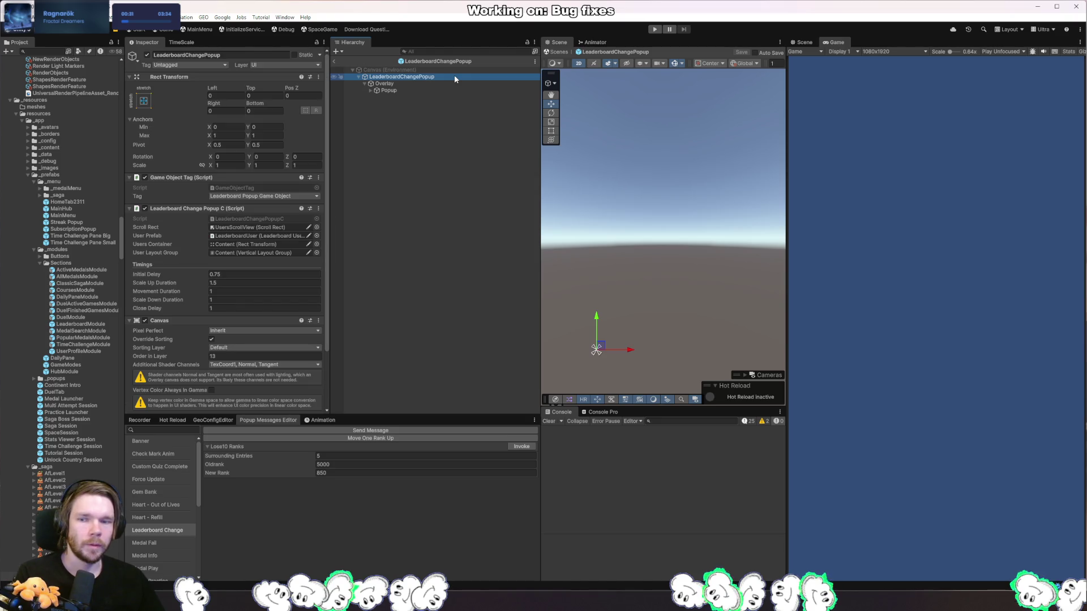
- Add a Rect Transform Size Delta animation to Popup's Tween Player below Transform Scale
click(438, 83)
click(435, 89)
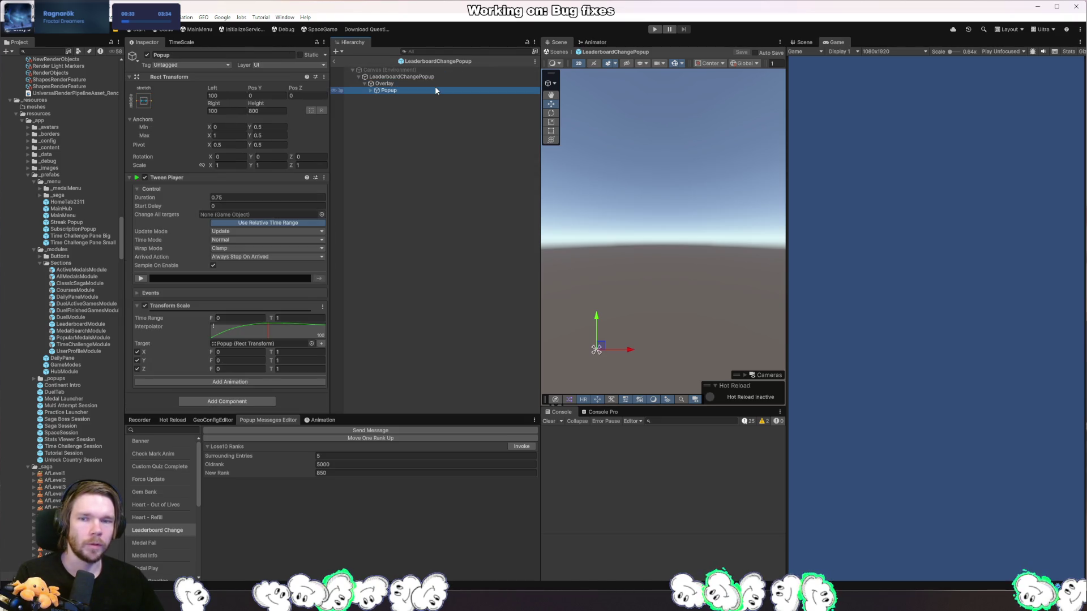
click(370, 91)
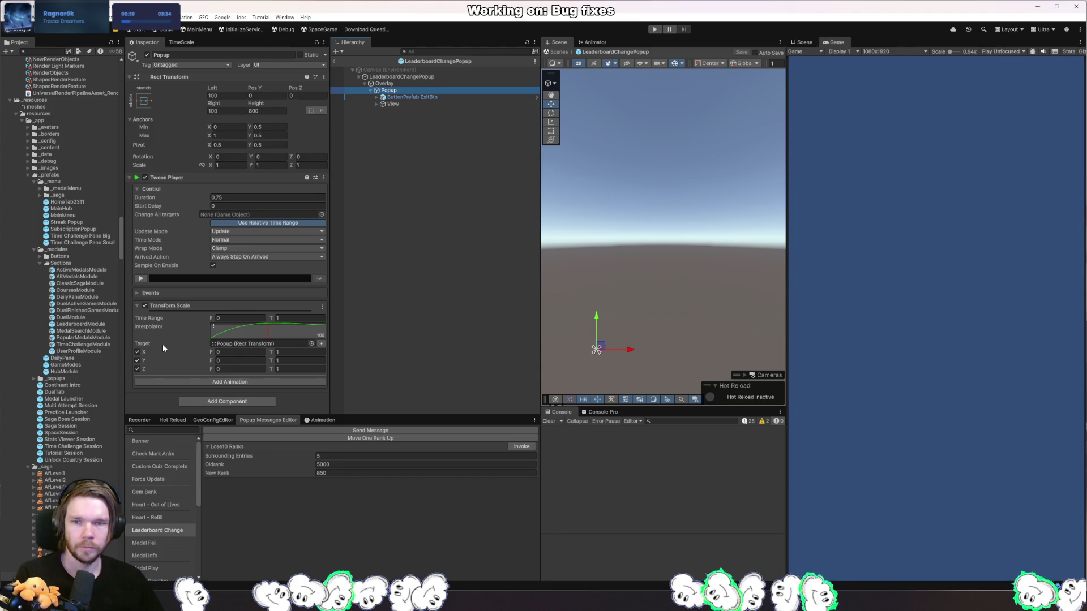
click(392, 104)
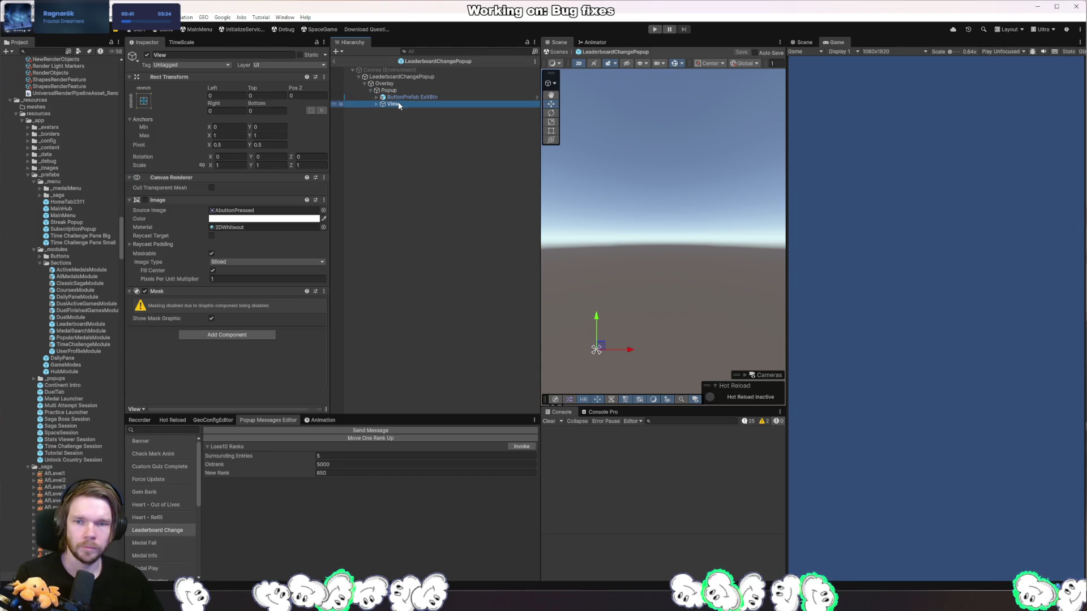
click(404, 89)
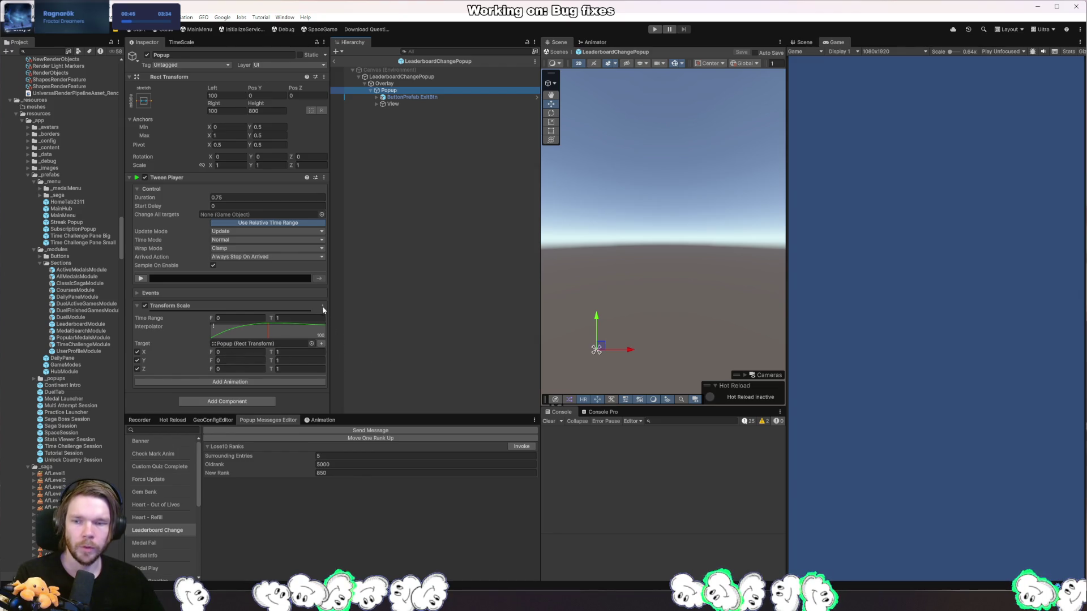
click(242, 382)
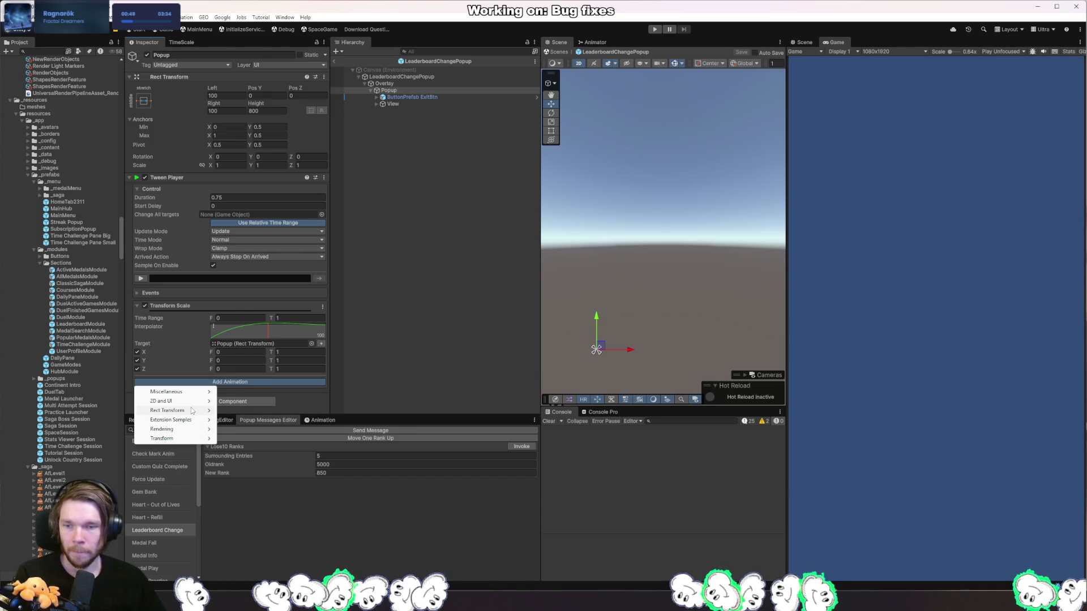
mouse_move(192, 413)
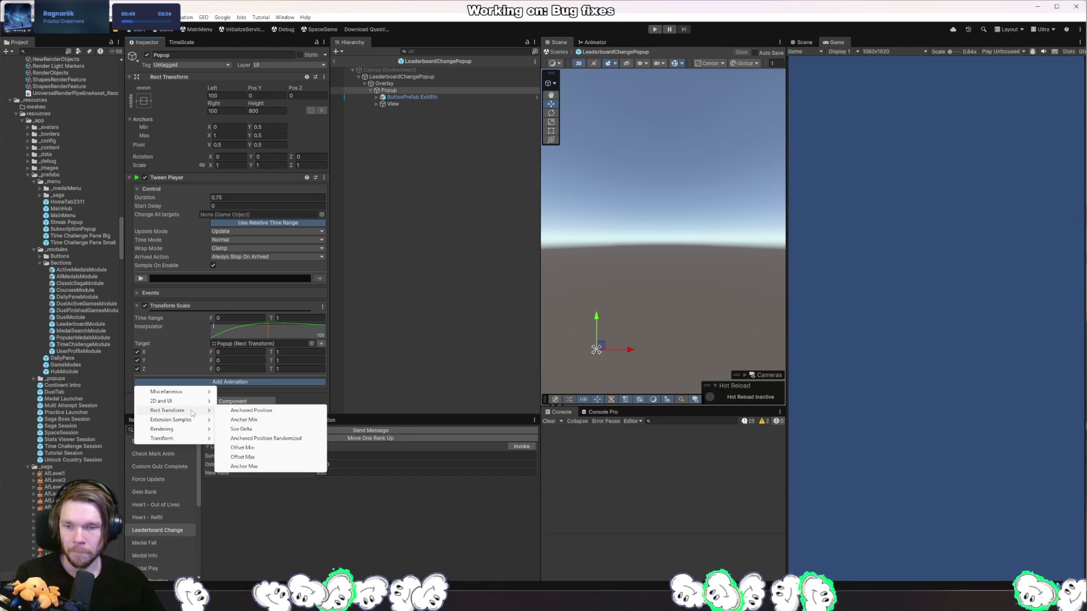
click(266, 429)
click(138, 372)
scroll(163, 354, down, 2)
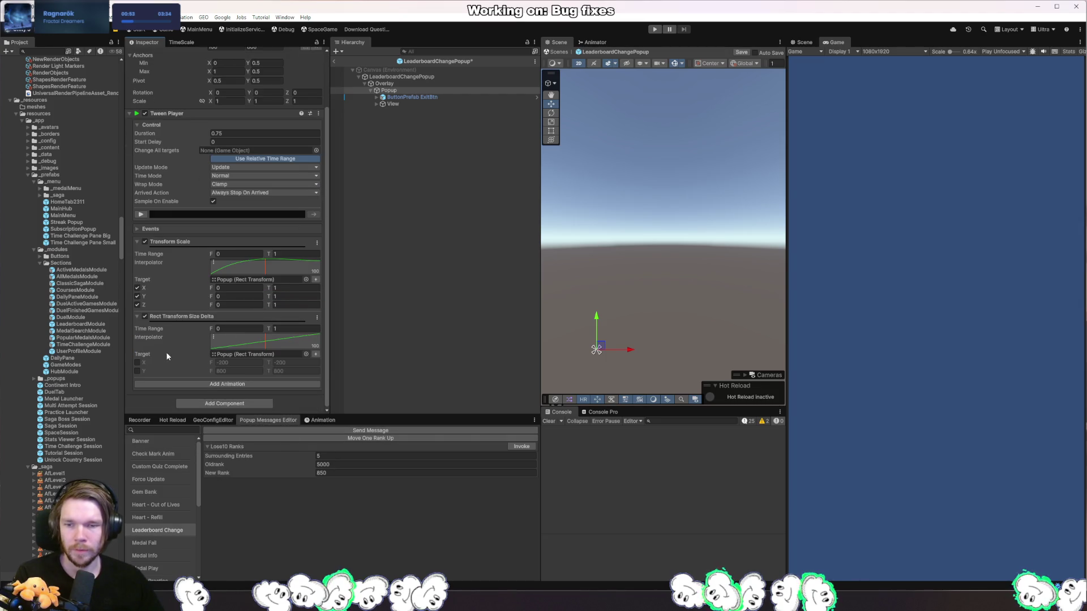
- Enable X and Y in the Size Delta tween and anchor Popup at middle-centre
click(137, 363)
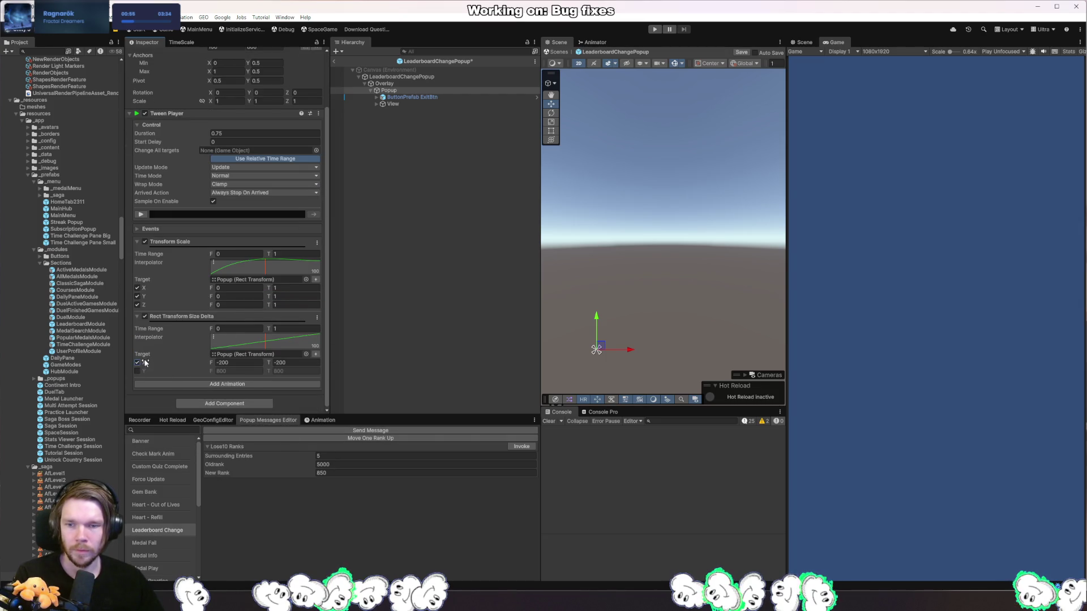
click(137, 372)
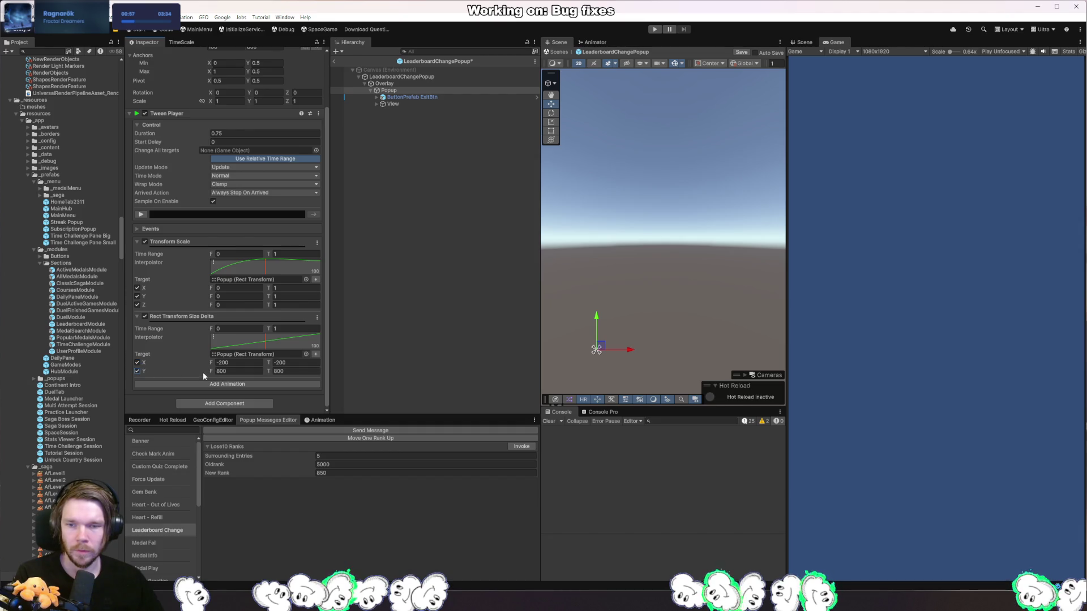
scroll(232, 372, up, 1)
scroll(181, 360, up, 1)
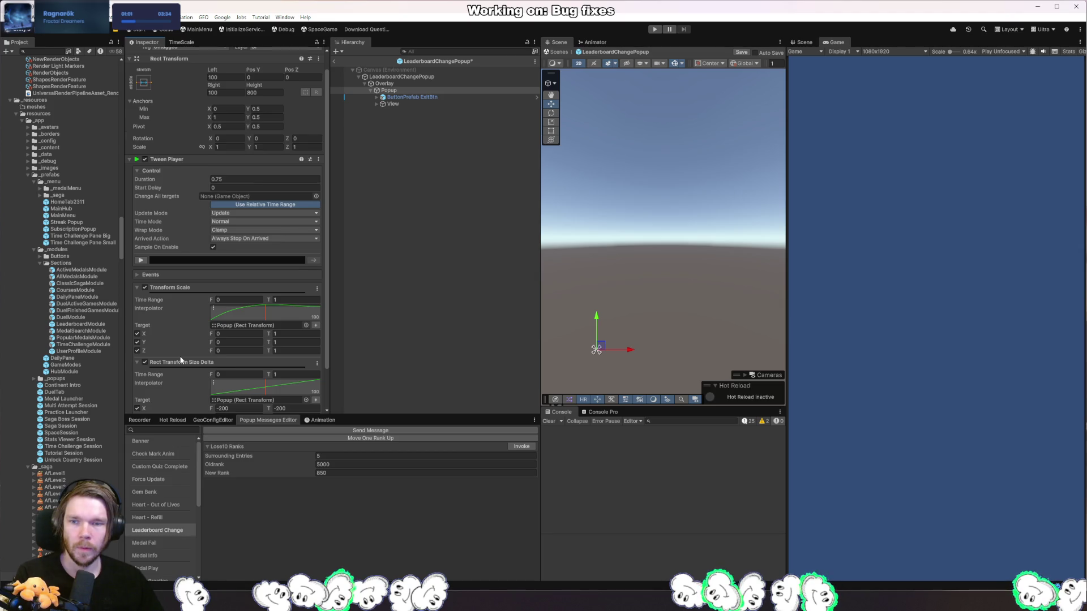
scroll(181, 360, down, 1)
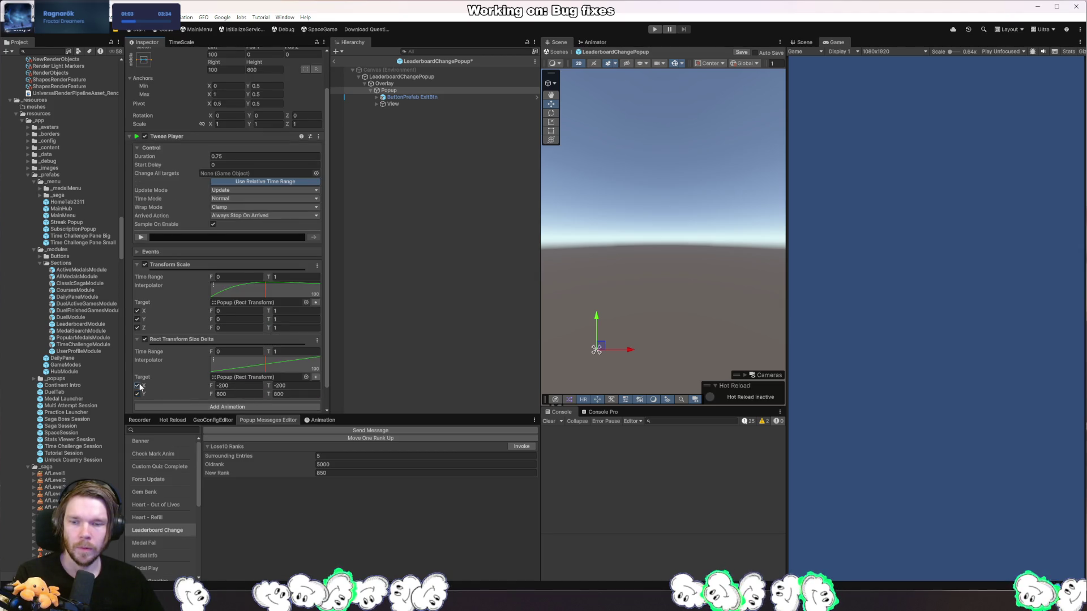
click(242, 387)
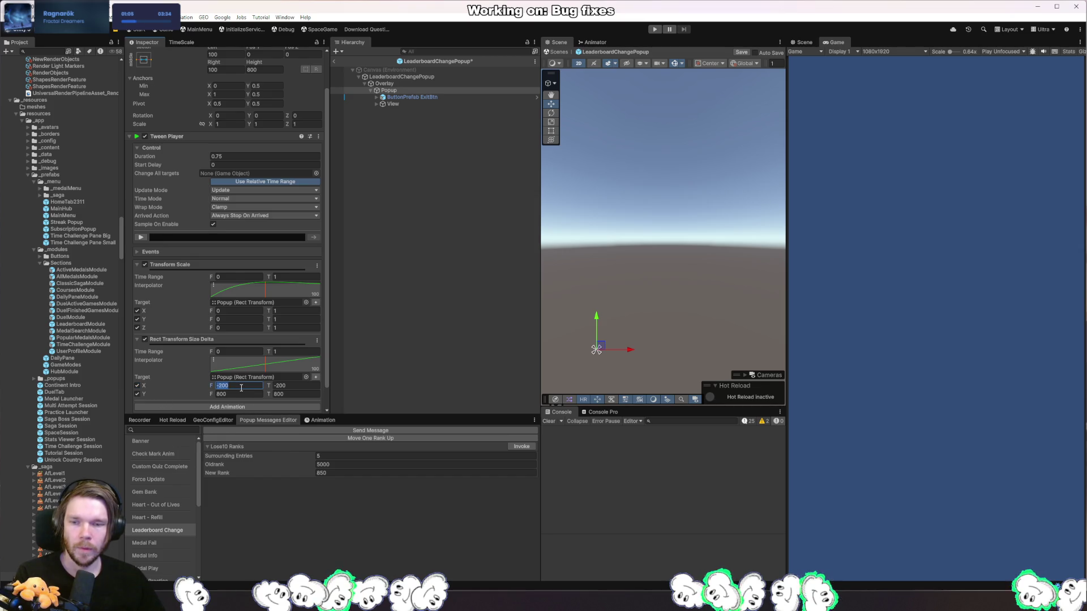
scroll(241, 386, up, 1)
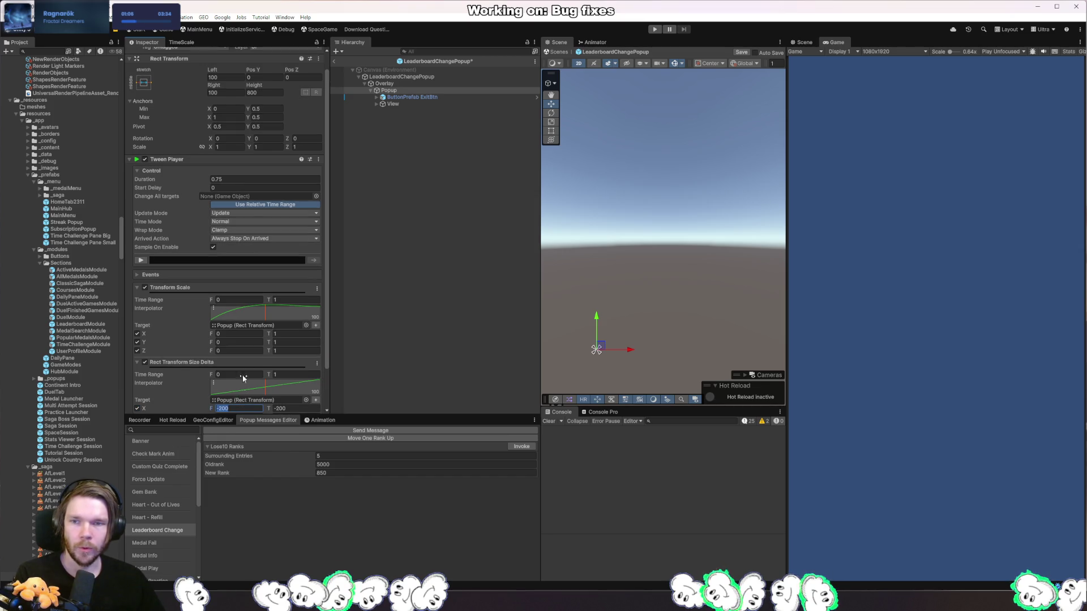
click(136, 82)
click(189, 164)
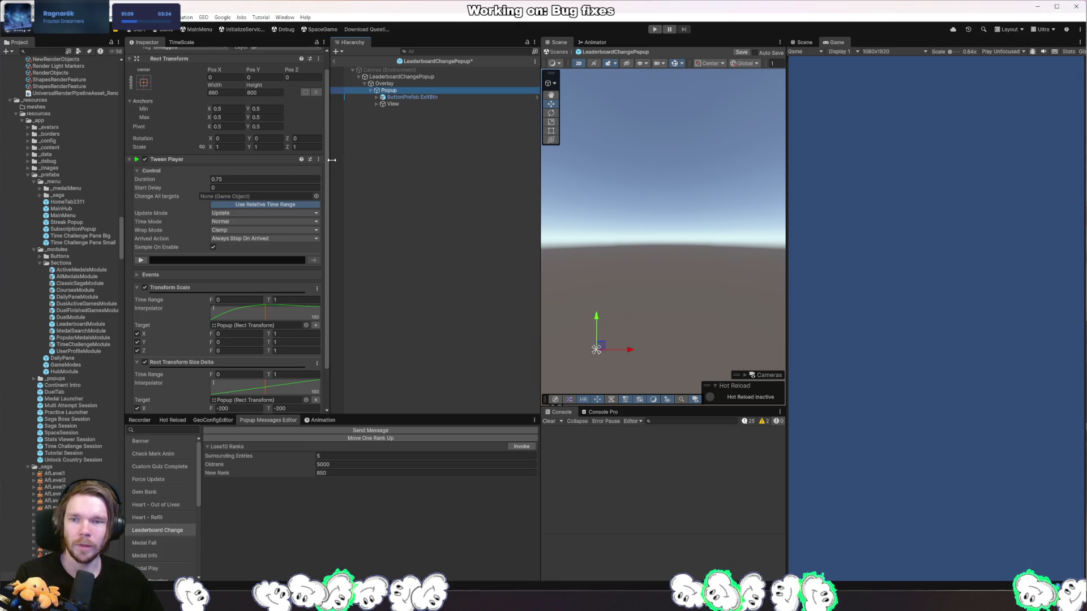
scroll(272, 367, down, 2)
- Animate width from 0 to 880 and height from 0 to 800, and disable the scale animation
click(235, 362)
text(88)
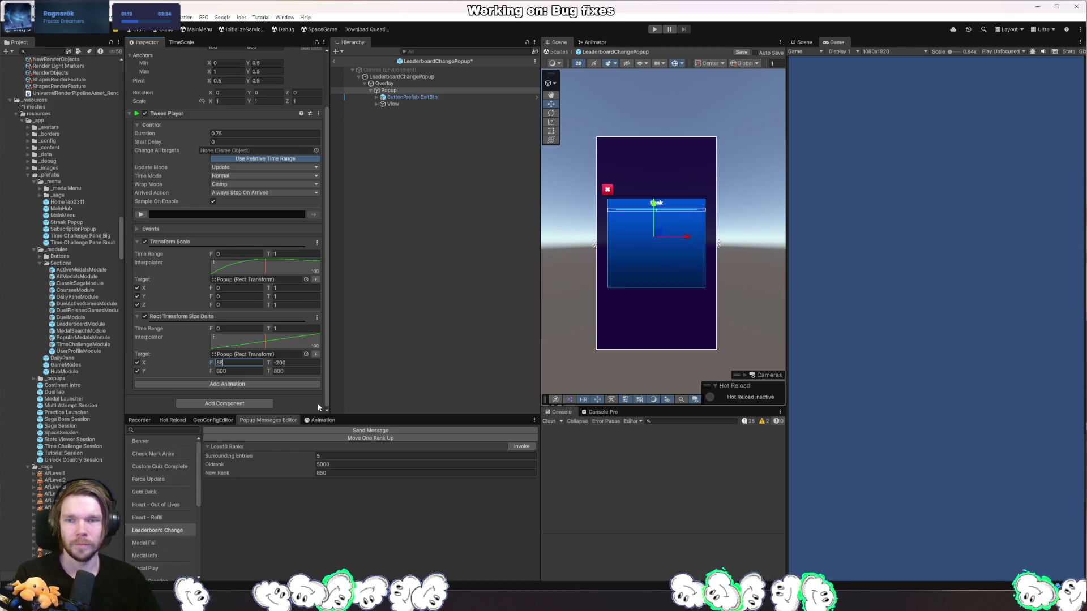
text(0)
key(Tab)
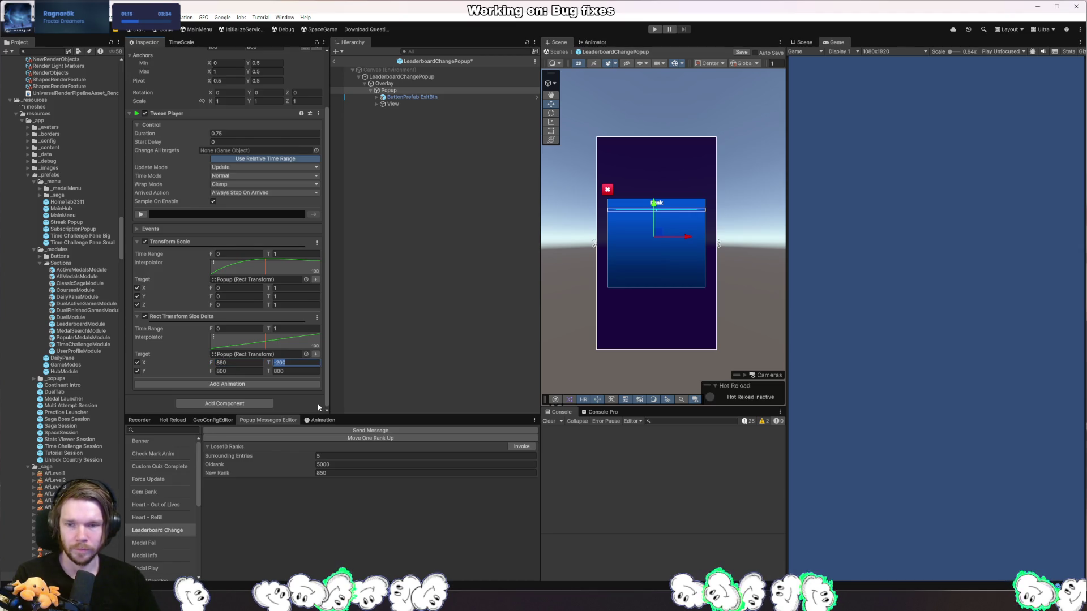
key(shift+Tab)
text(0)
key(Tab)
text(88)
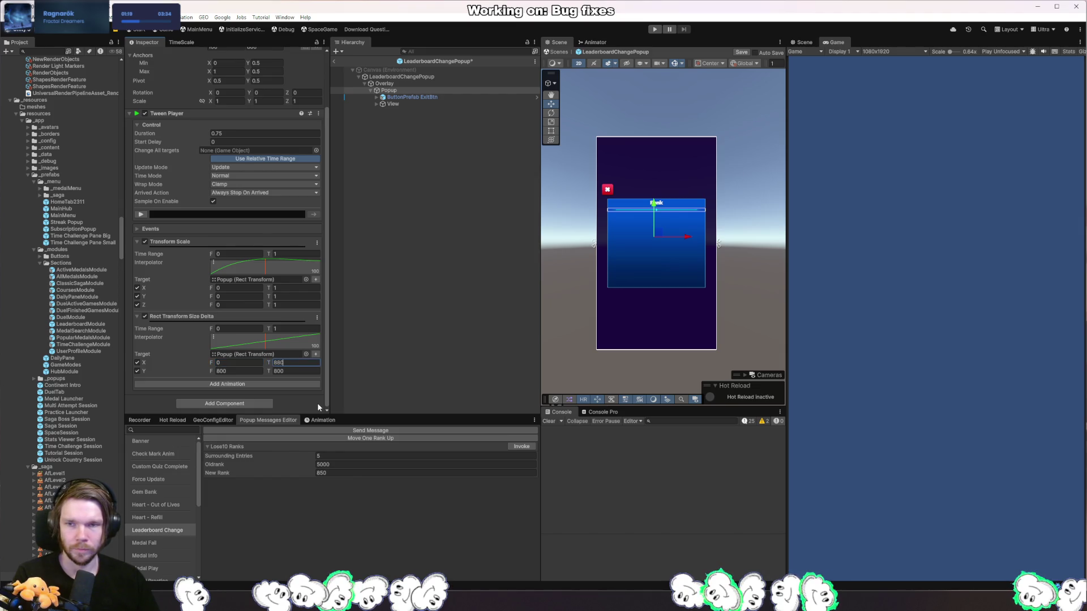
key(Tab)
text(0)
key(Tab)
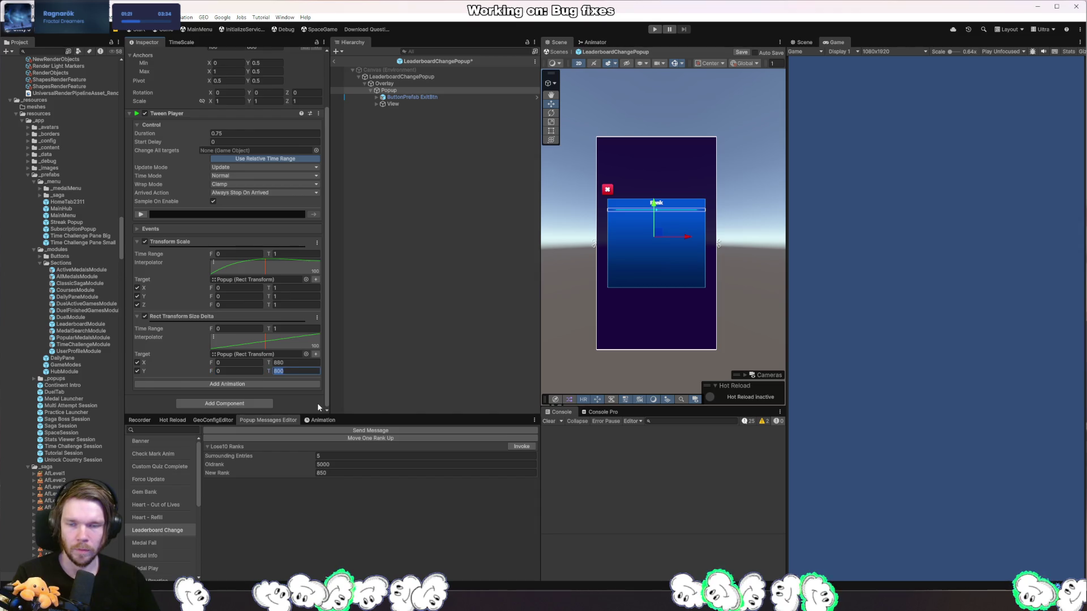
click(145, 241)
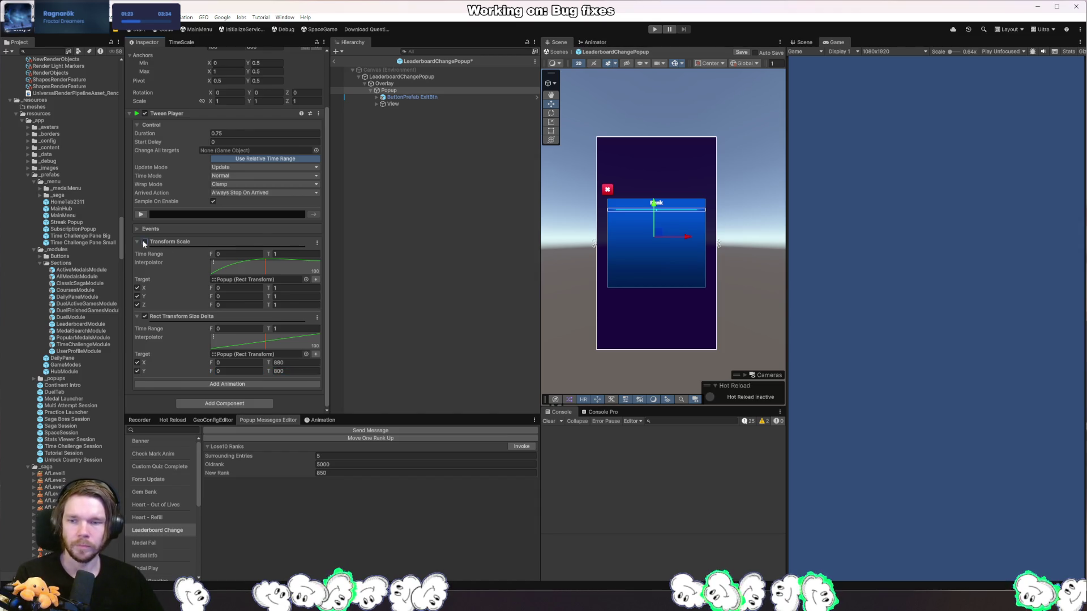
- Try end widths of 400 and then 310 for the Size Delta tween, previewing each
click(141, 215)
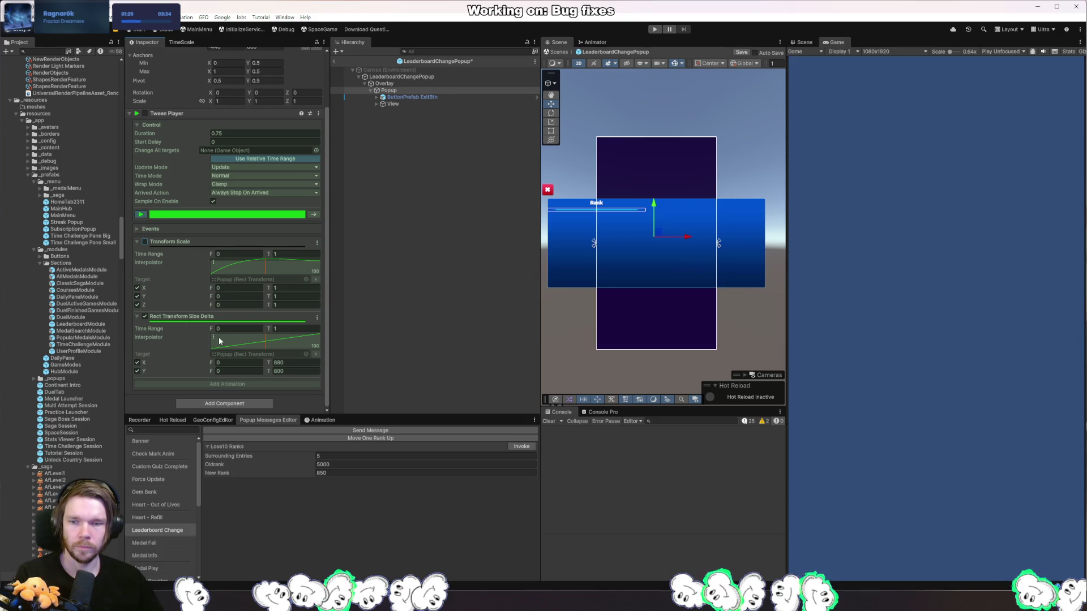
scroll(306, 383, up, 3)
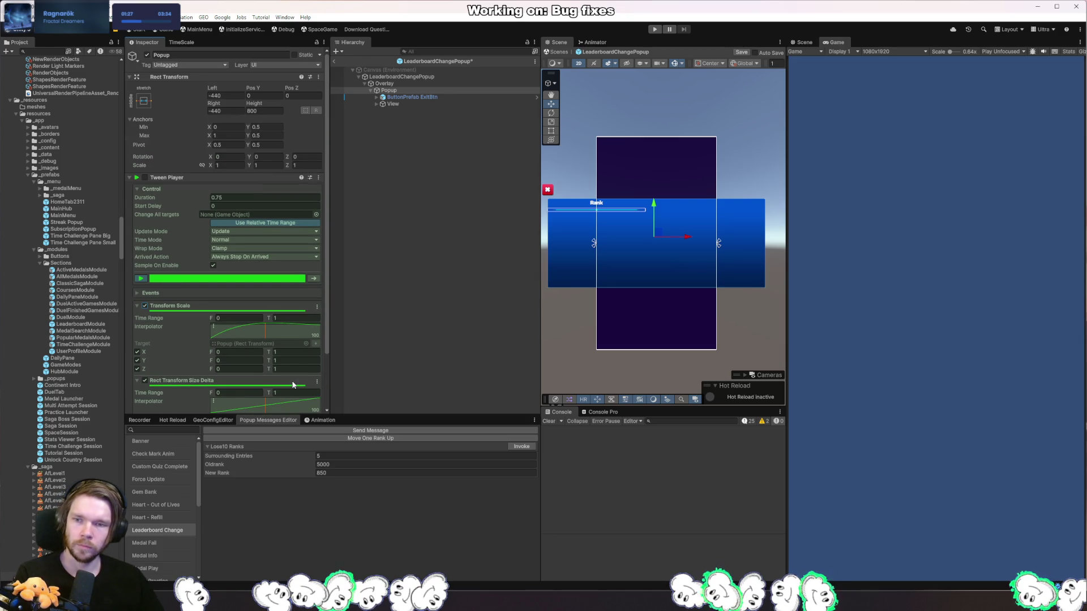
scroll(292, 385, down, 3)
click(293, 363)
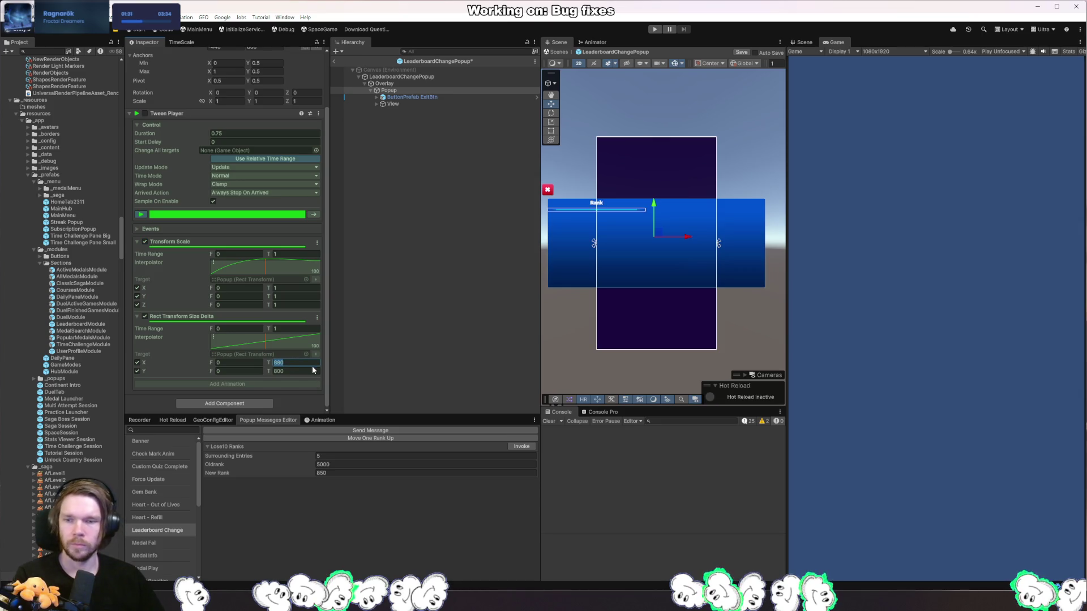
click(140, 215)
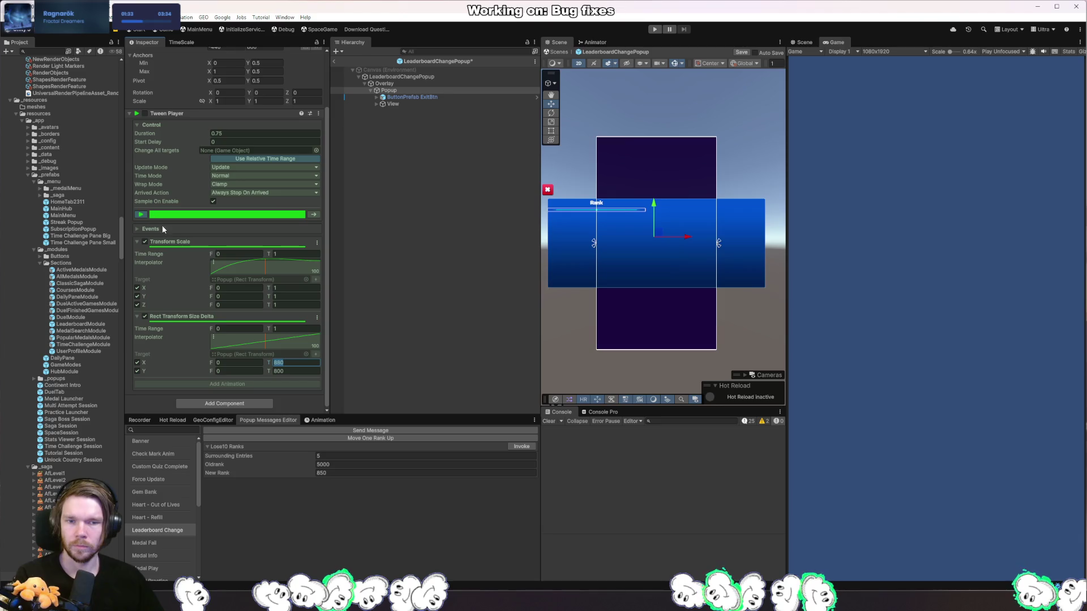
text(400)
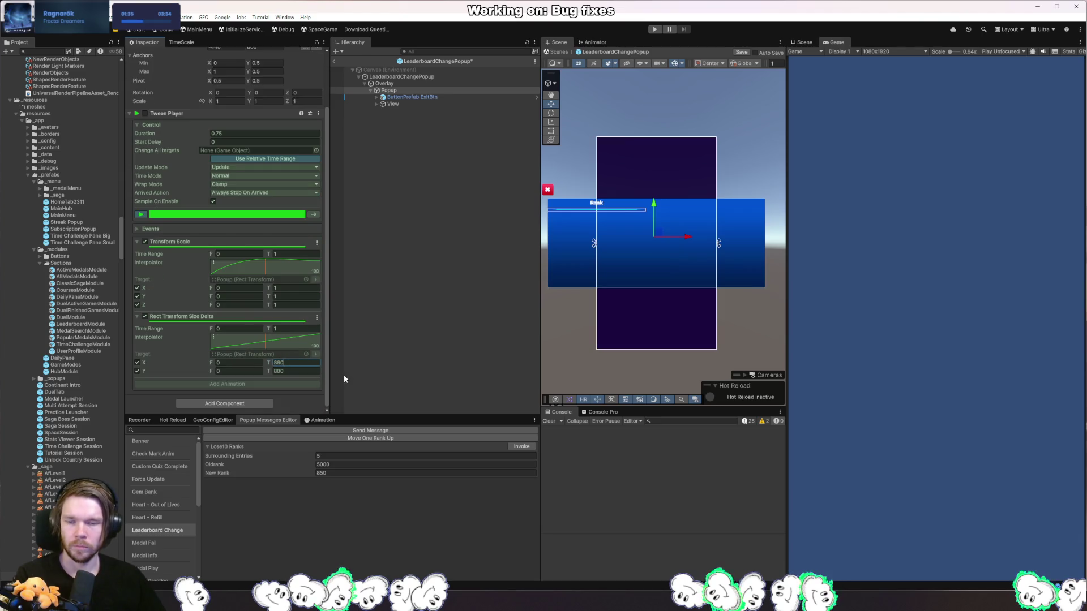
click(140, 214)
scroll(186, 304, up, 1)
key(BackSpace)
text(3)
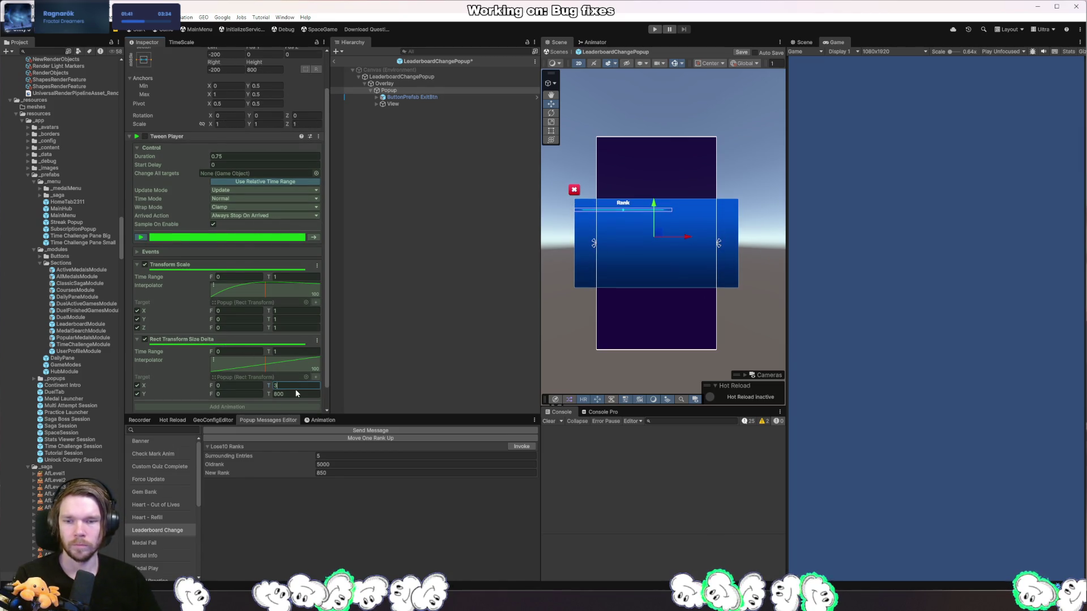
text(10)
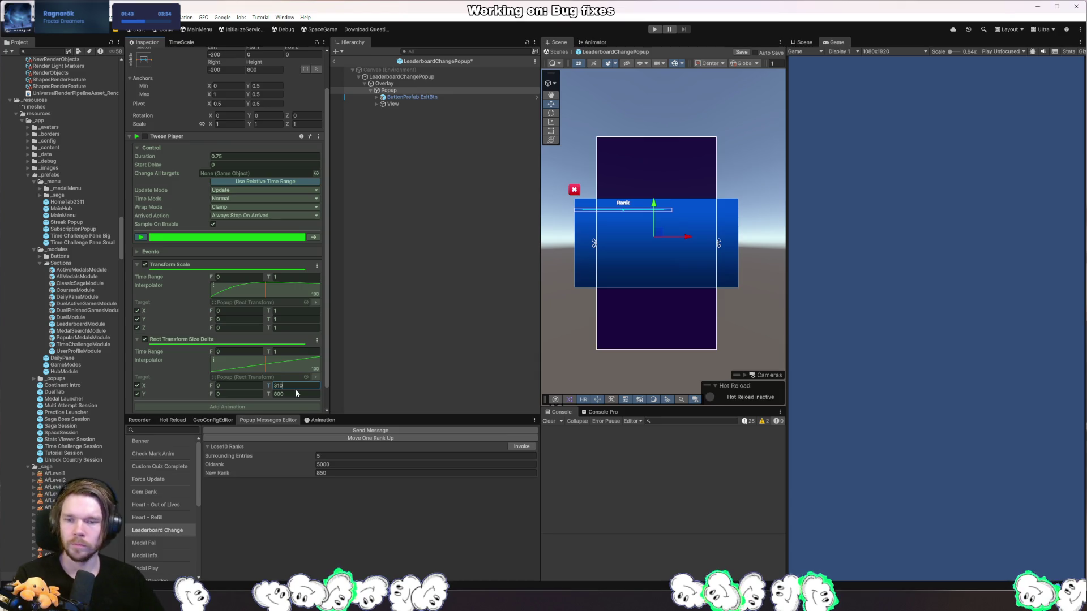
click(141, 238)
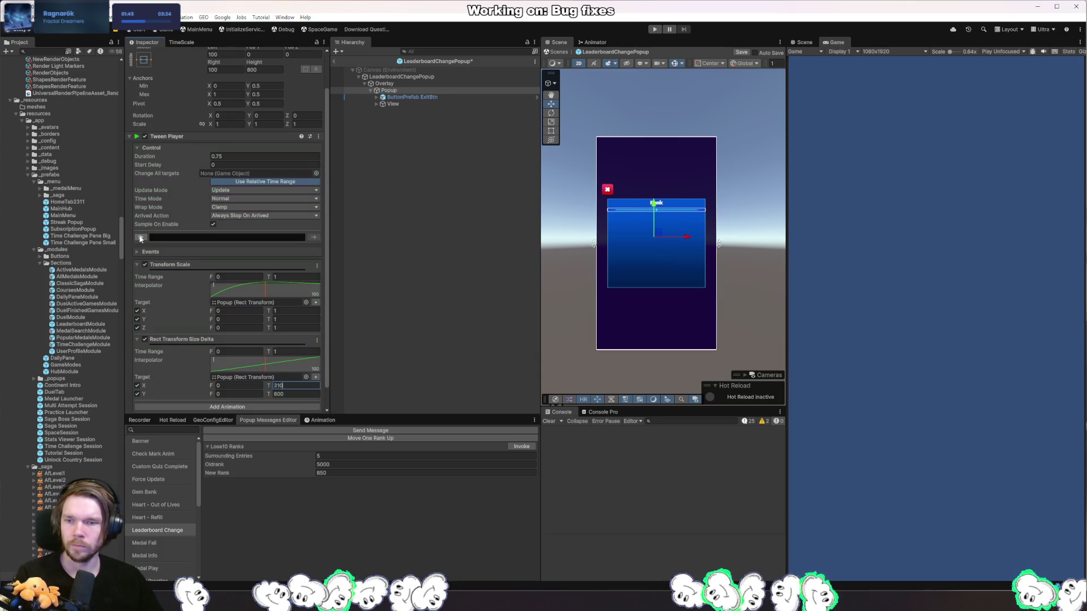
click(141, 238)
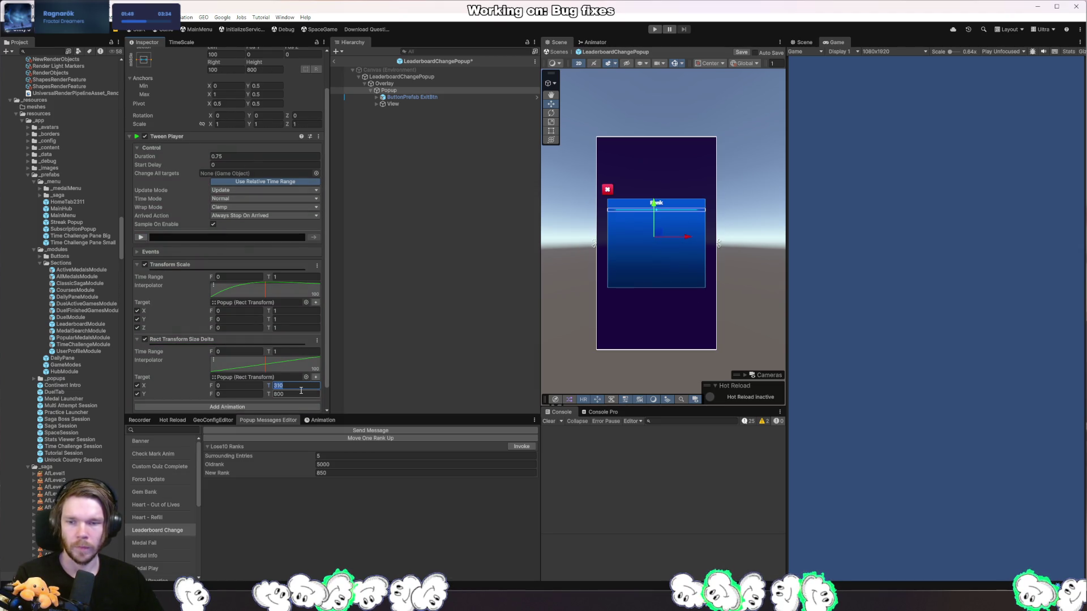
- Disable the scale animation and preview the size tween on its own
click(146, 265)
click(140, 238)
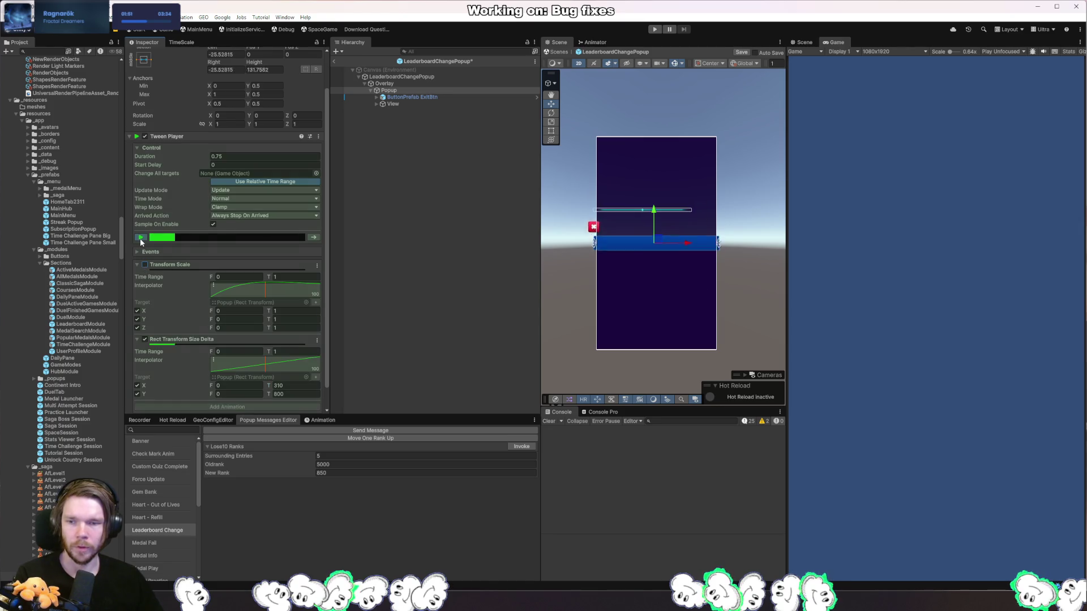
click(140, 238)
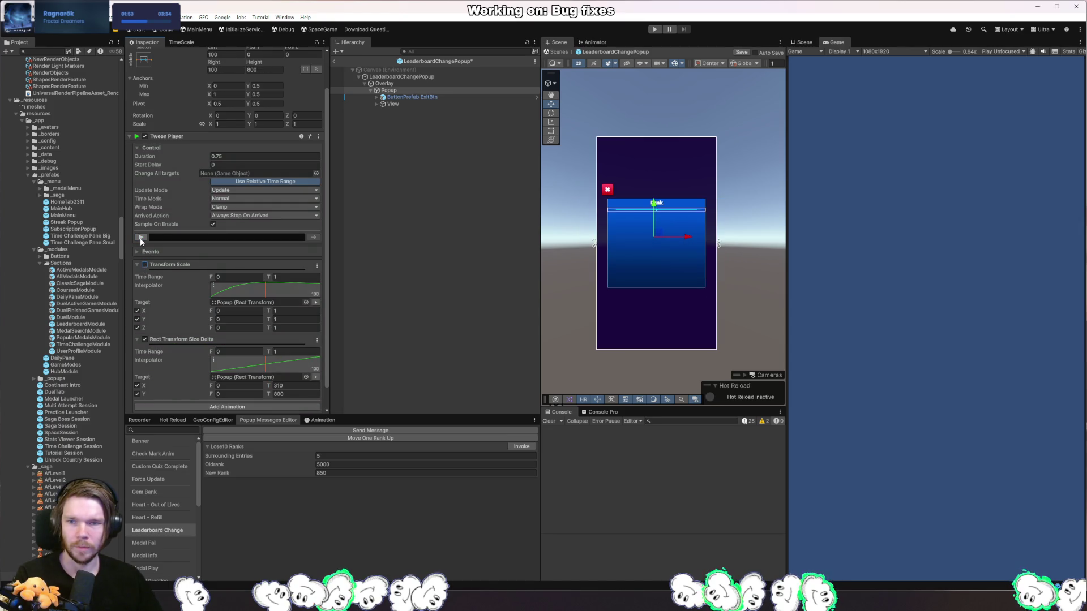
click(140, 238)
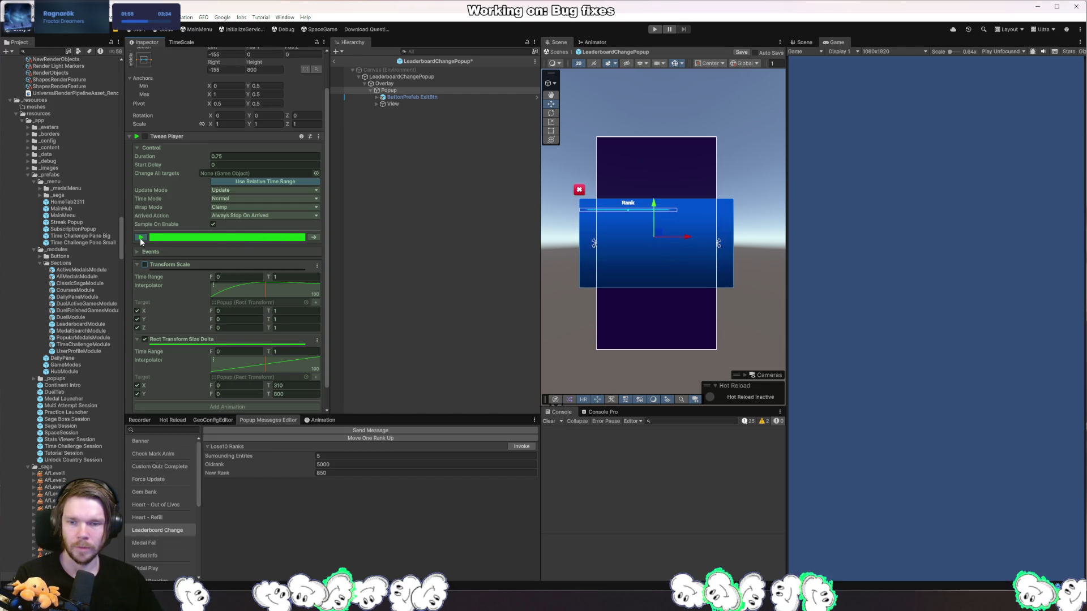
click(141, 238)
- Set the Size Delta tween's target width to 200 and replay the preview
click(295, 385)
text(200)
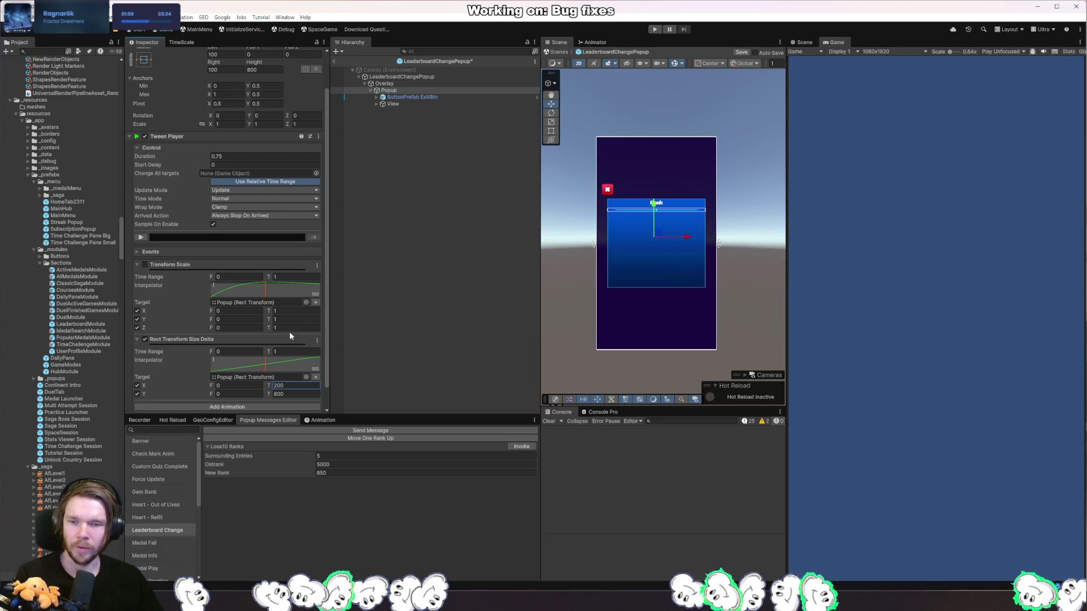
click(141, 238)
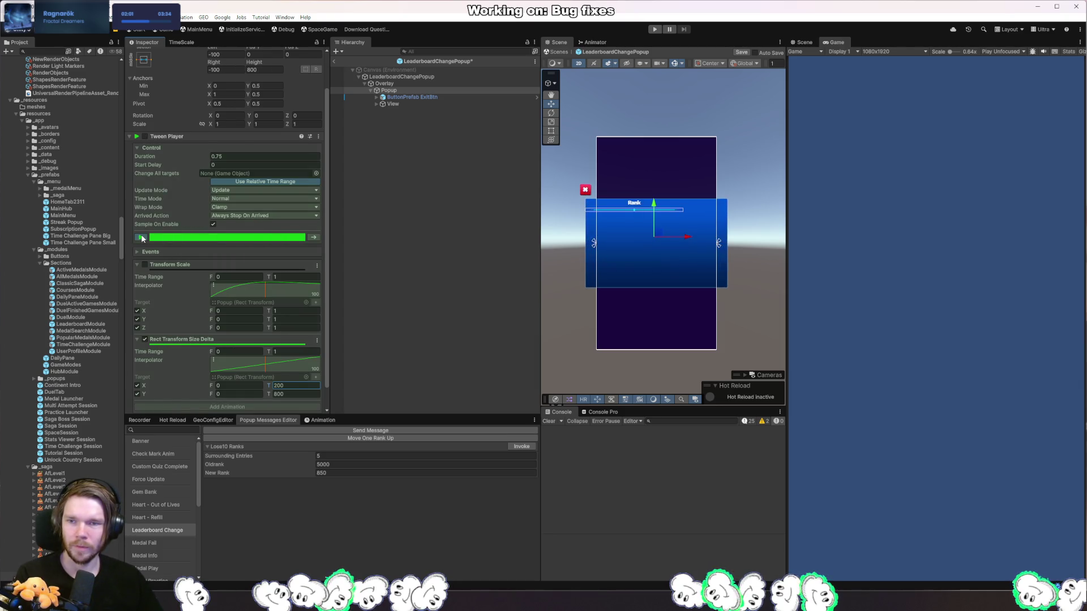
click(141, 237)
click(140, 238)
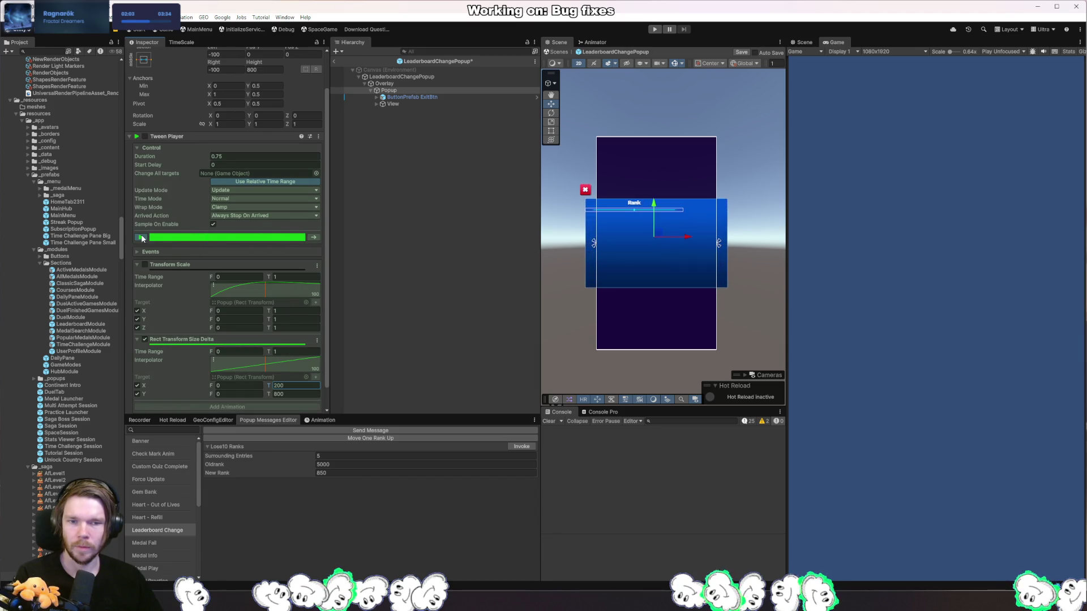
click(141, 237)
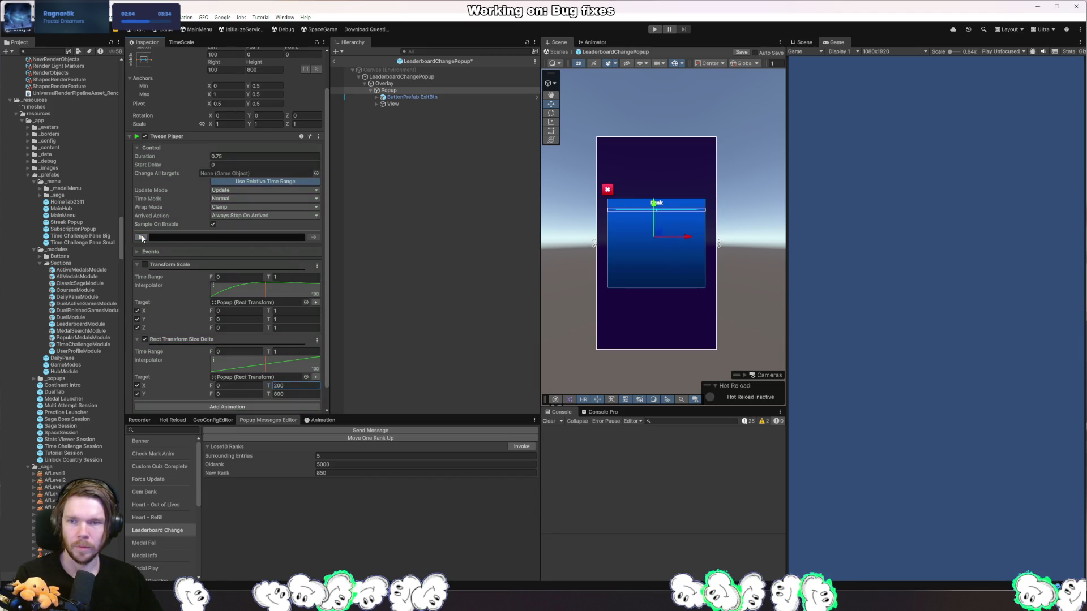
click(302, 385)
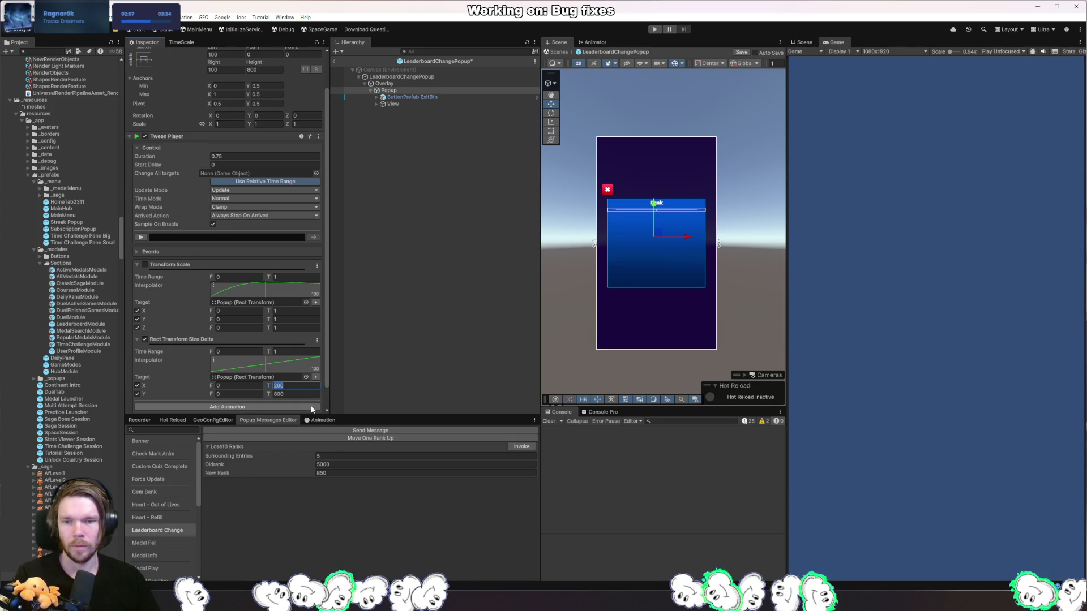
click(140, 240)
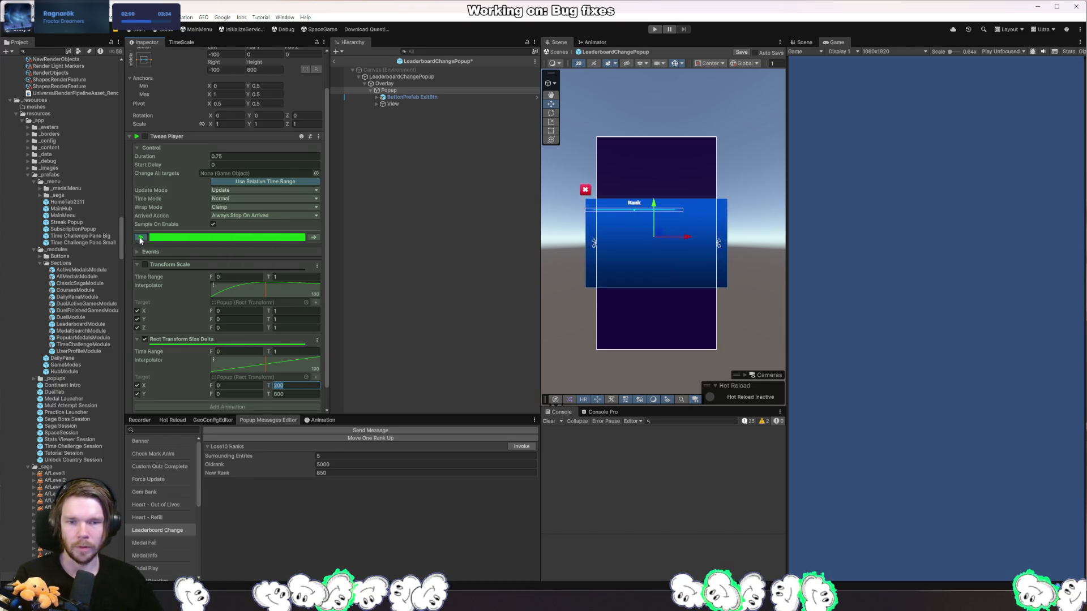
- Check the tween's starting X and browse the Add Animation list without adding anything
click(249, 385)
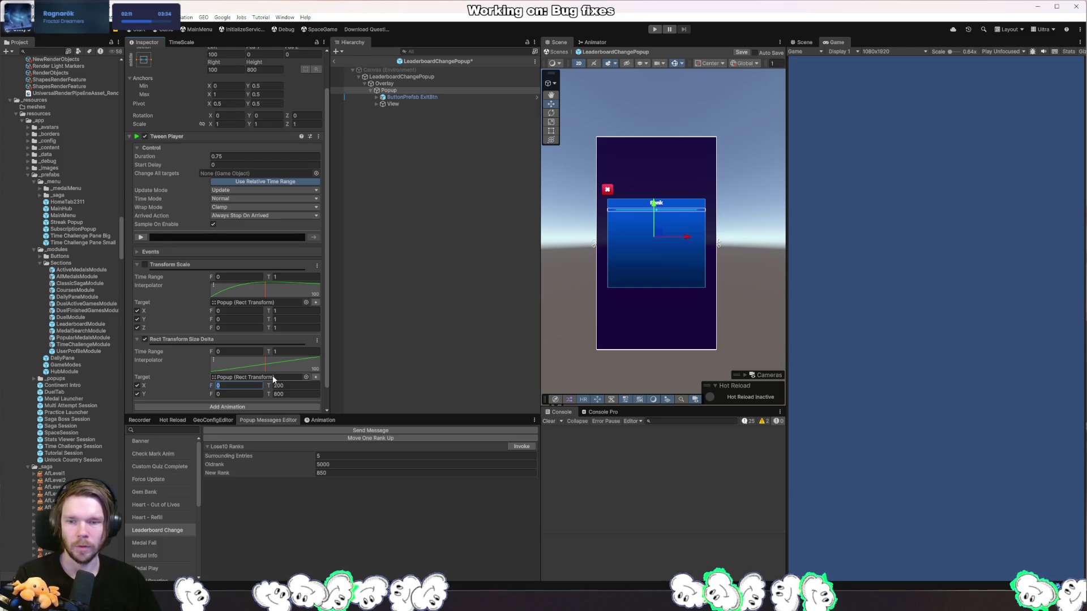
scroll(323, 368, down, 1)
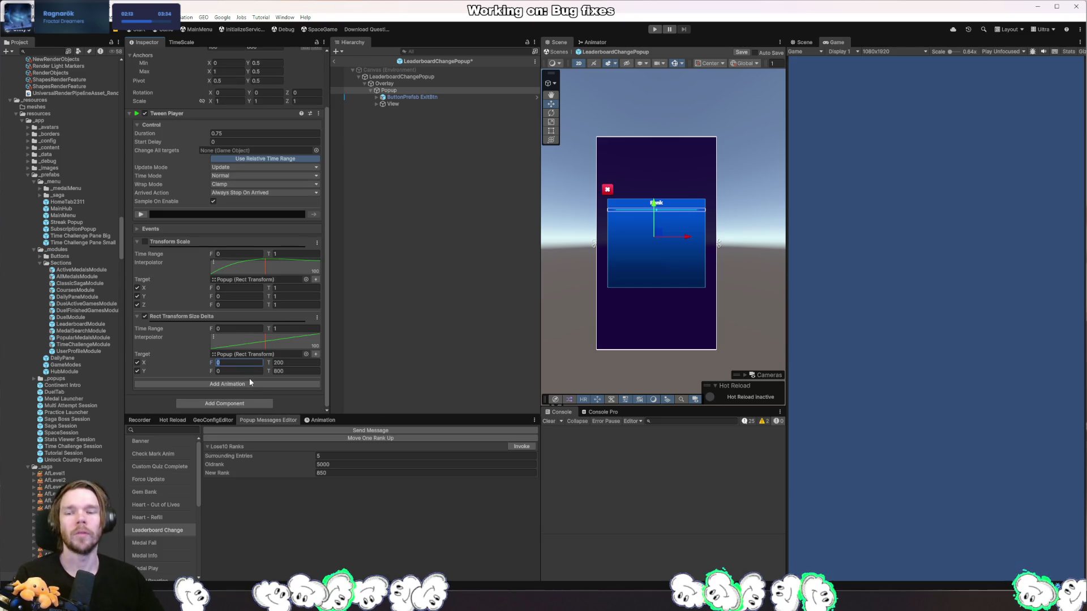
click(259, 384)
mouse_move(199, 415)
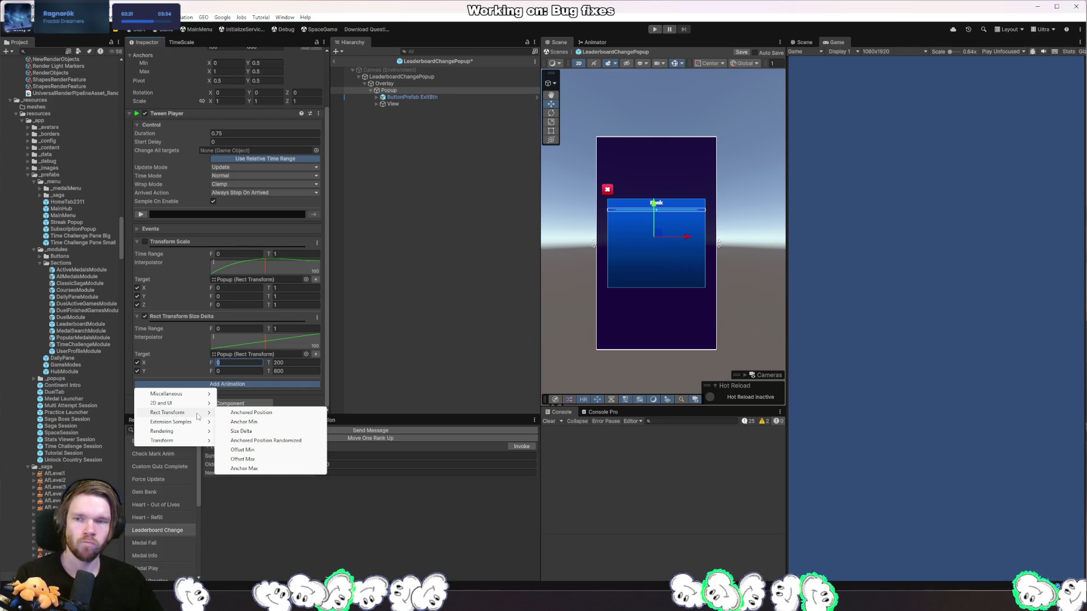
click(232, 363)
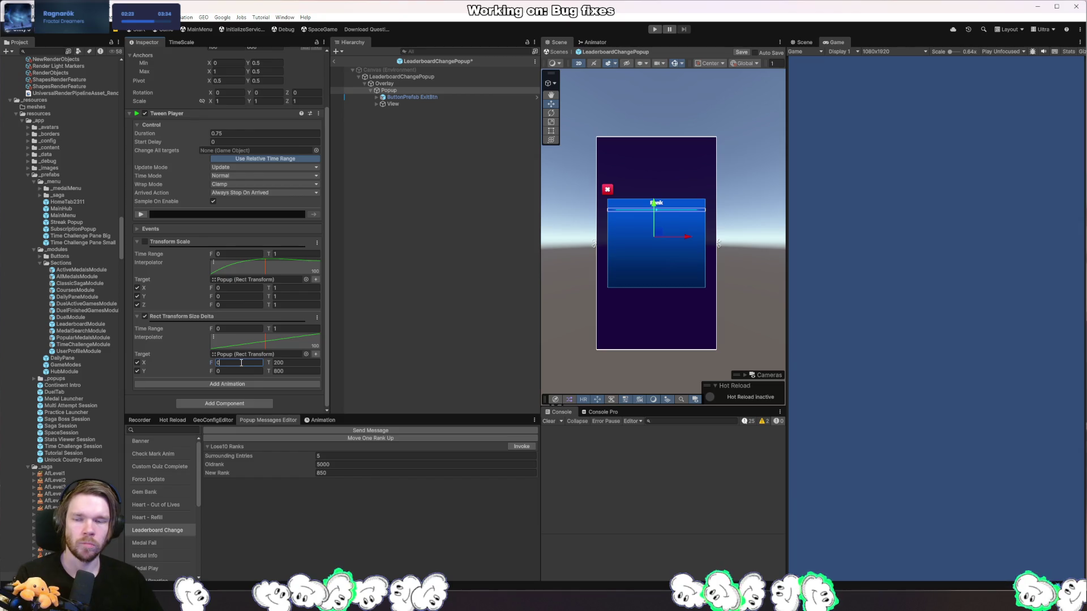
click(317, 318)
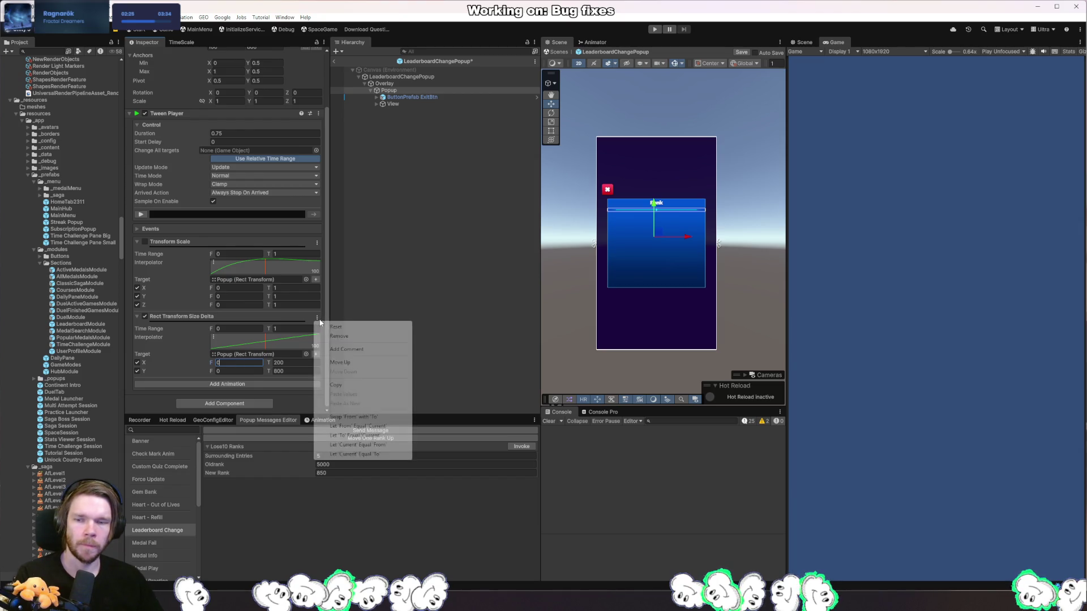
- Remove the Size Delta tween and start the scale tween from 0.1 on X, Y and Z
click(351, 337)
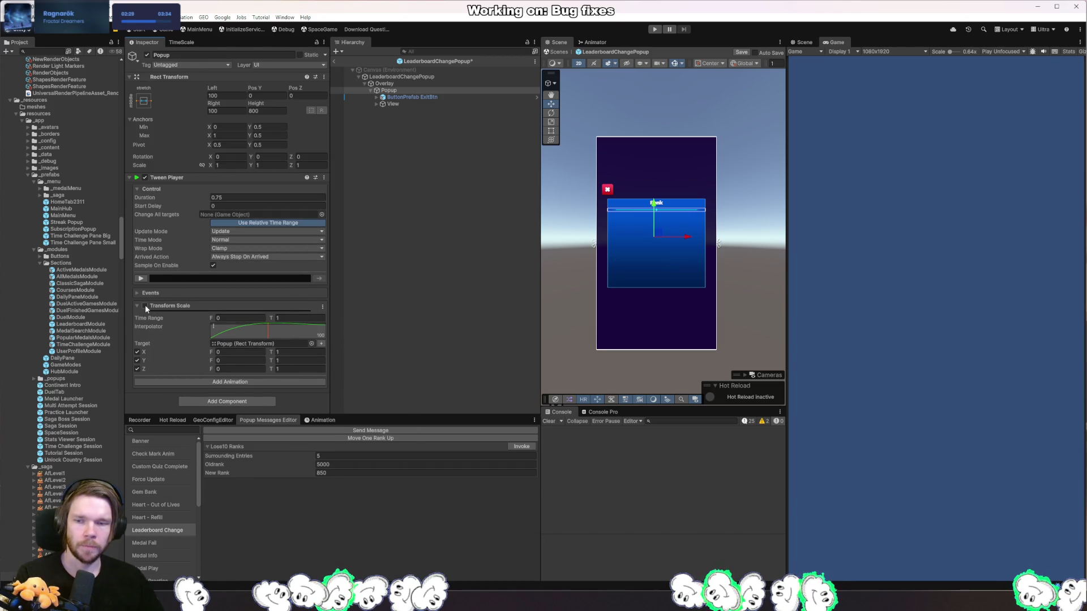
click(238, 352)
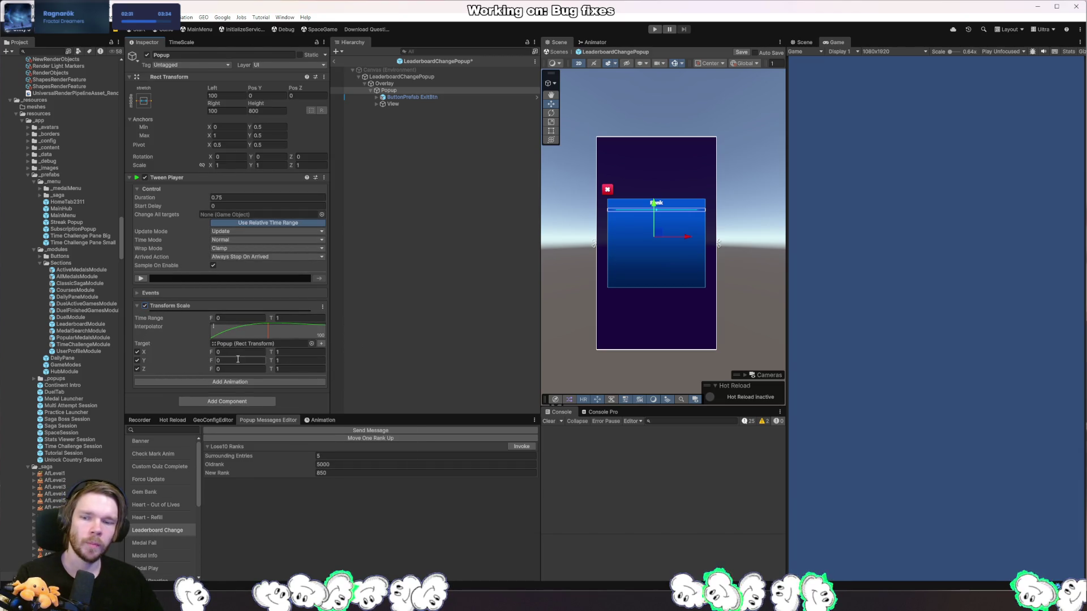
text(1)
key(Tab)
key(Tab)
key(Tab)
text(0.1)
key(Tab)
key(Tab)
key(Tab)
text(0.1)
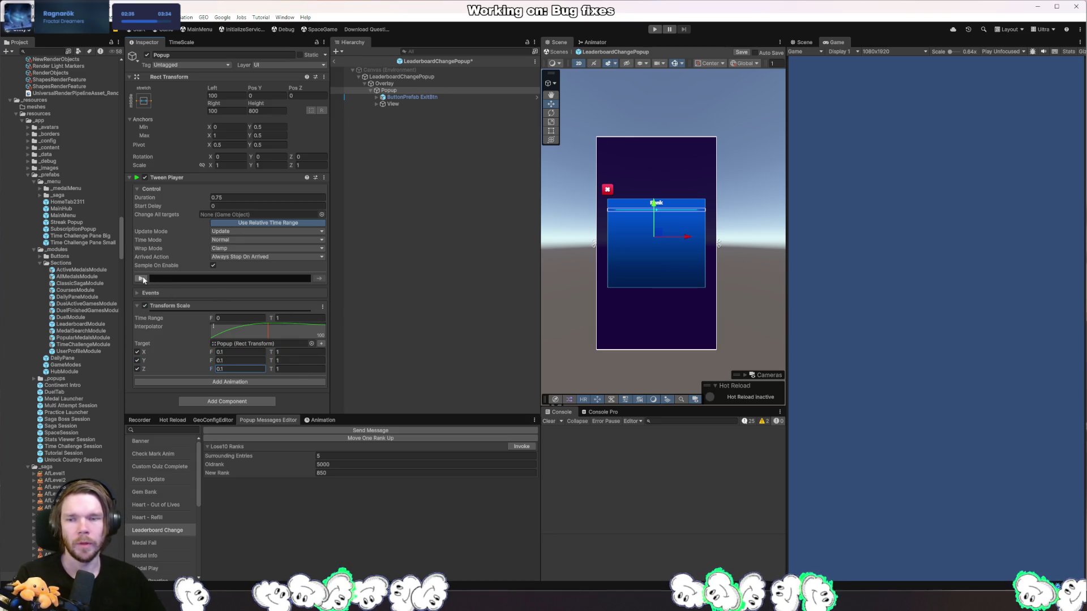
click(141, 278)
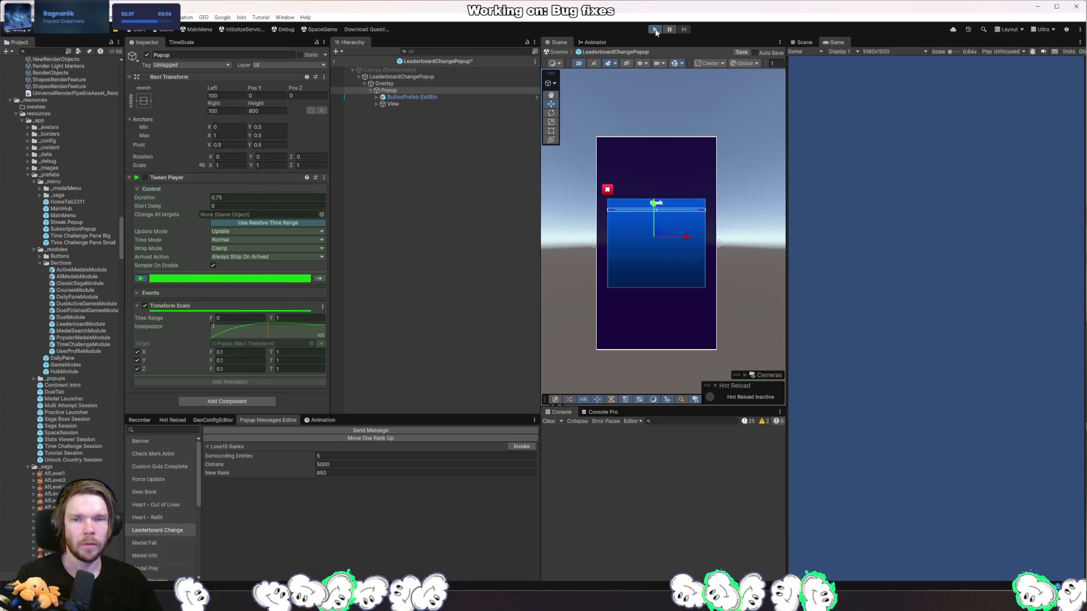
- Test in Play mode by invoking the Leaderboard Change popup twice, then stop
click(655, 29)
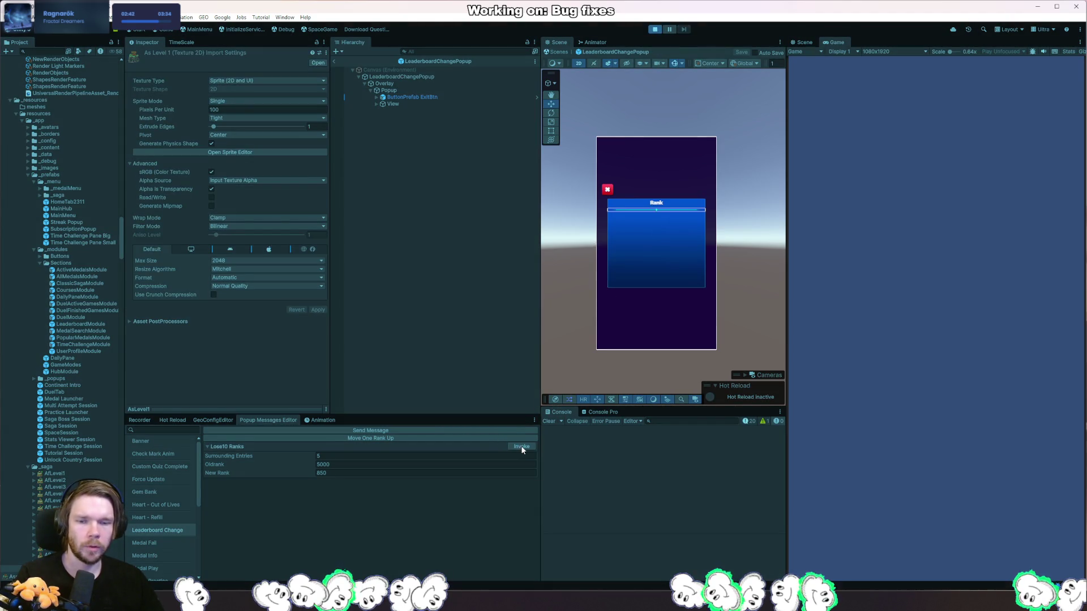
click(521, 447)
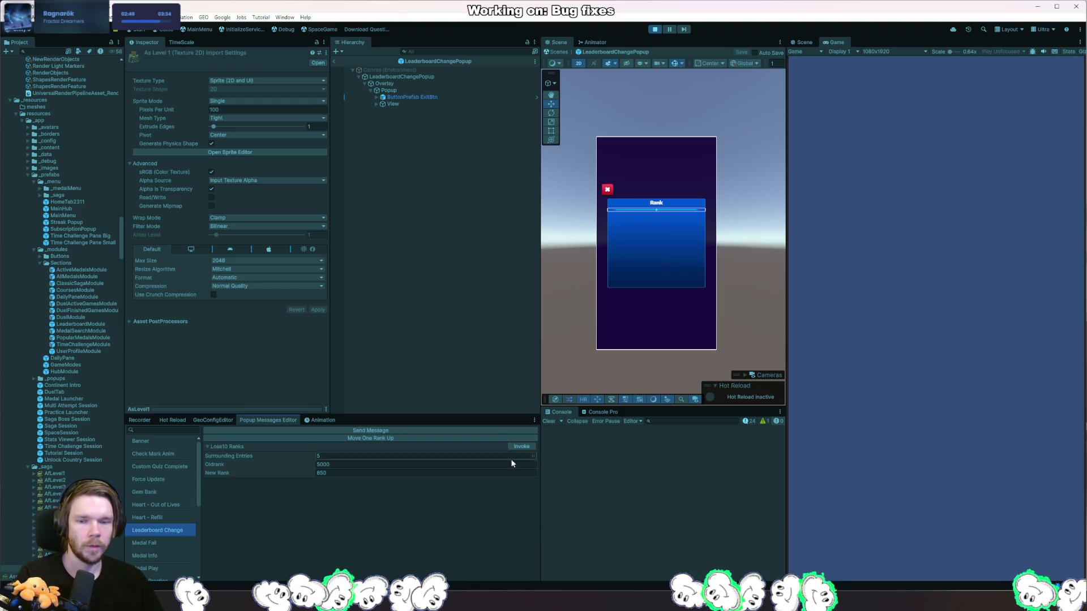
click(522, 447)
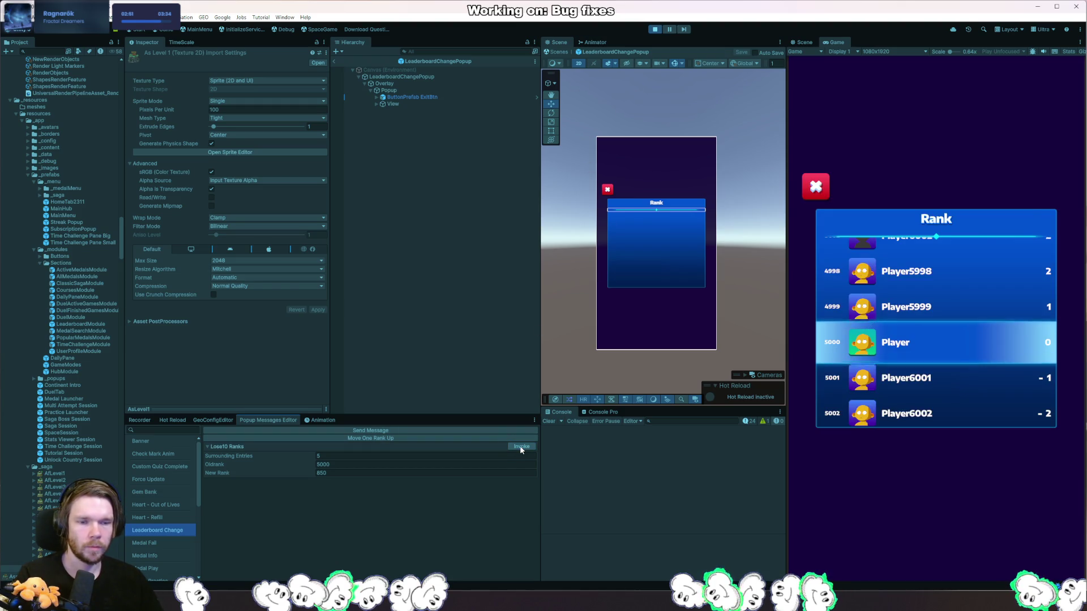
click(654, 30)
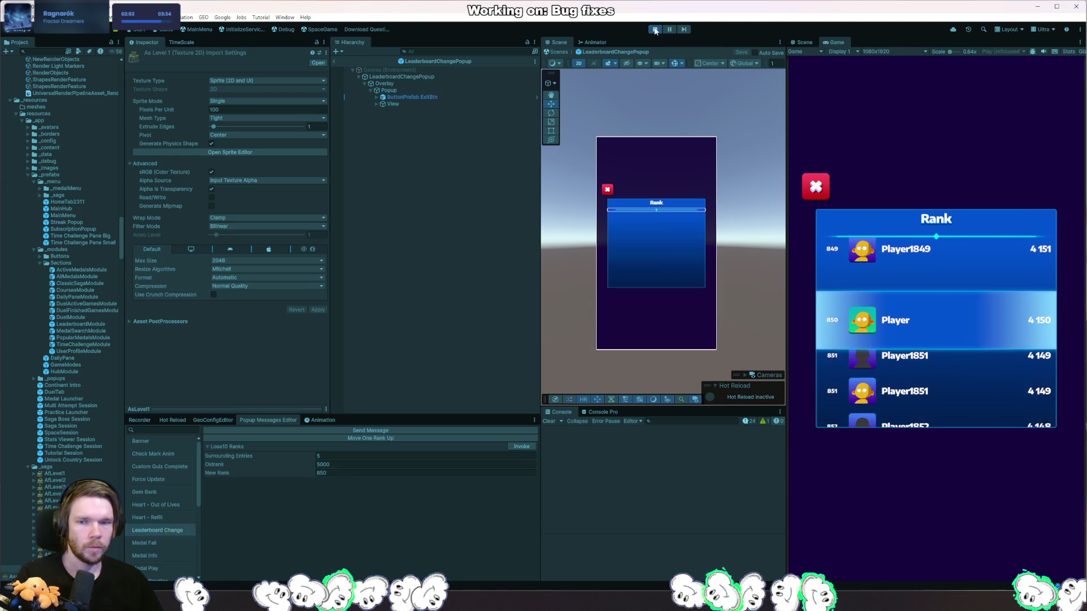
click(430, 77)
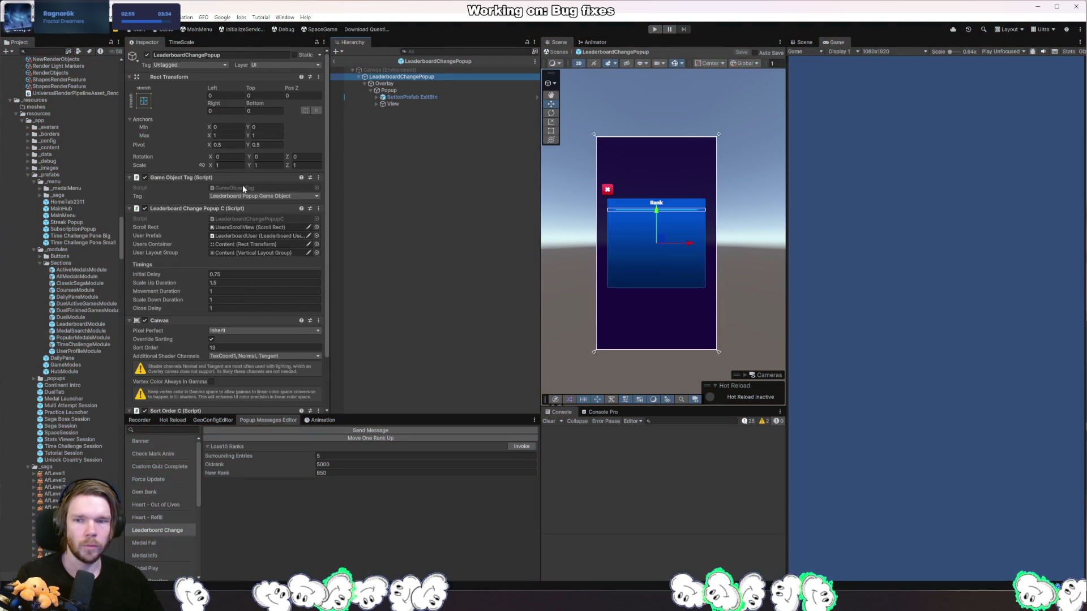
- Open the LeaderboardChangePopupC script in Rider
double_click(243, 188)
key(alt+Tab)
double_click(258, 218)
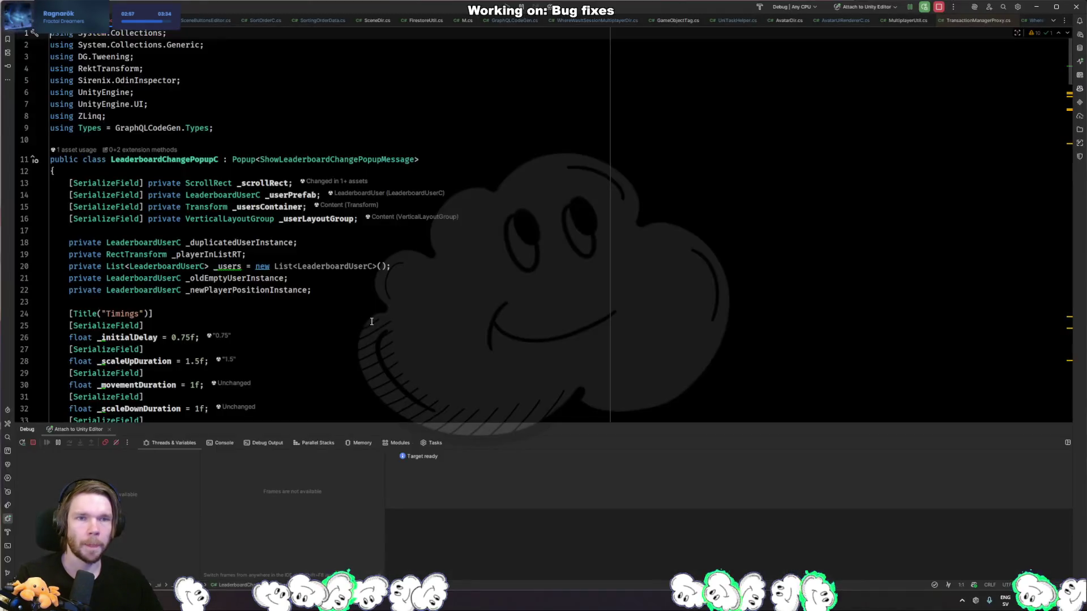
click(372, 322)
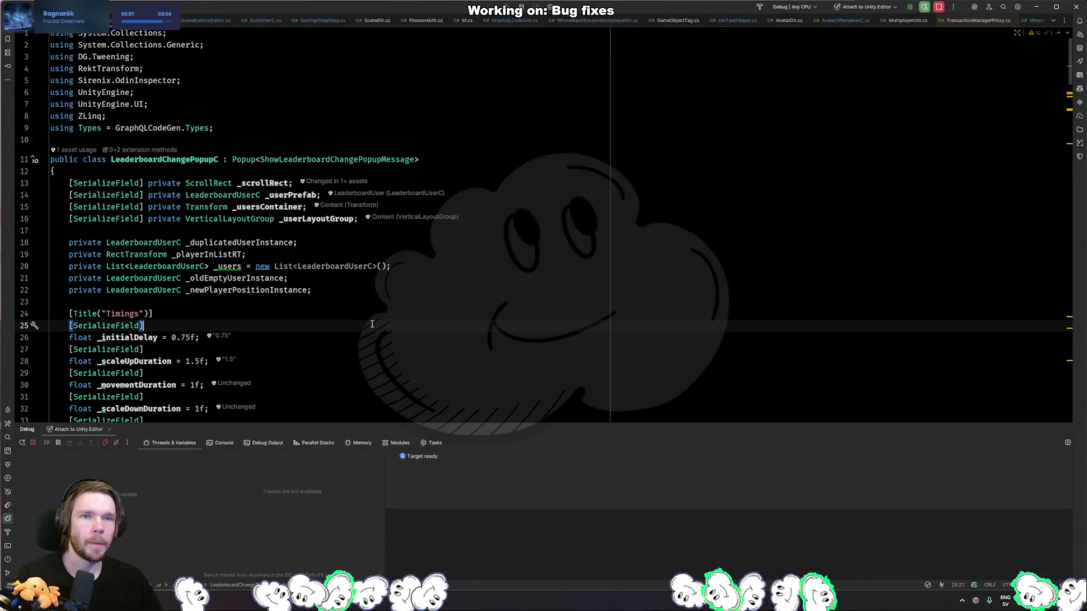
click(233, 244)
click(289, 226)
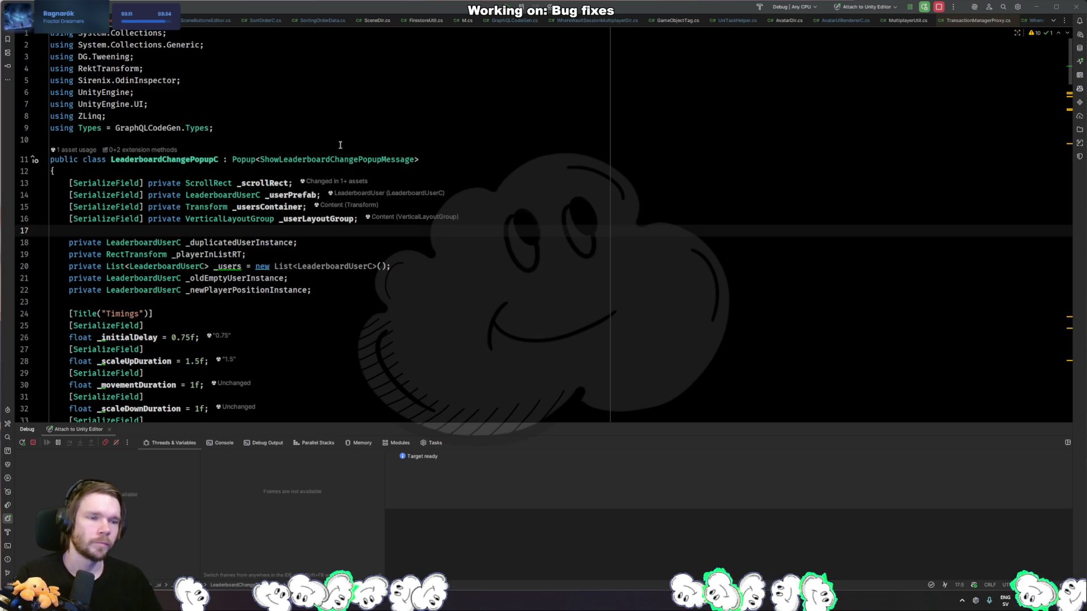
- Add a TweenPlayer field named _startTweenPlayer by duplicating the _scrollRect declaration
triple_click(221, 183)
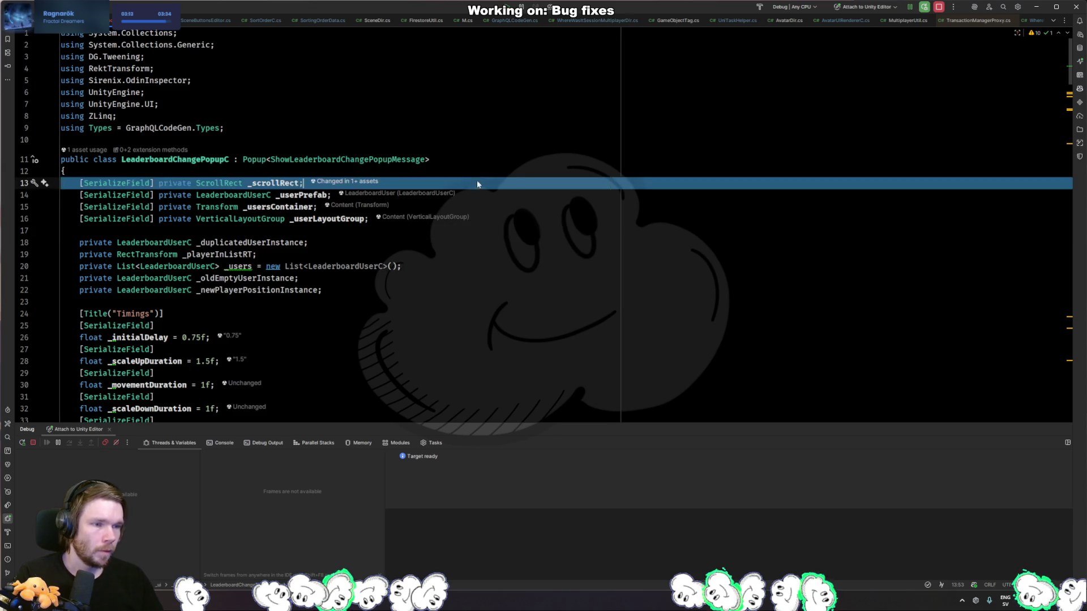
key(ctrl+d)
double_click(221, 183)
text(Tweenp)
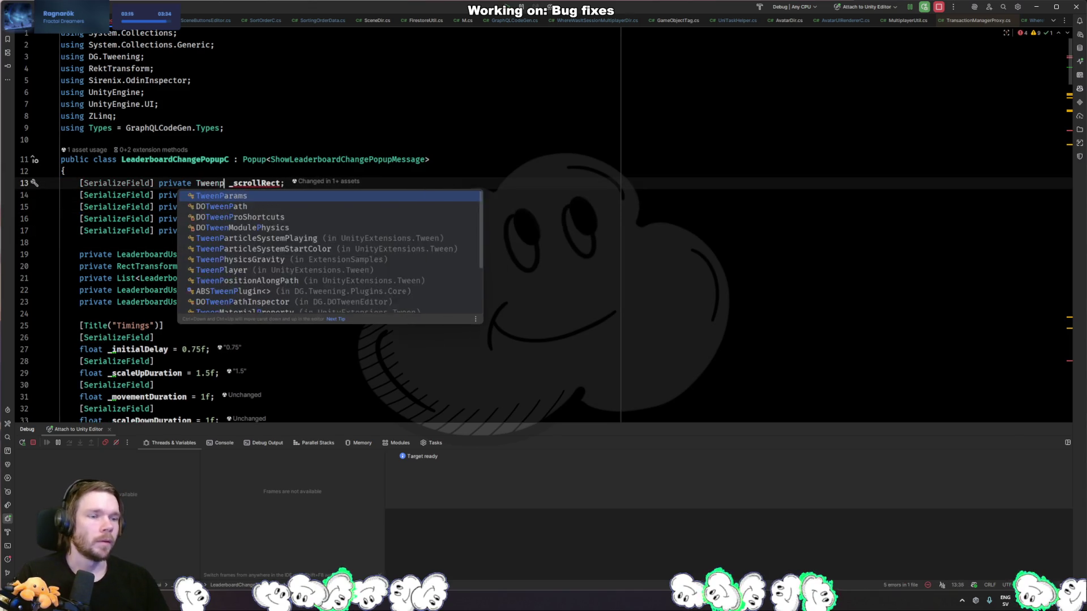
key(Return)
double_click(278, 183)
text(_star)
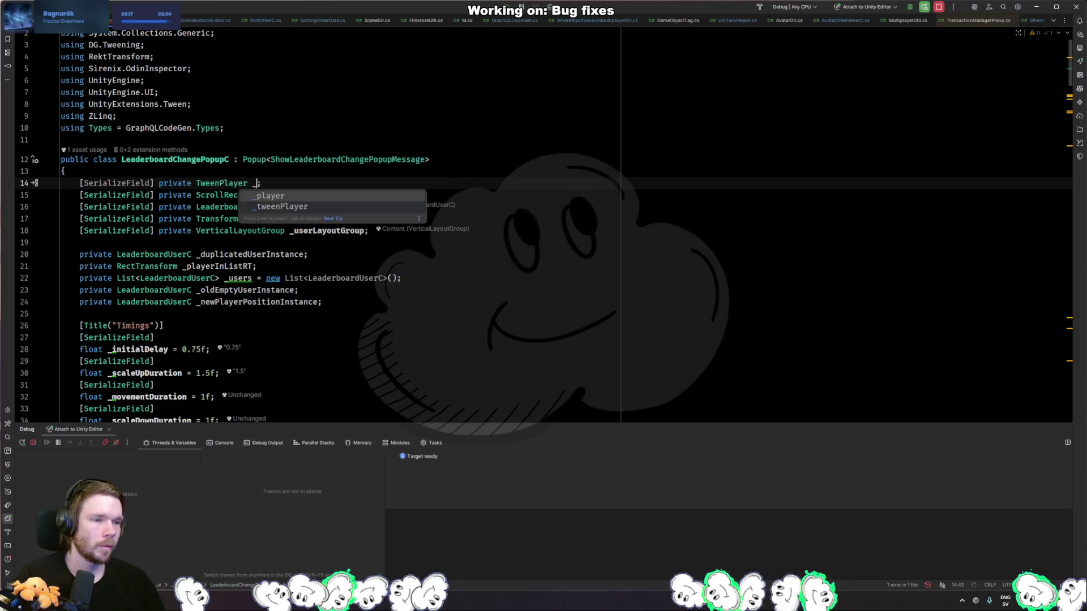
text(tTween)
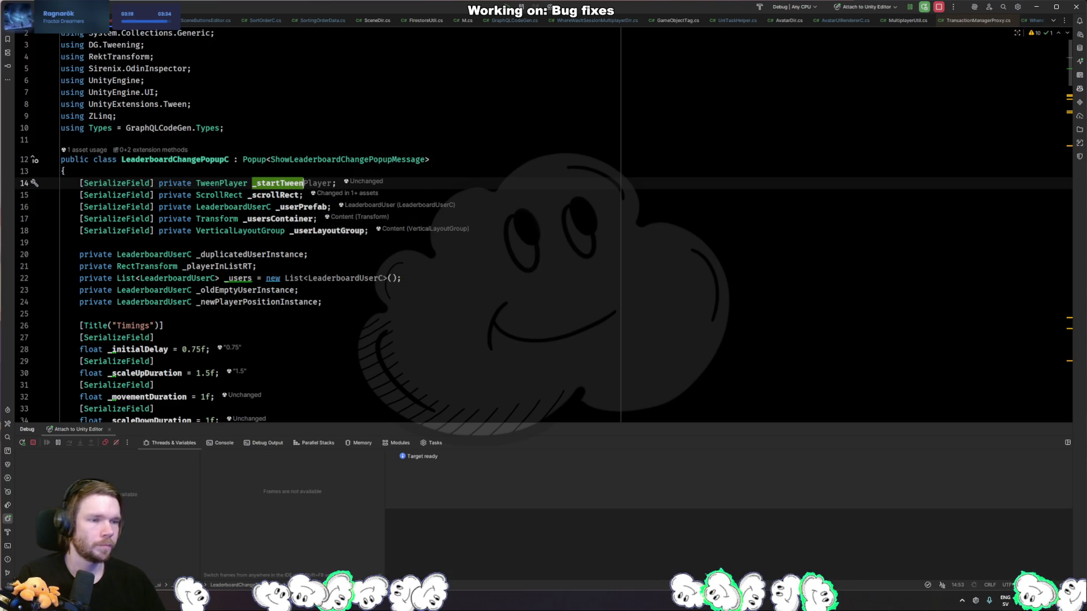
key(Tab)
- Add _startTweenPlayer.ForwardRestart(); as the first line of Show(), then return to Unity
scroll(269, 305, down, 8)
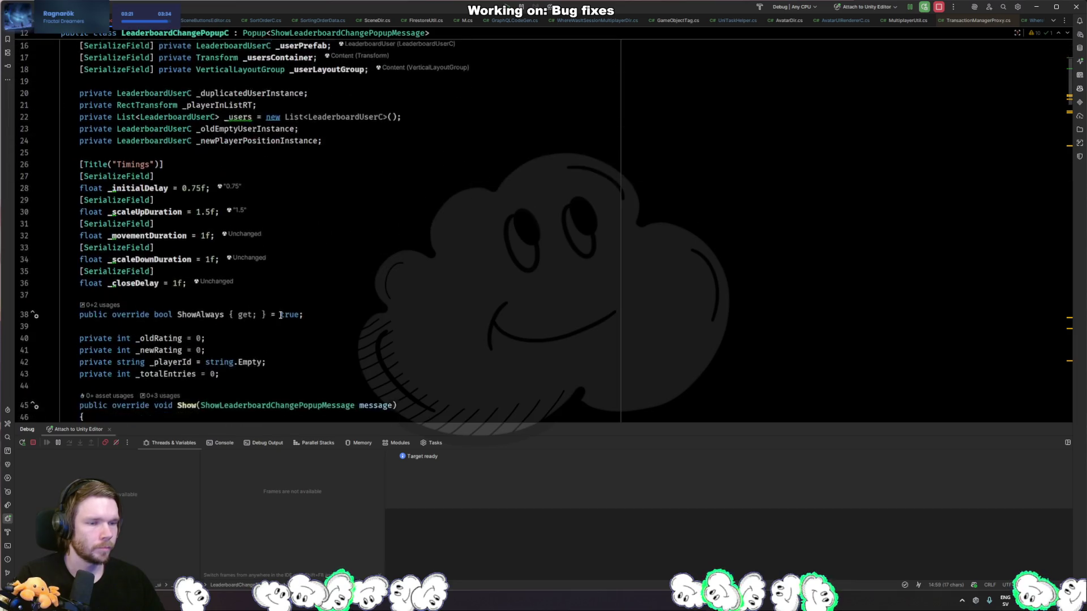
click(270, 294)
key(Return)
text(_startTweenPlayer.Pl)
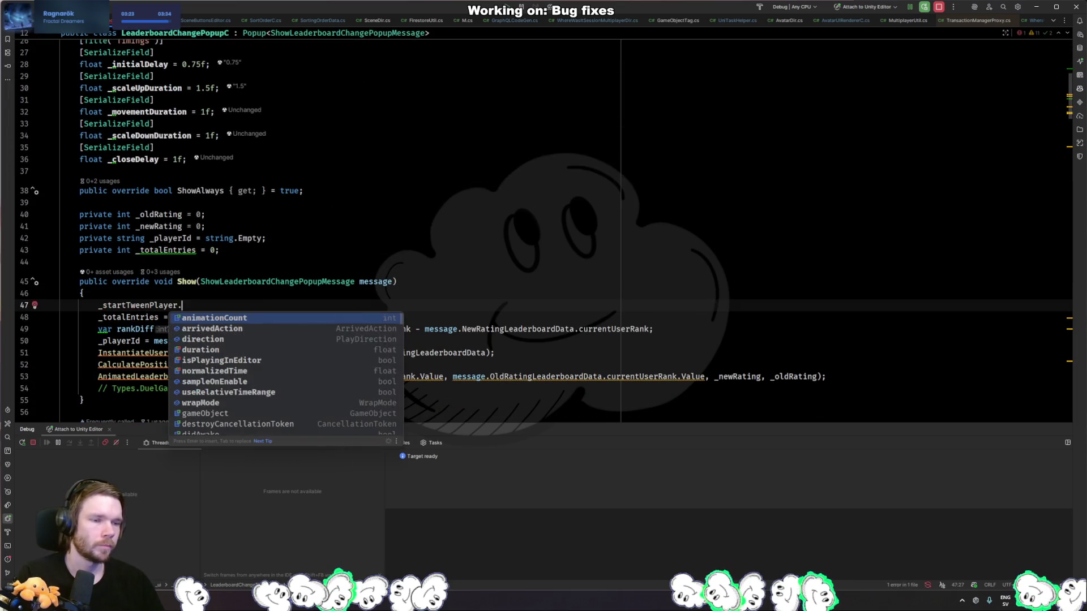
key(Down)
key(Down)
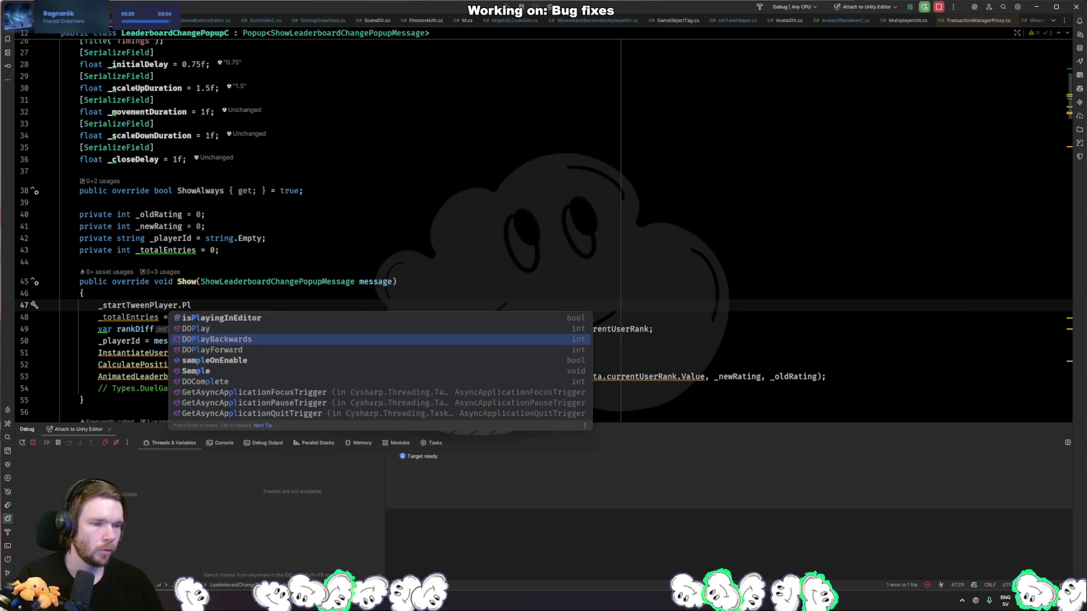
key(BackSpace)
key(BackSpace)
text(Restar)
key(Down)
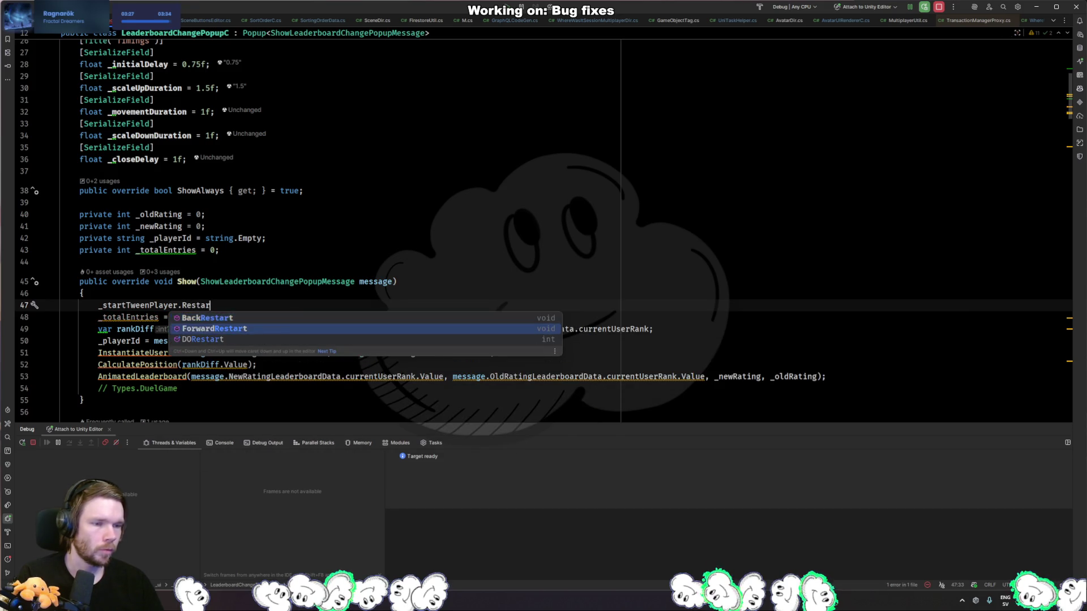
key(Return)
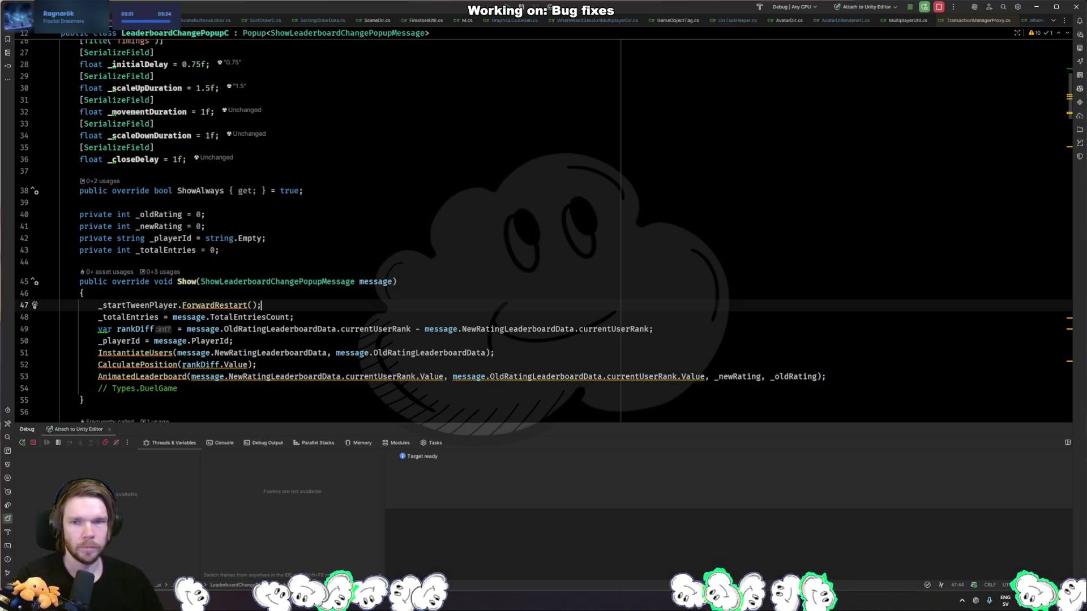
key(alt+Tab)
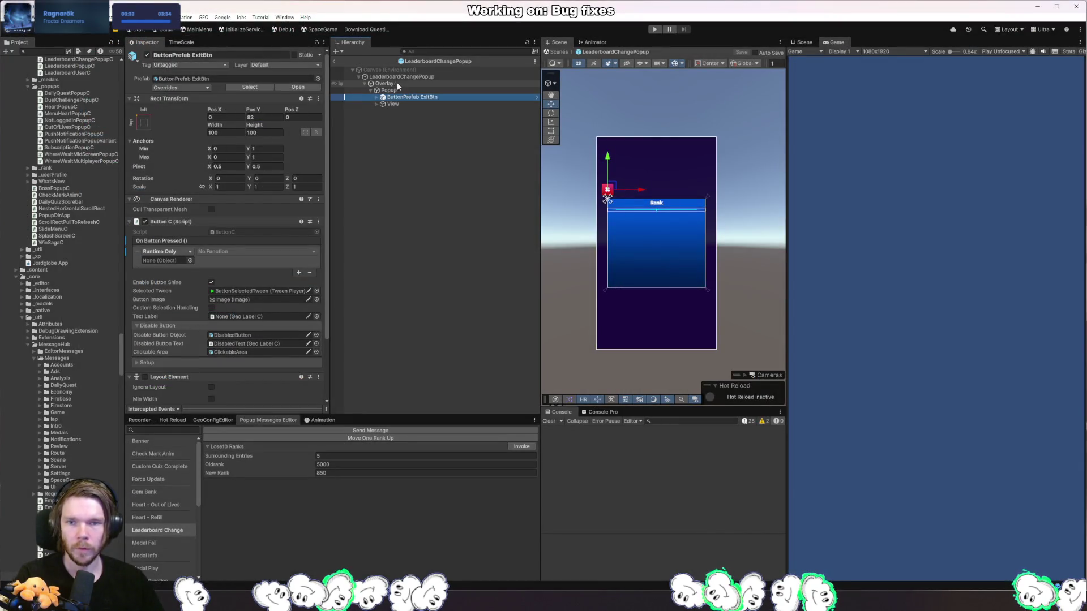
- Disable the Popup's own Tween Player component and briefly run the scene
click(396, 90)
click(145, 177)
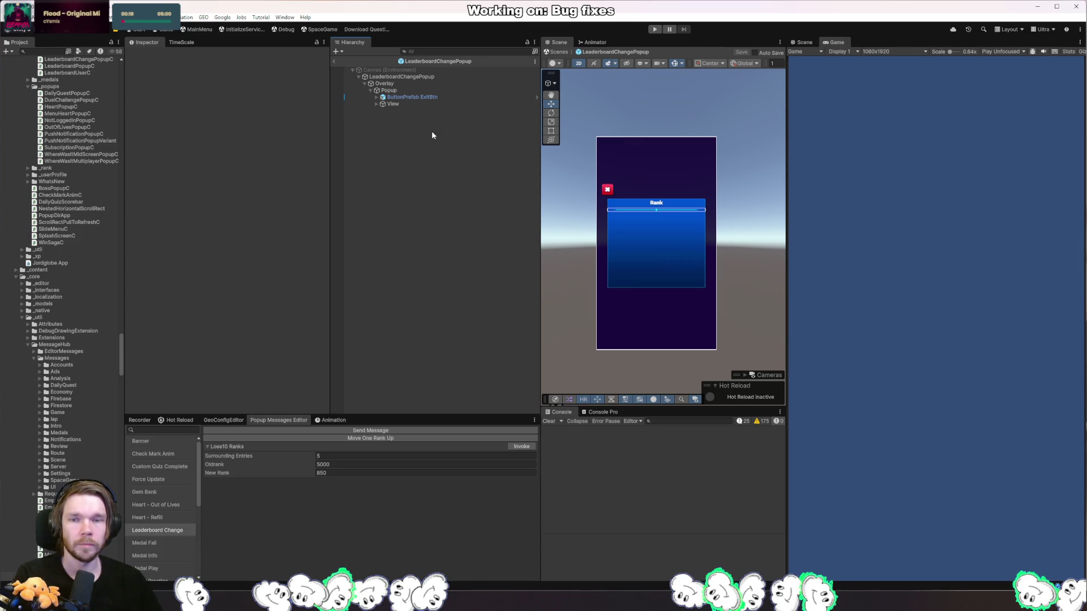
key(ctrl+p)
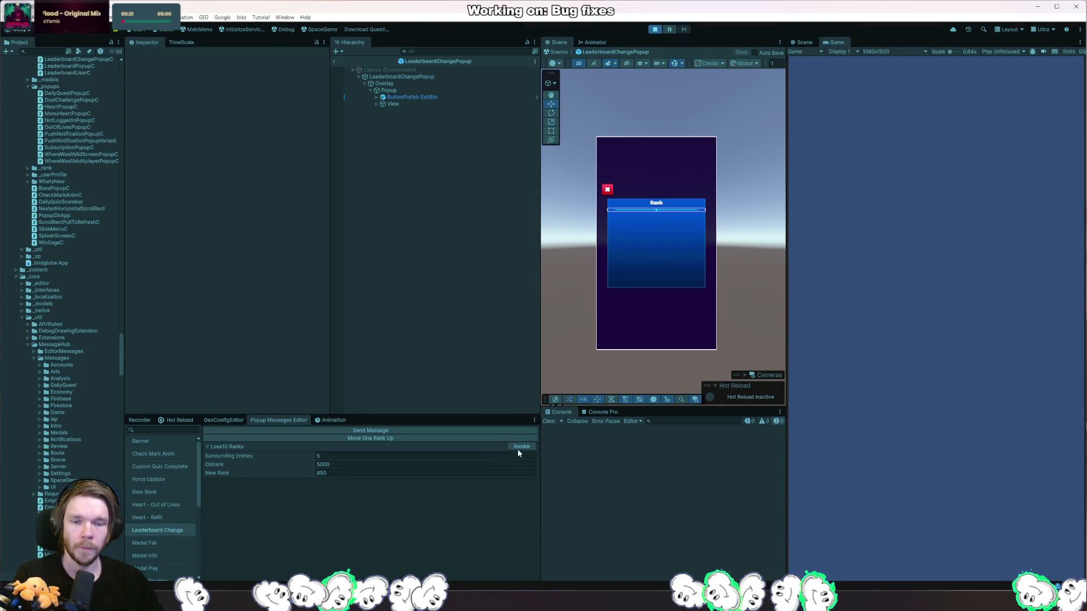
click(656, 29)
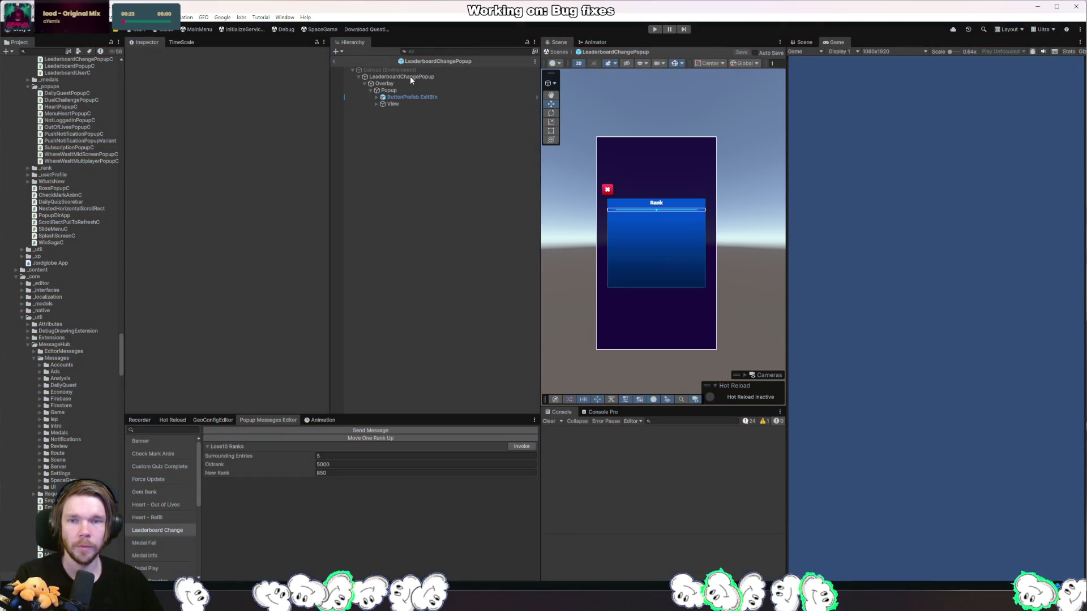
- Assign Popup as Start Tween Player and test the Leaderboard Change popup twice in Play mode
click(406, 76)
mouse_move(388, 90)
mouse_down()
mouse_move(291, 235)
mouse_move(256, 231)
mouse_up()
key(ctrl+p)
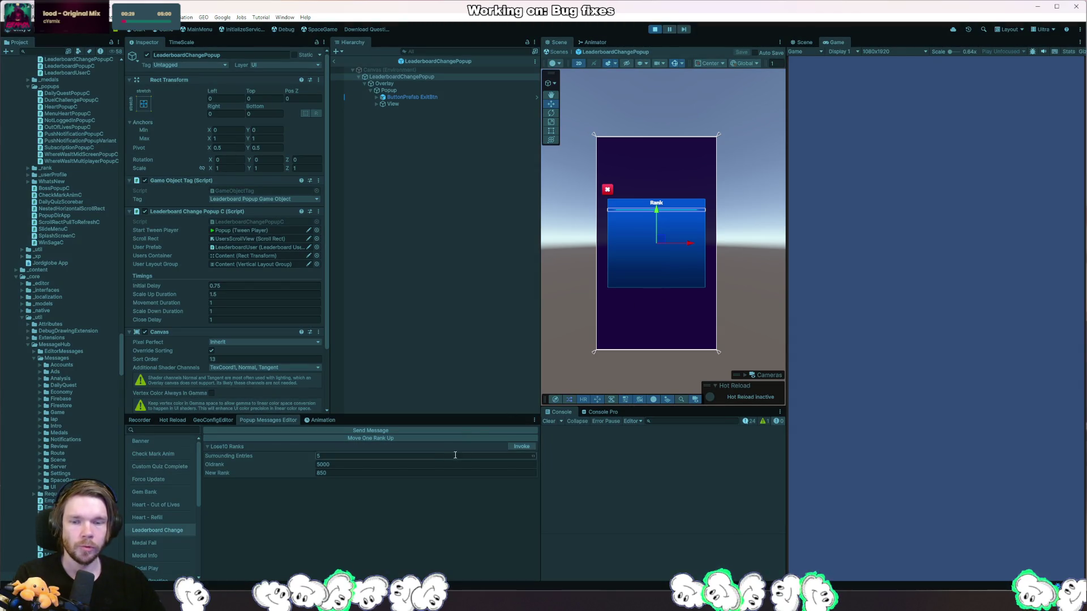
click(520, 446)
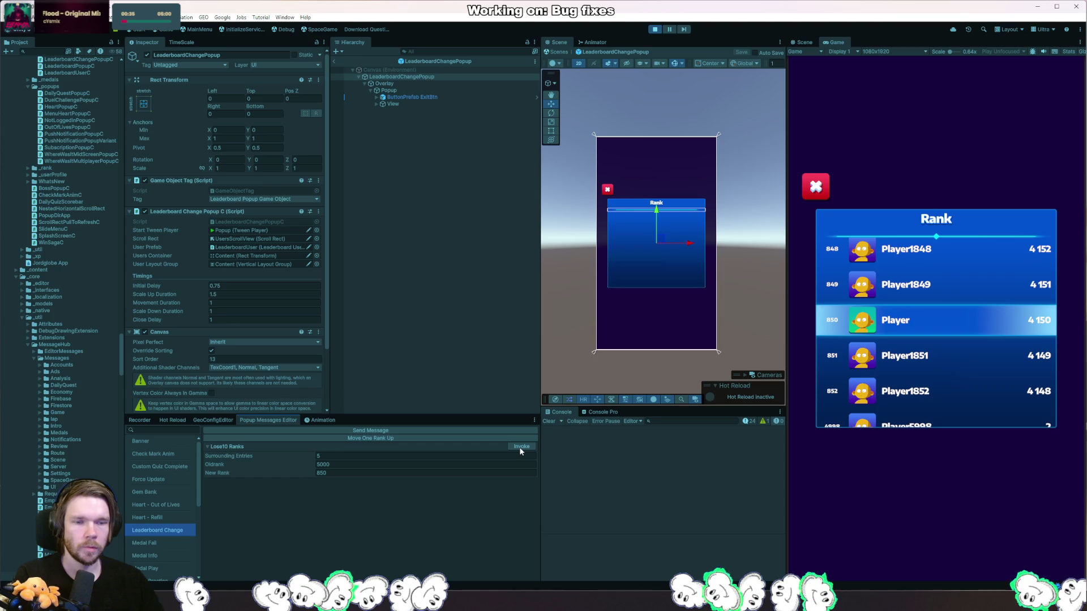
click(520, 447)
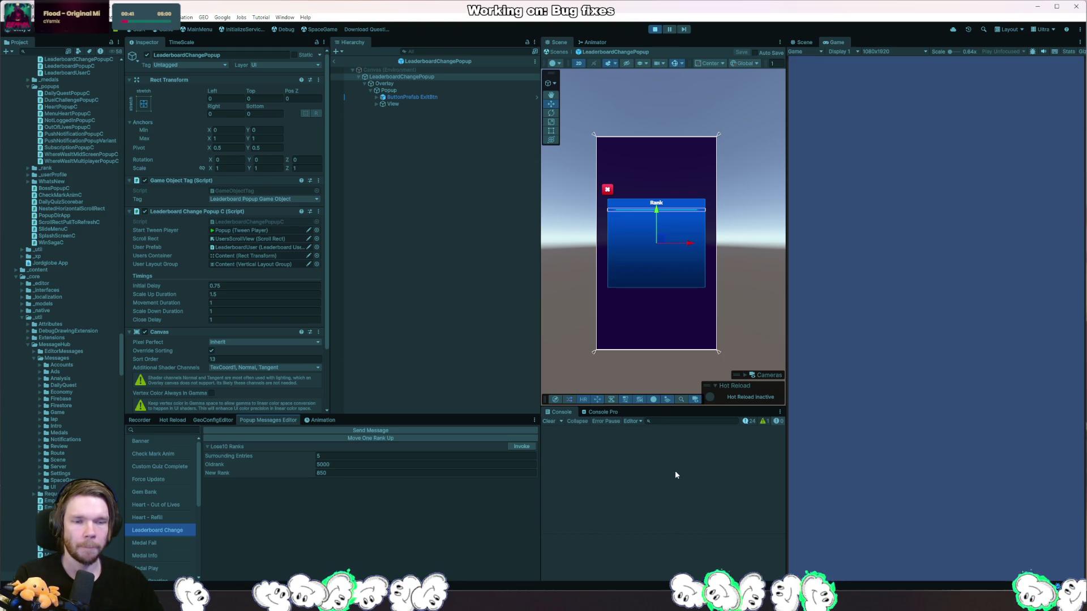
key(alt+Tab)
click(332, 302)
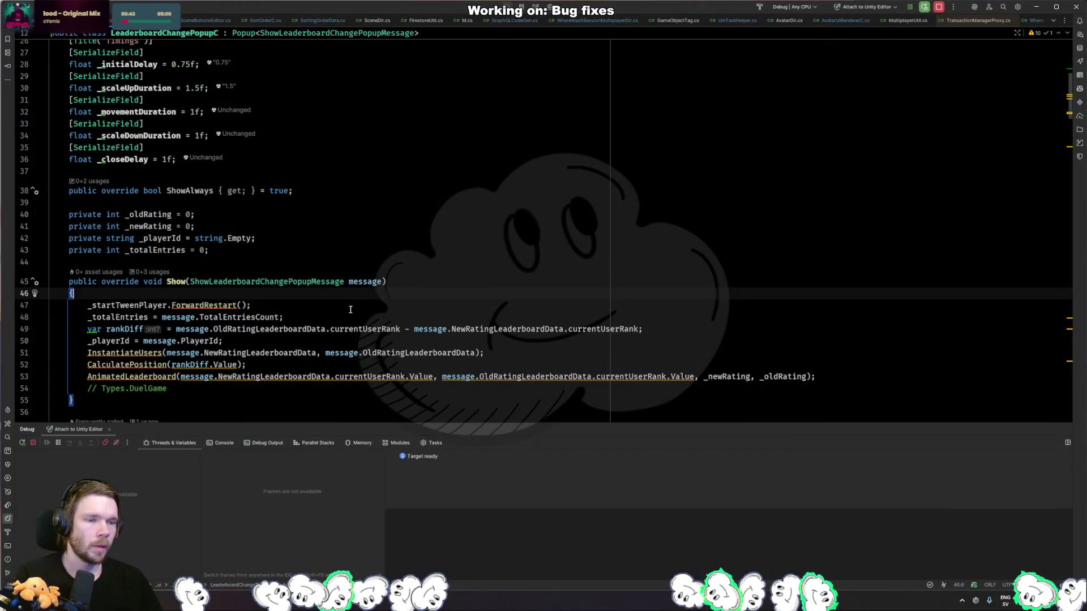
- Undo the partial _users line and the SetActive(true) call in Show()
scroll(340, 302, up, 6)
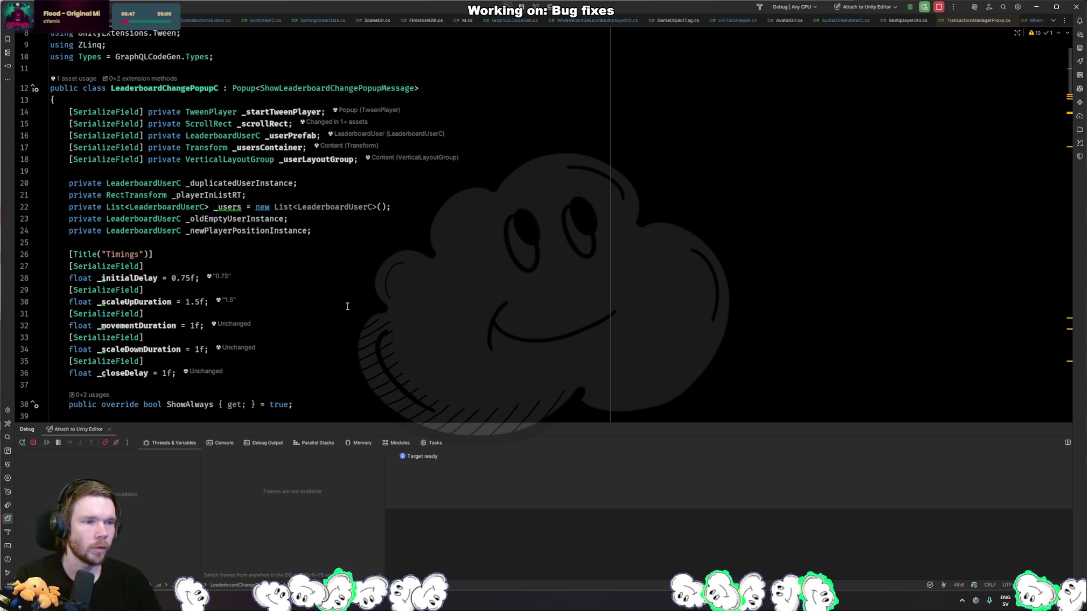
key(Return)
text(_us)
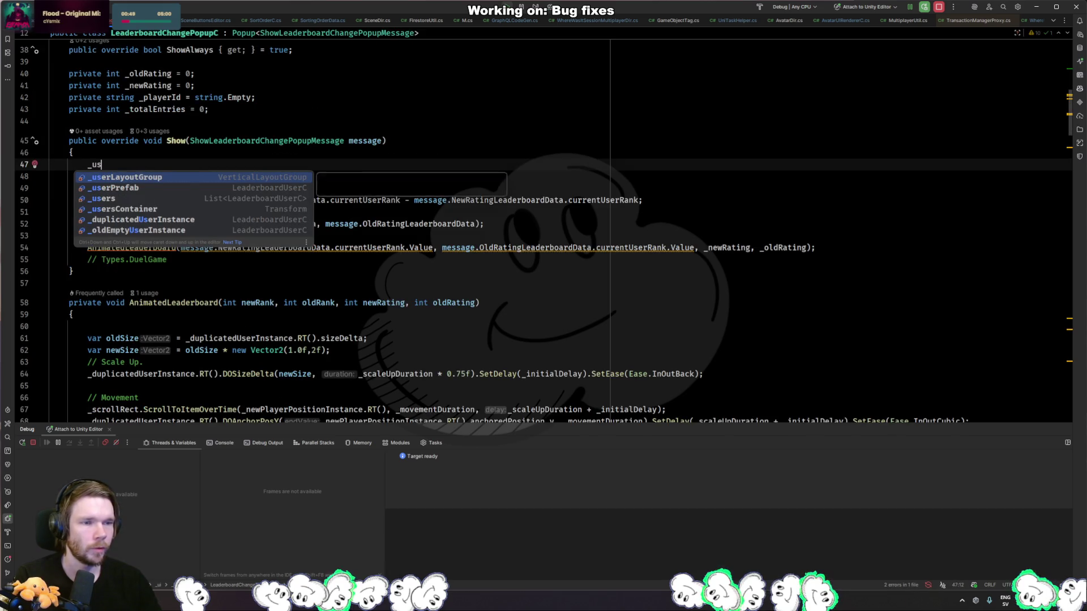
key(Down)
key(Down)
key(ctrl+z)
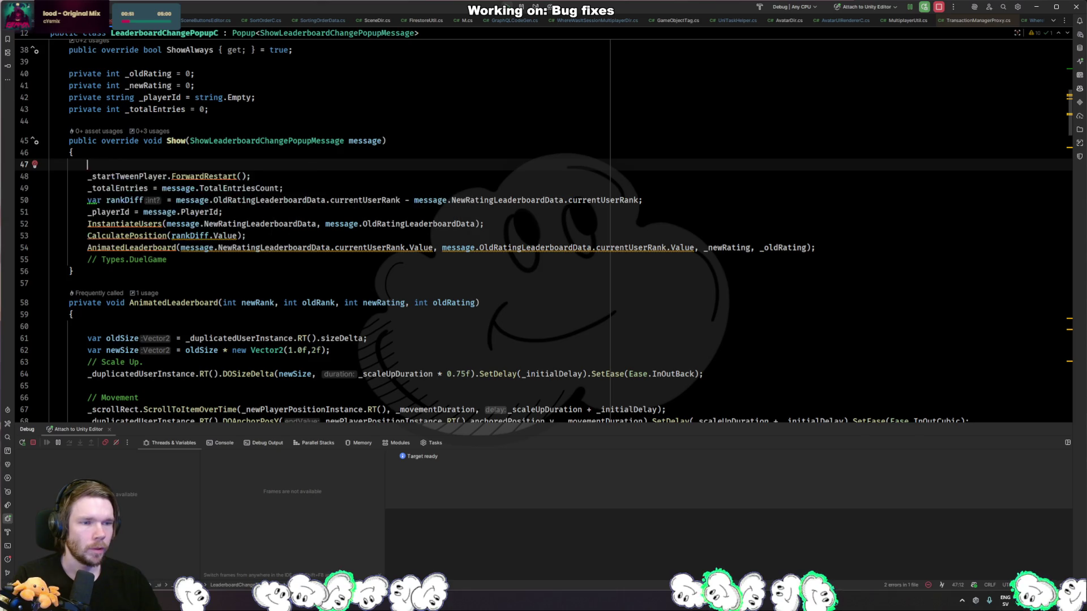
key(ctrl+z)
key(ctrl+z)
key(ctrl+z)
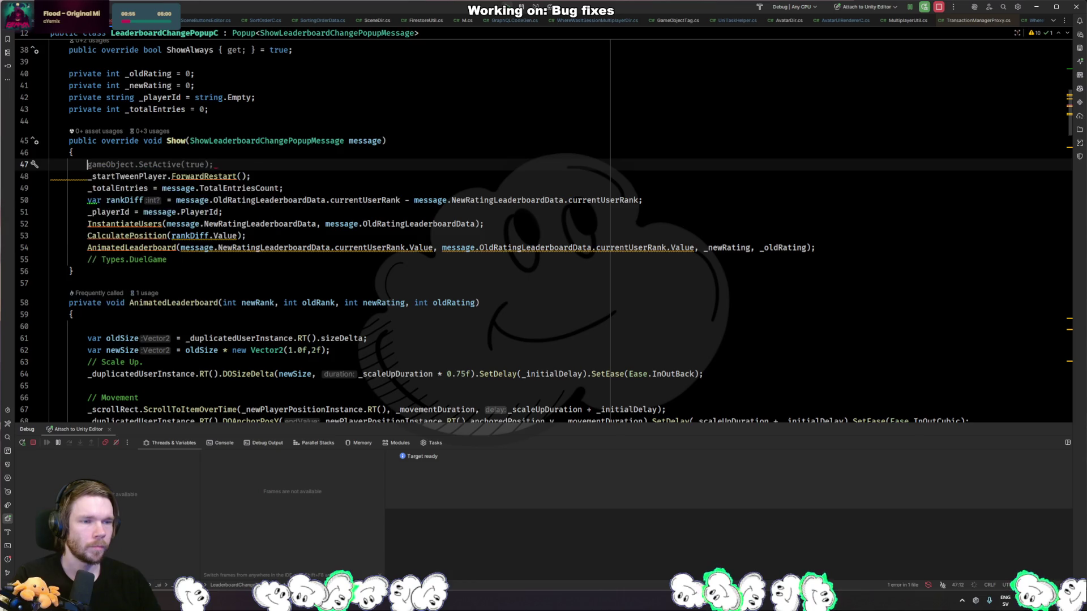
key(ctrl+z)
key(ctrl+End)
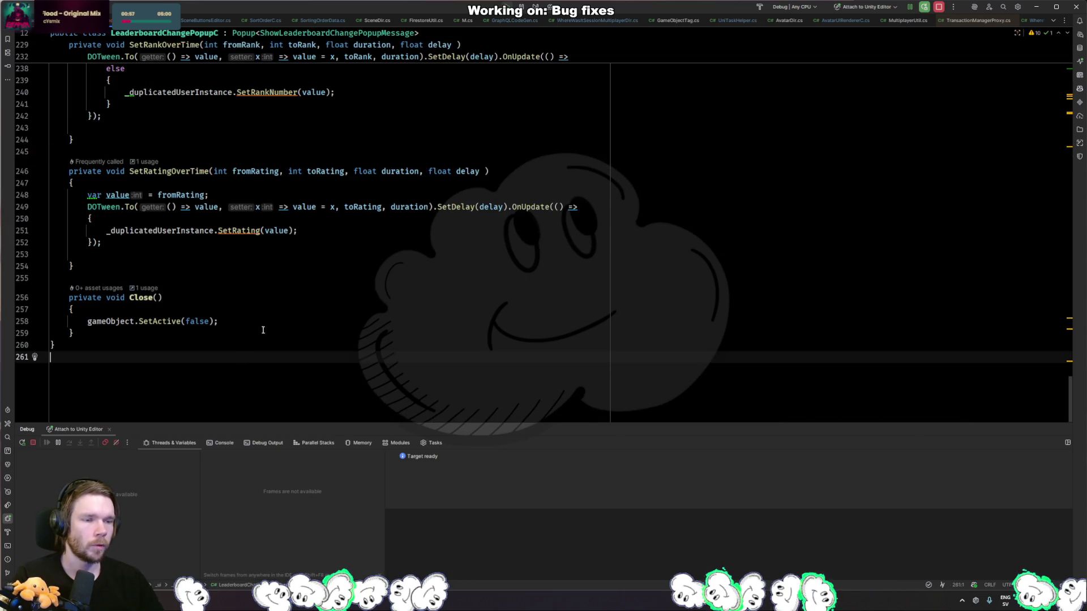
- Add AvatarDir.Instance.RemoveLeaderboardAvatars(); after SetActive(false) in Close()
click(268, 321)
key(Return)
text(AvatarDir.)
key(Return)
text(.leader)
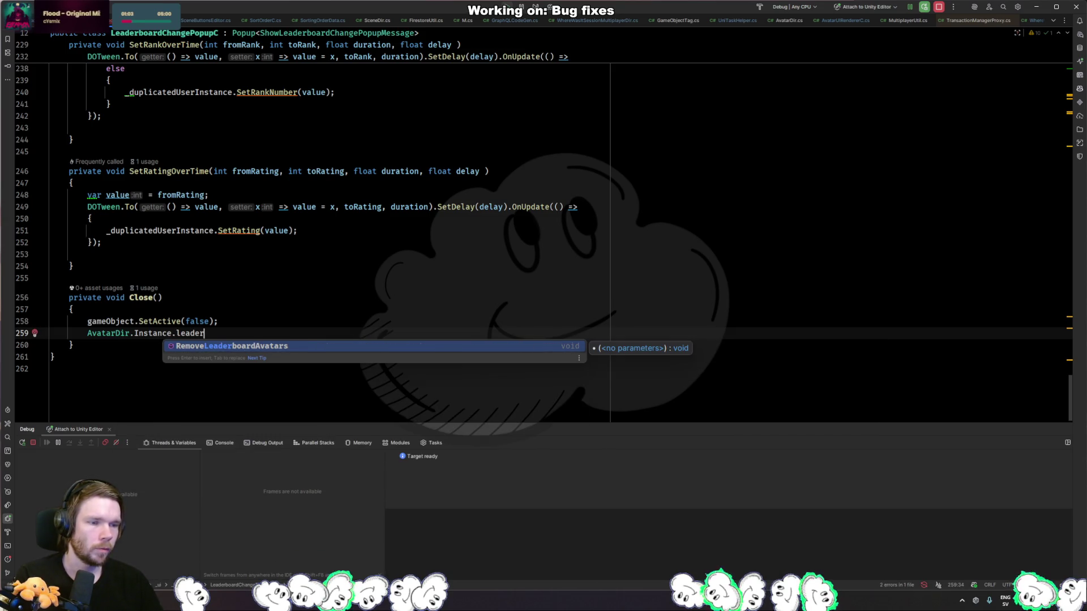
key(Return)
text(;)
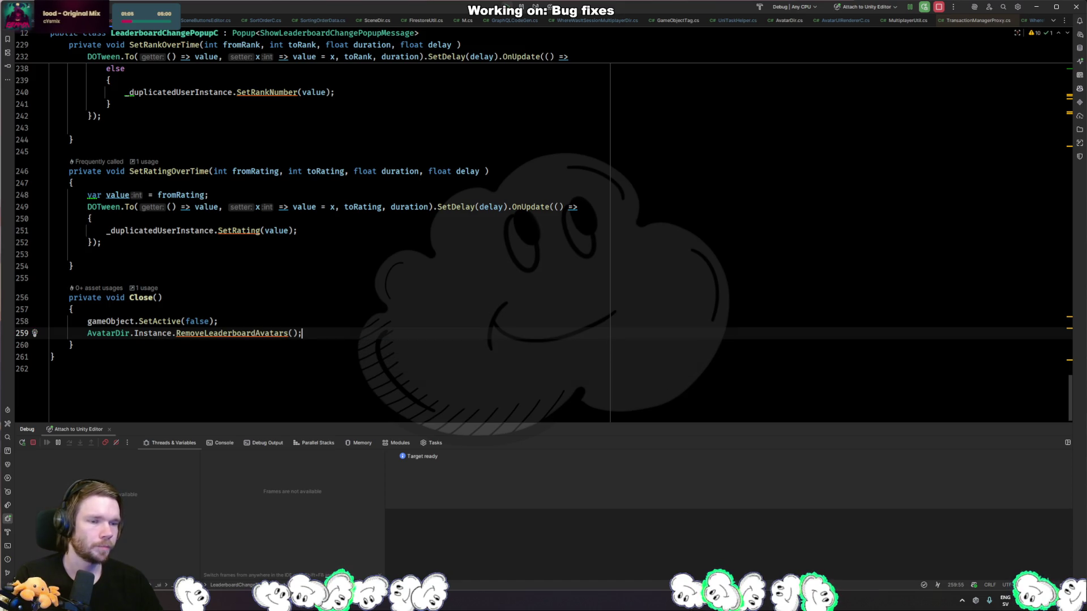
- Add a foreach loop over _users with loop variable user
key(Return)
text(forea)
key(Tab)
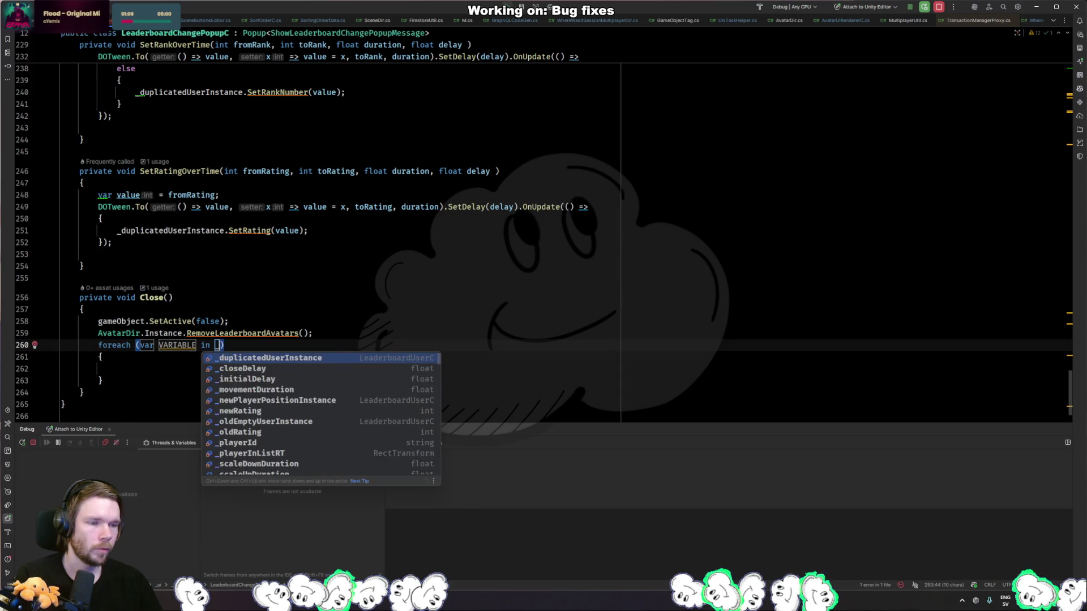
text(_user)
key(Return)
key(Return)
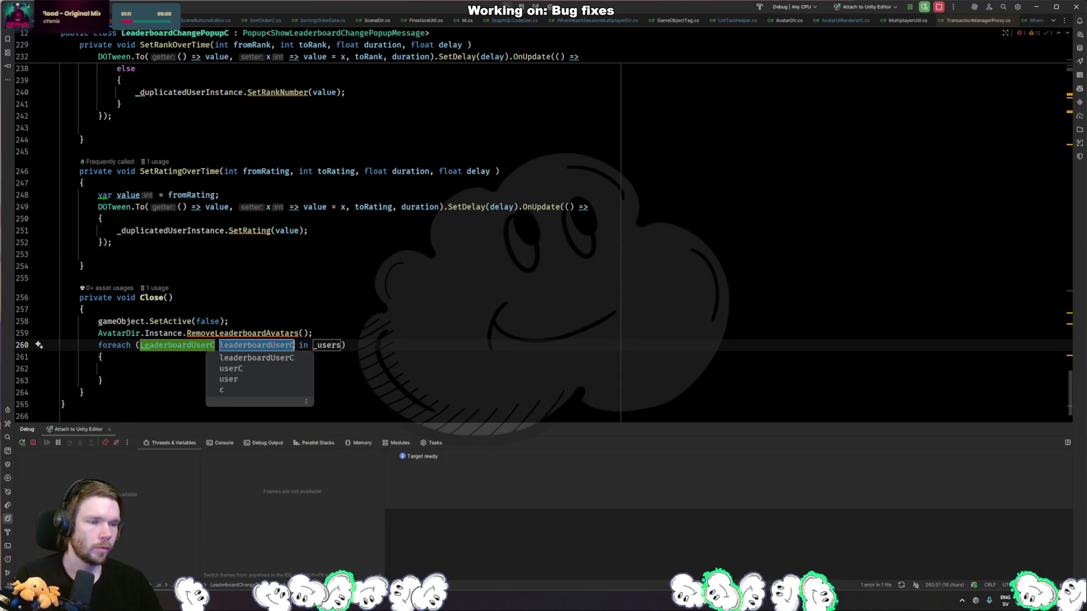
key(Return)
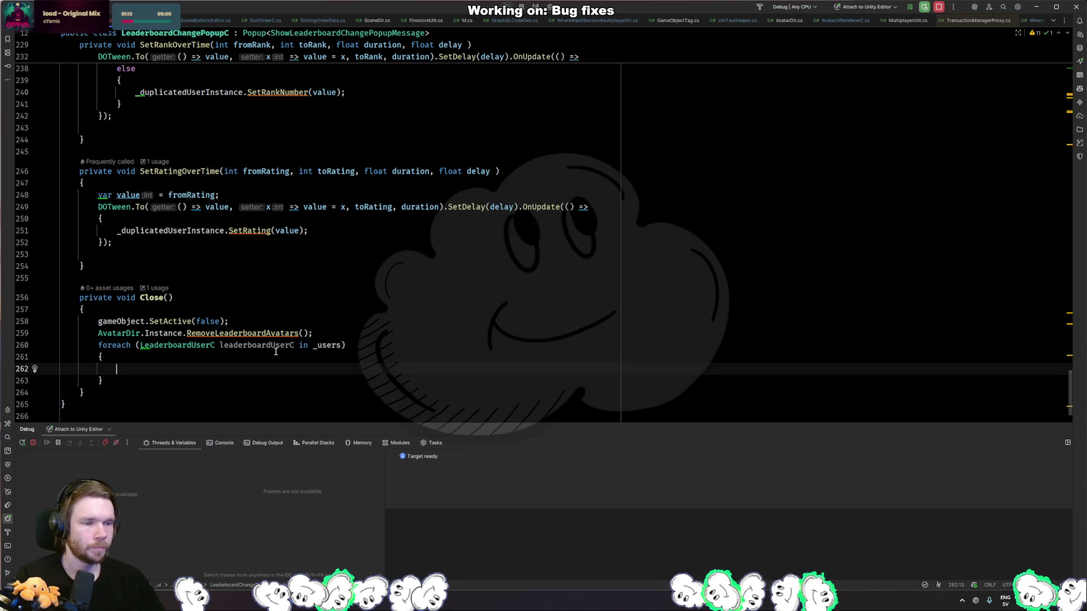
key(shift+Tab)
text(user)
key(Return)
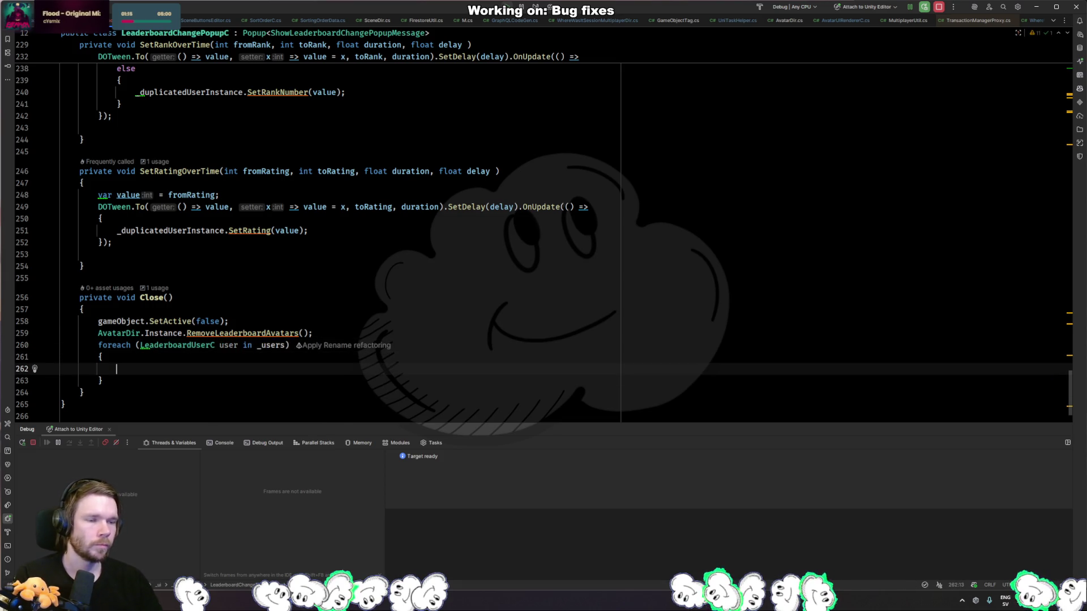
- Call user.ReturnToPoolAndRelease(); inside the loop
text(_u)
key(Return)
text(_users.re)
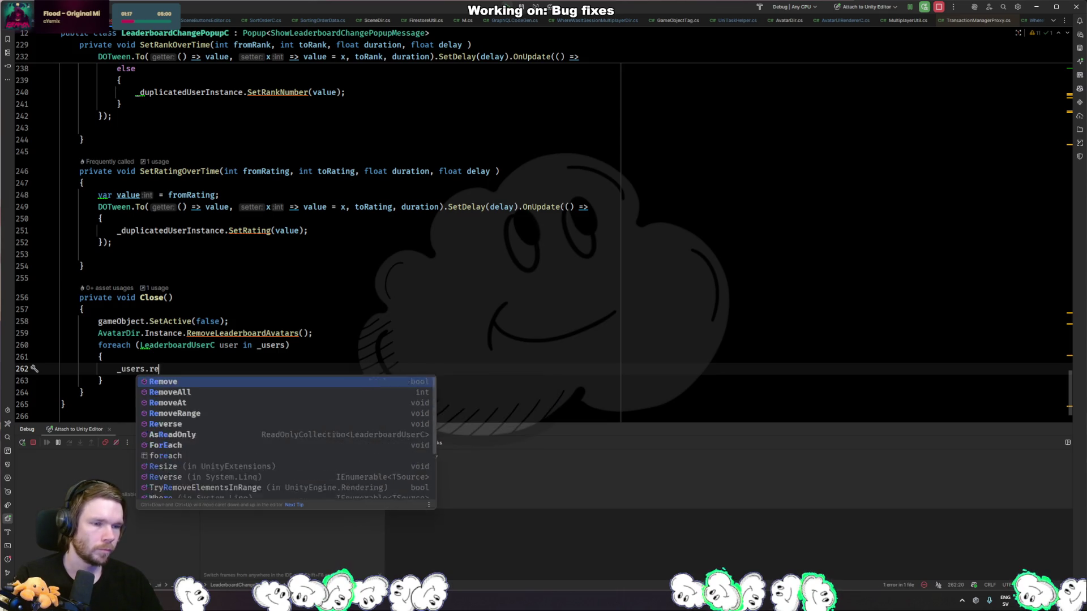
key(Escape)
key(BackSpace)
key(BackSpace)
key(BackSpace)
text(us)
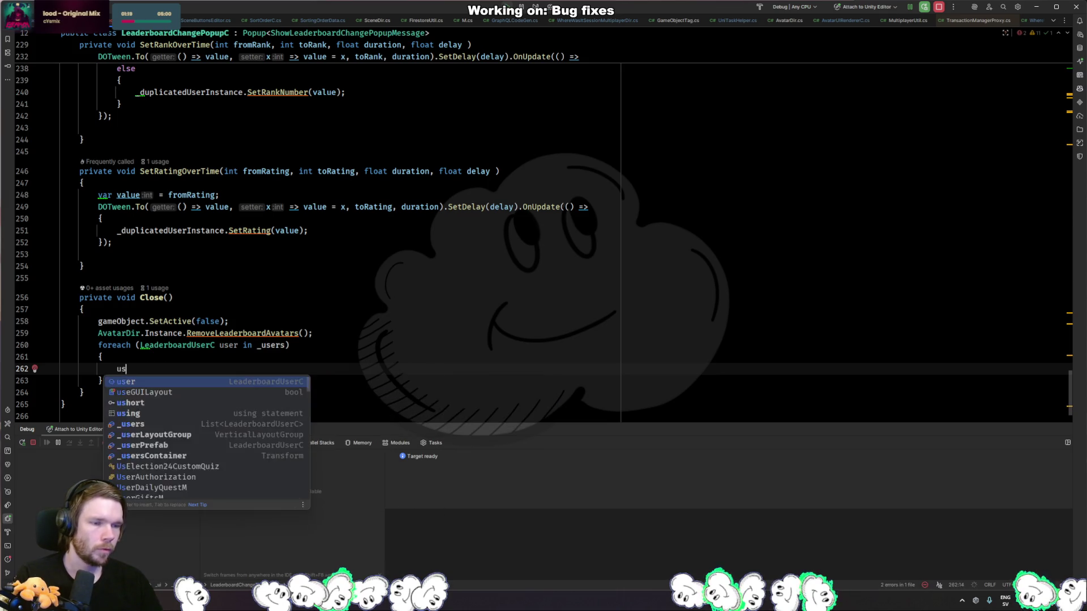
key(Return)
text(.ret)
key(Return)
text(;)
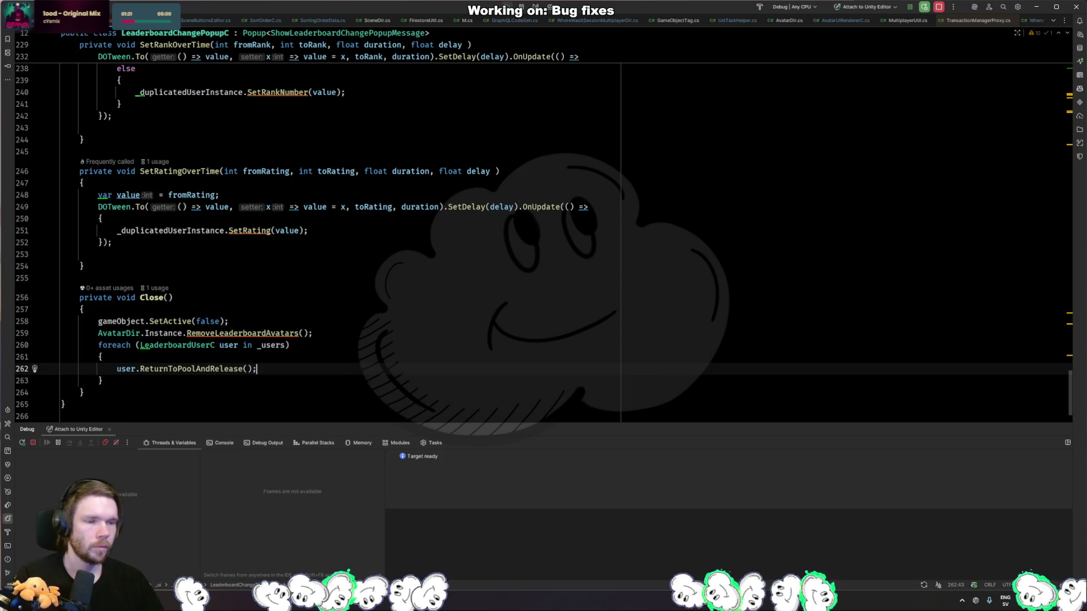
- Stop Play mode in Unity and return to Rider
key(alt+Tab)
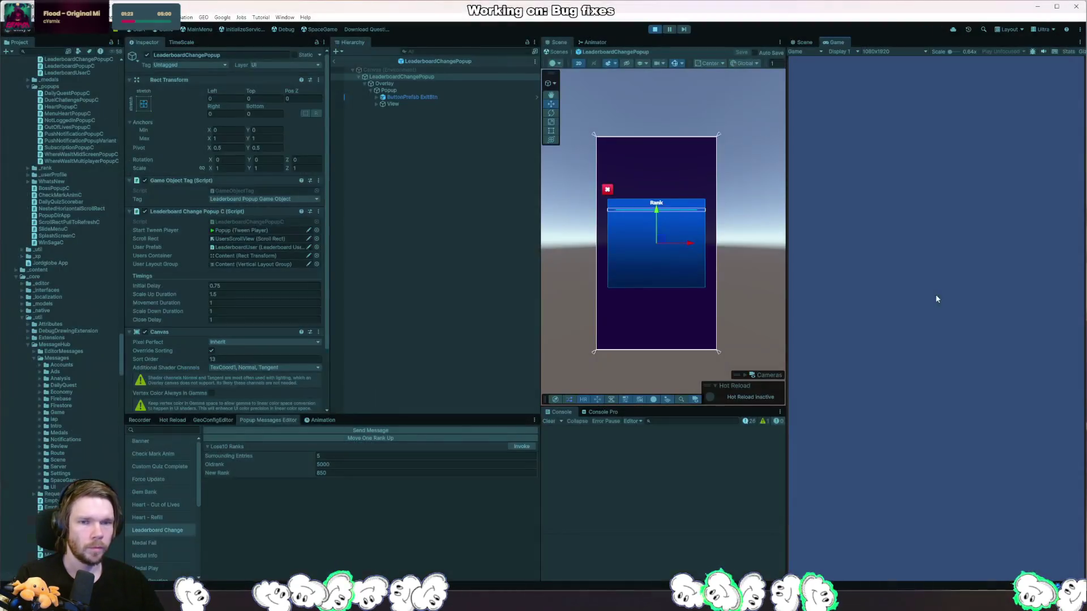
click(655, 29)
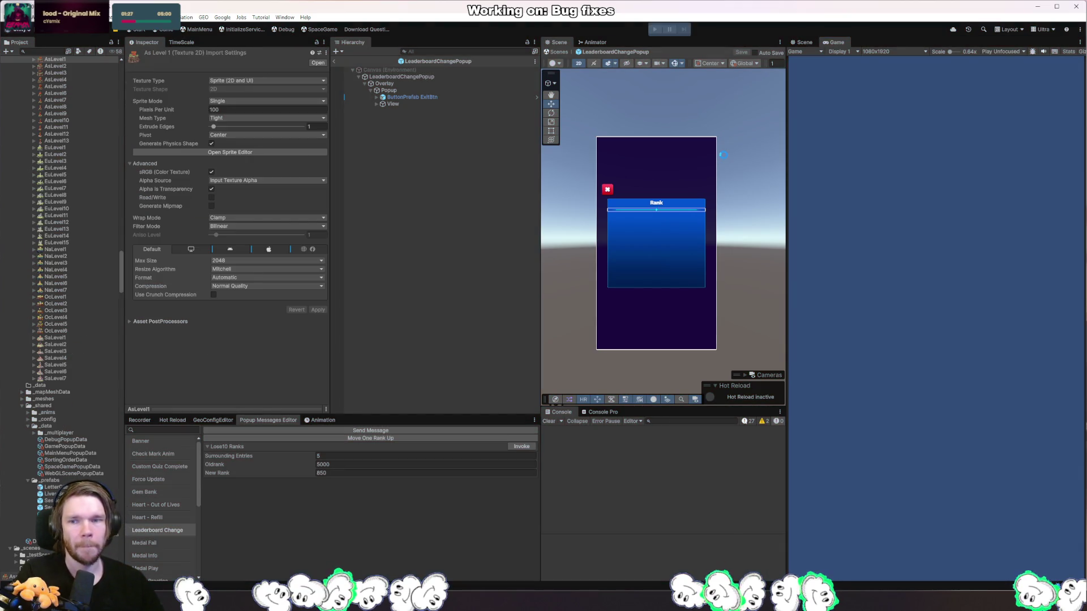
key(alt+Tab)
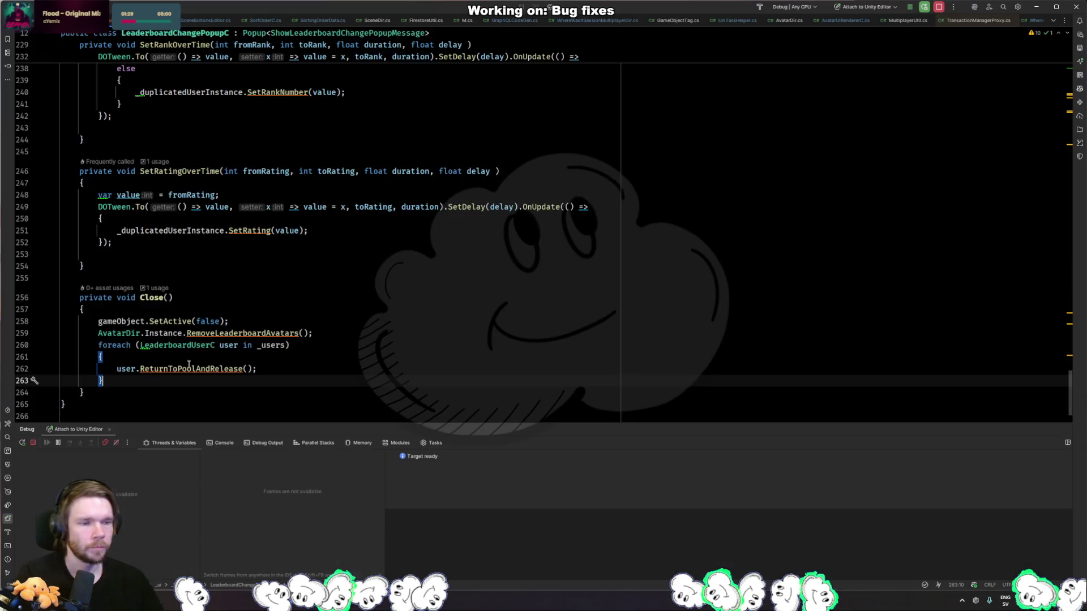
- Inspect the ReturnToPoolAndRelease and ComponentPool Release declarations, then navigate back to Close()
key(ctrl+b)
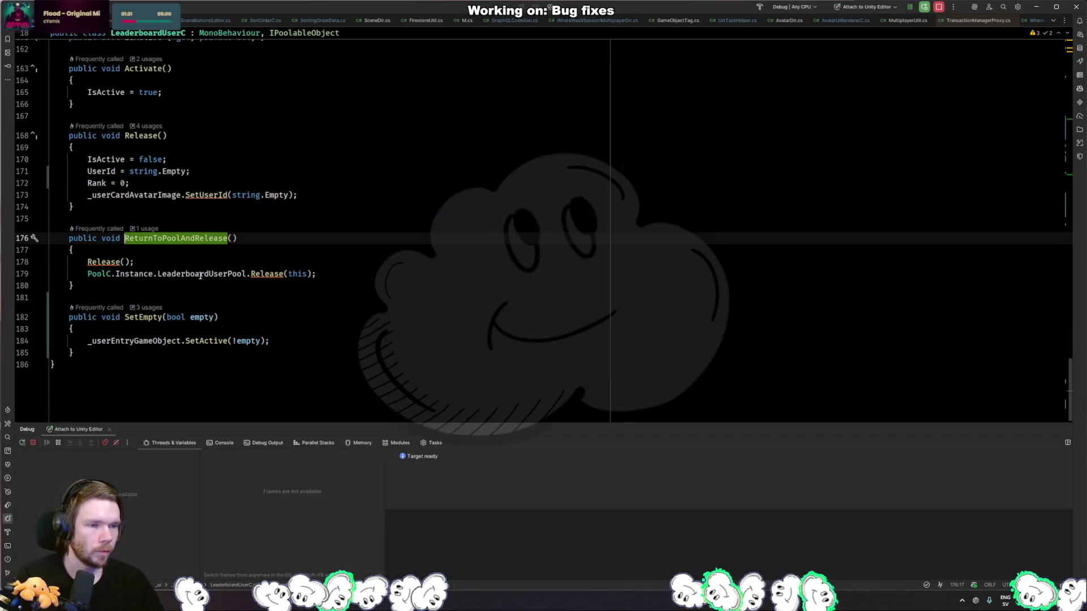
click(103, 261)
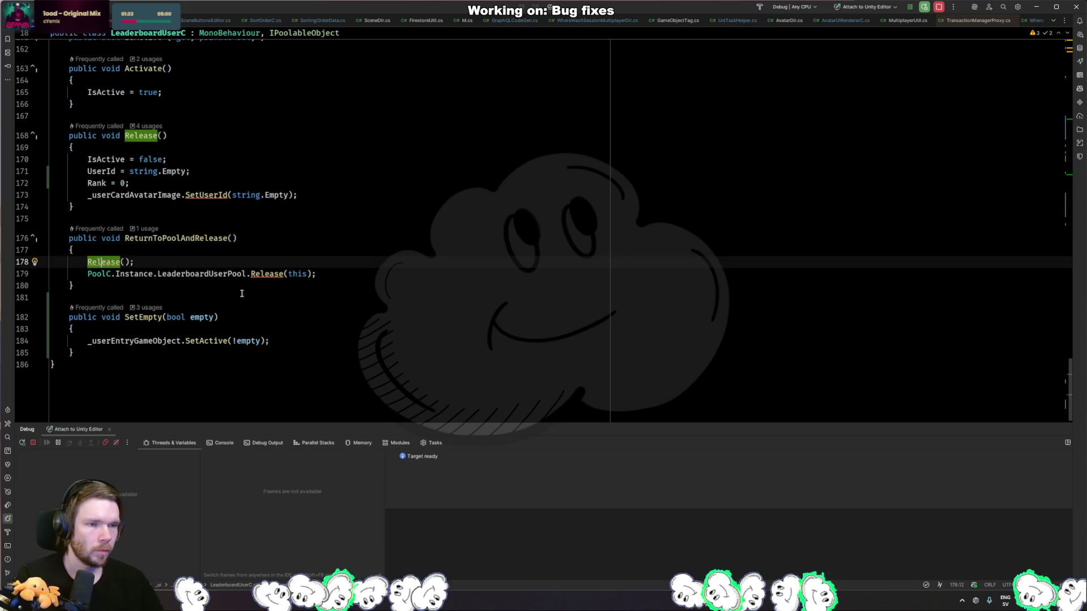
key(ctrl+b)
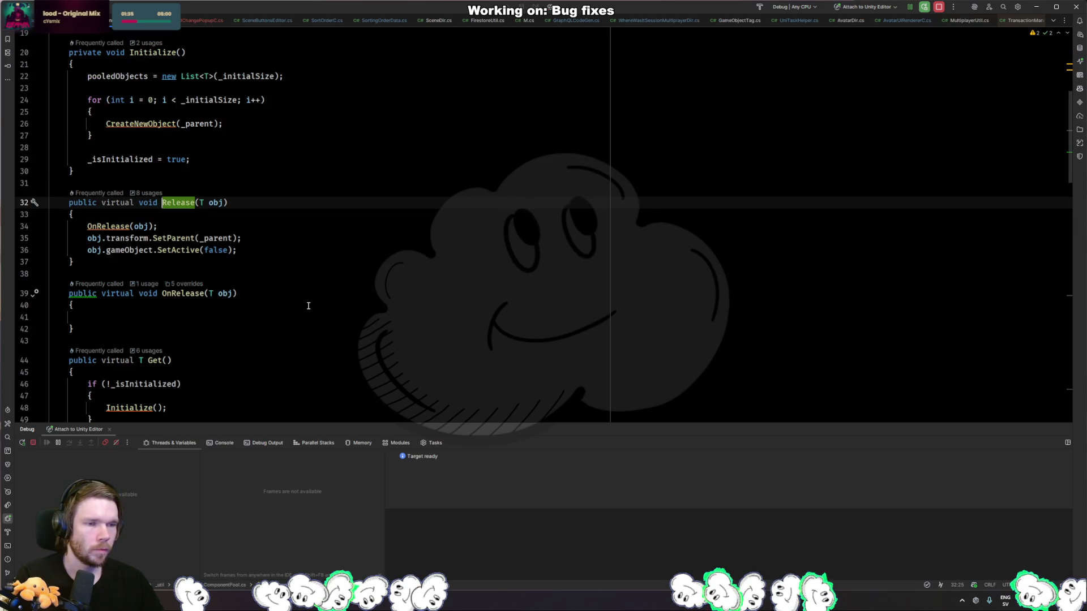
key(ctrl+alt+Left)
key(ctrl+alt+Left)
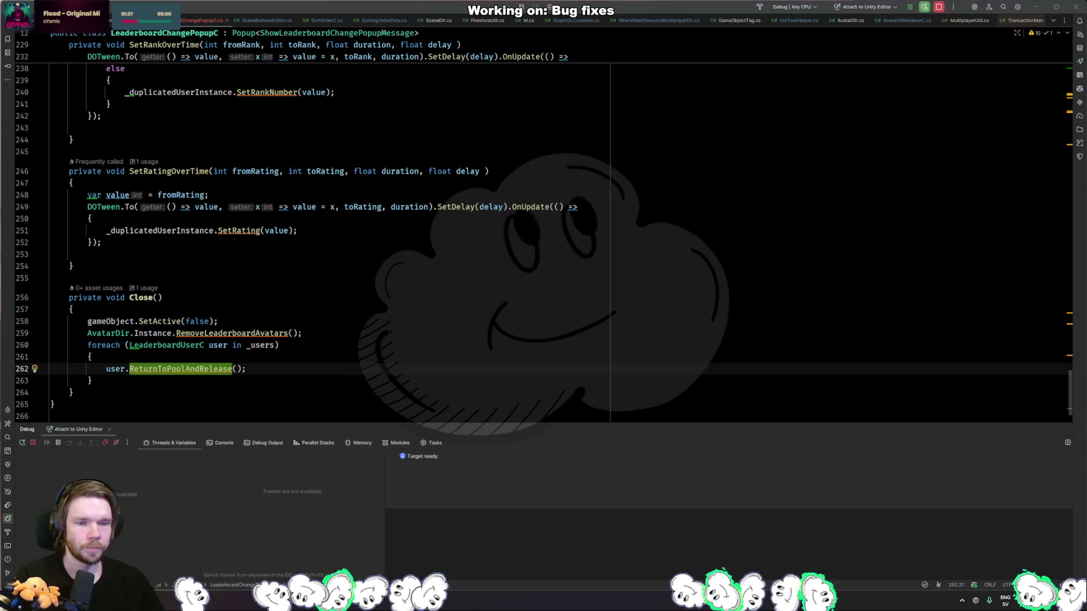
key(alt+Tab)
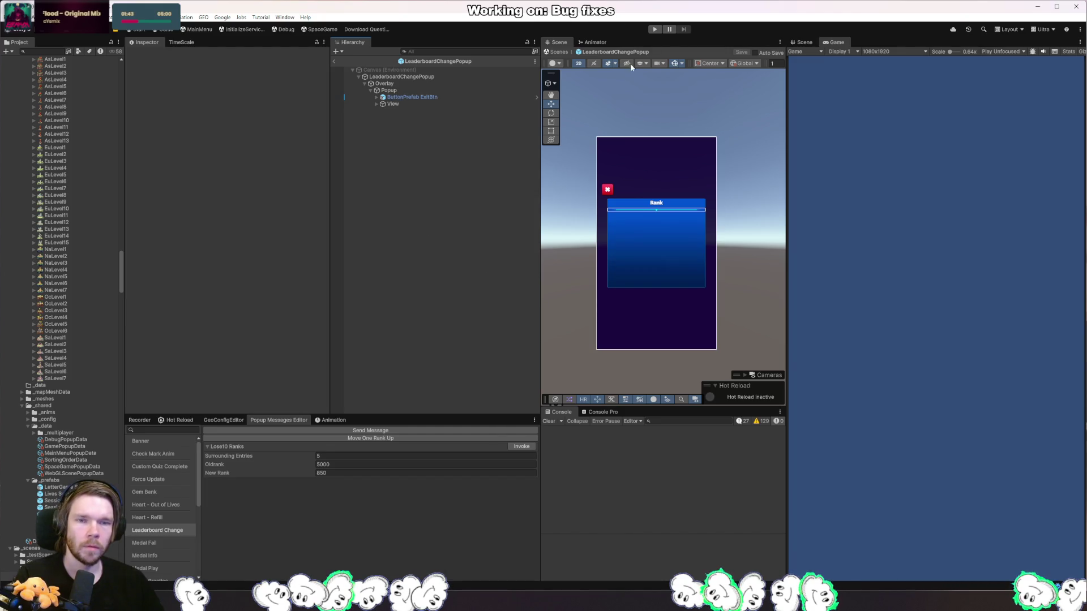
- Play the scene and trigger the Leaderboard Change popup twice, revealing a stale rank-5001 row
click(654, 30)
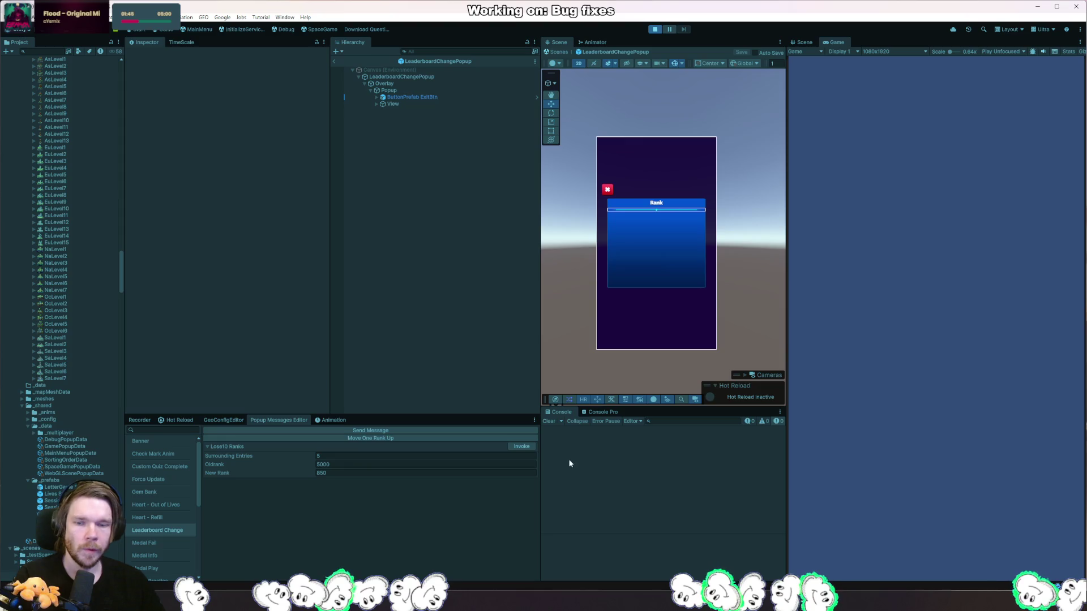
click(522, 447)
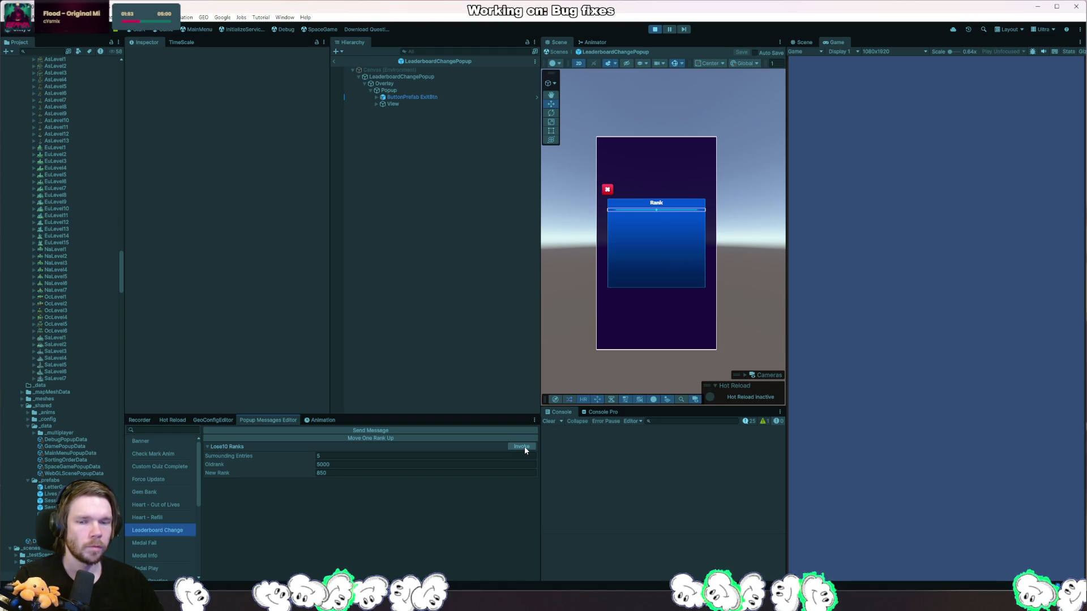
click(524, 450)
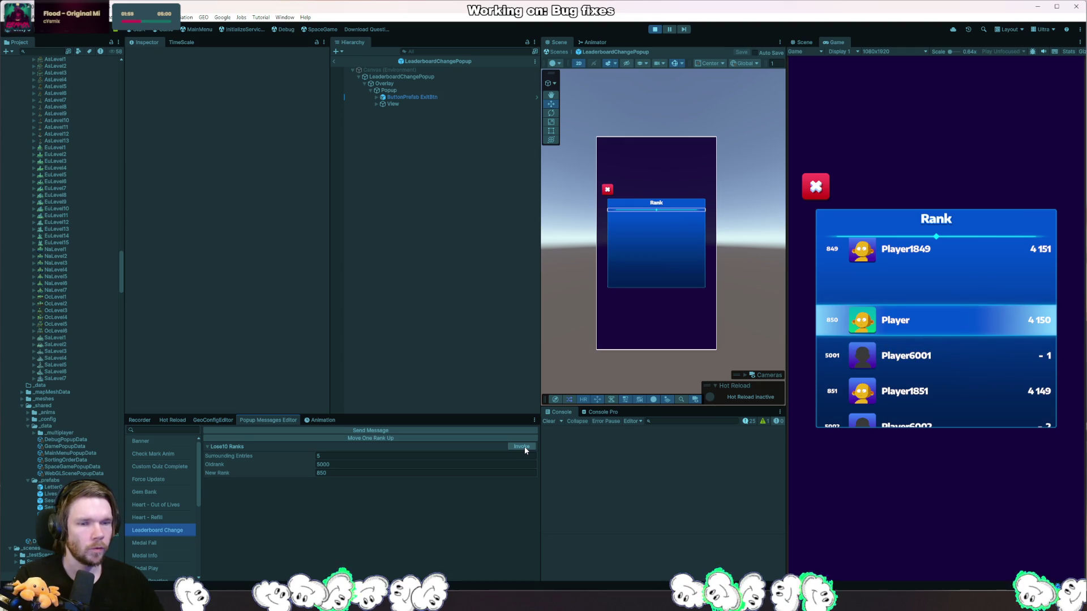
key(alt+Tab)
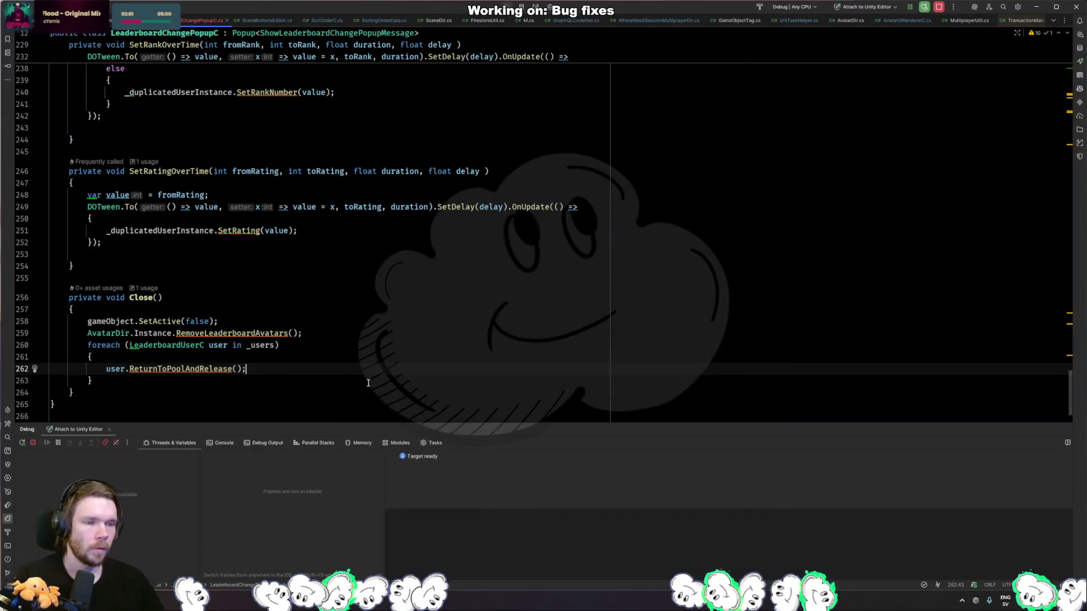
- Add _users.Clear(); after the release loop in Close()
click(368, 384)
key(Return)
text(_users.c)
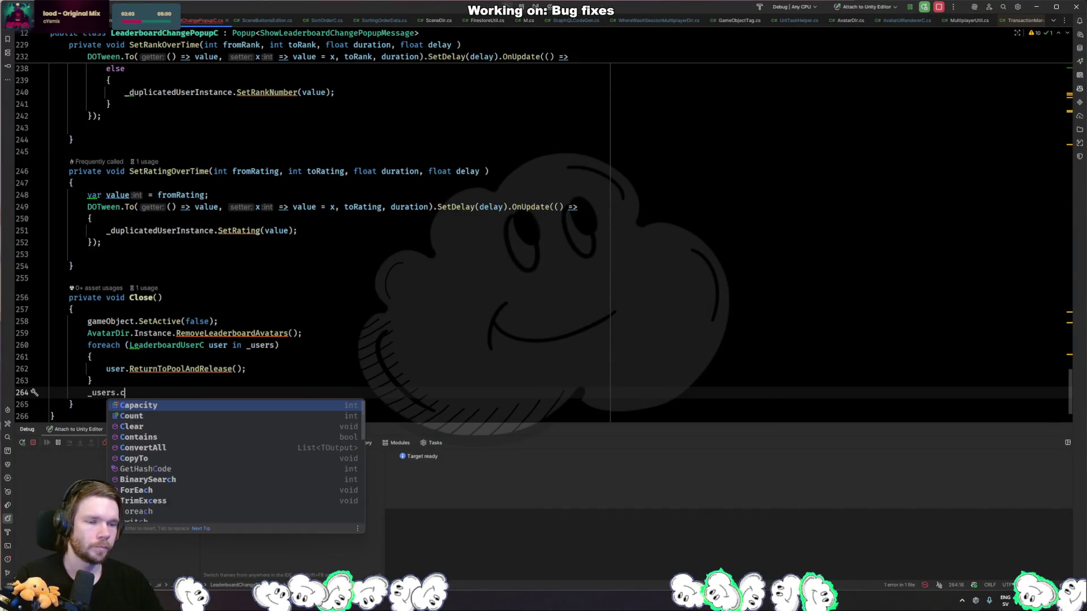
text(l)
key(Return)
- Review the _duplicatedUserInstance field at the top of the file before returning to Unity
click(370, 380)
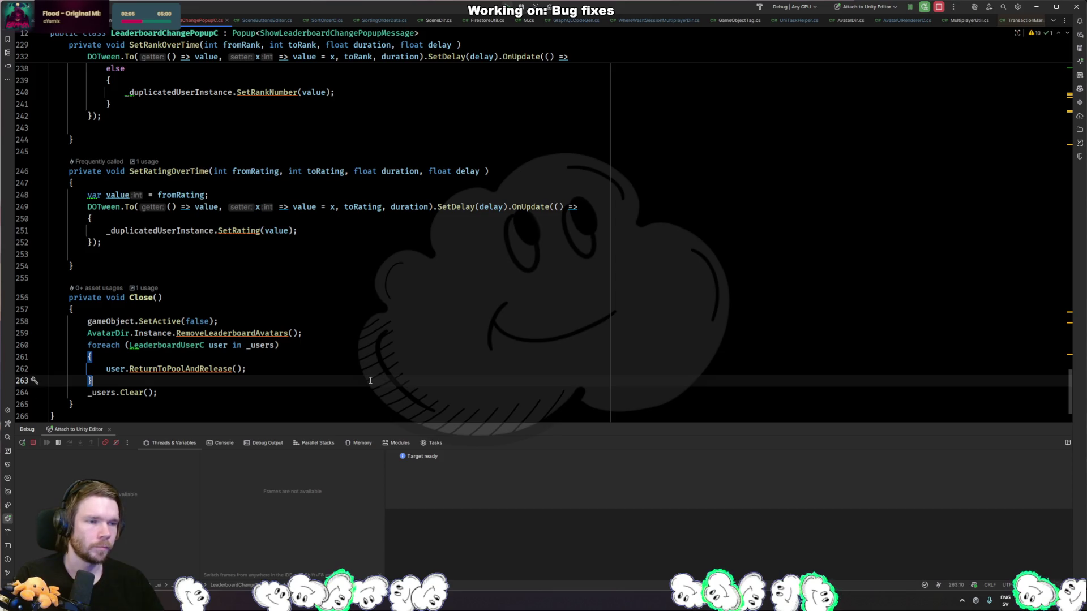
key(ctrl+Home)
scroll(361, 331, down, 3)
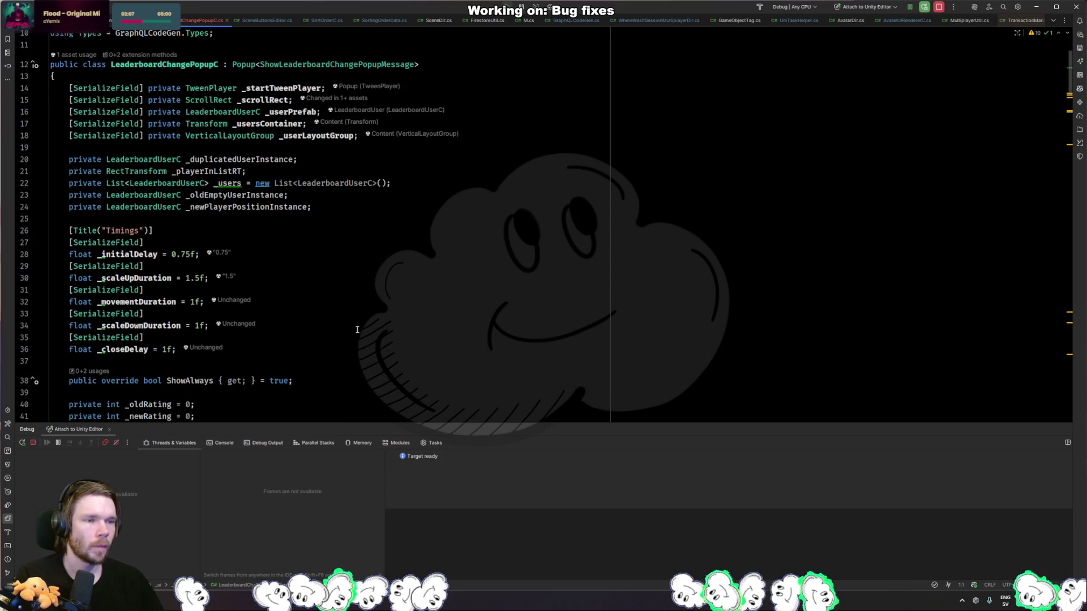
click(292, 160)
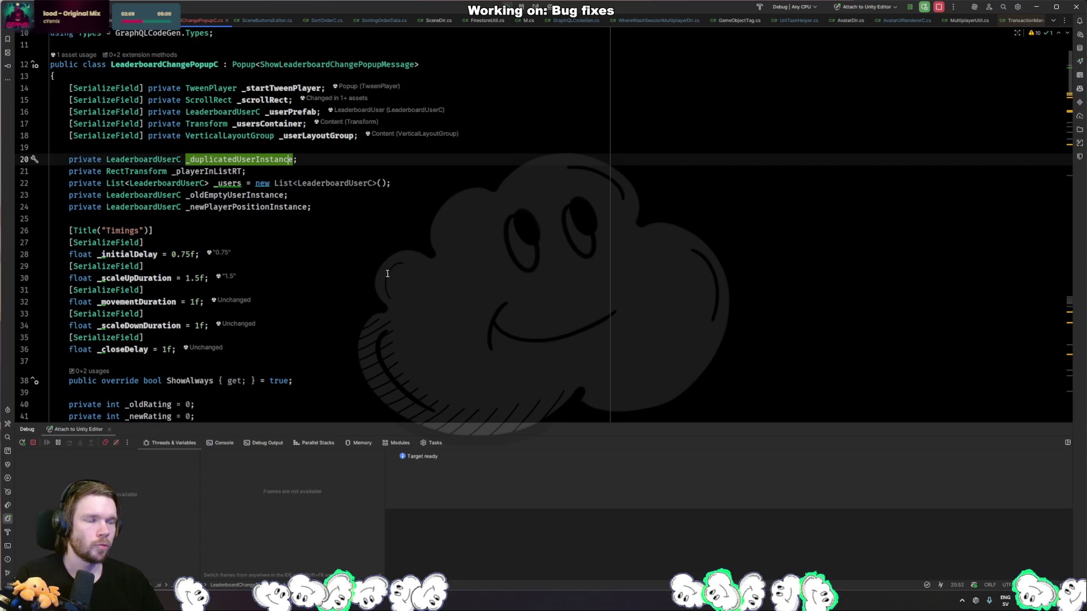
key(alt+Tab)
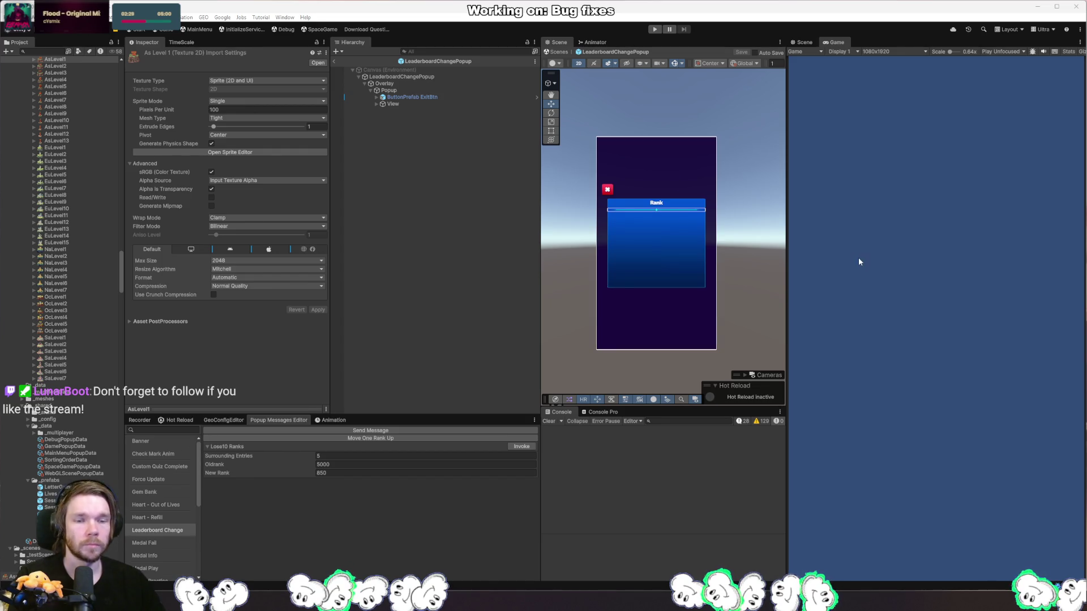
- Play-test the leaderboard change popup three times, showing ranks 848–852 around Player, then return to Rider
click(655, 28)
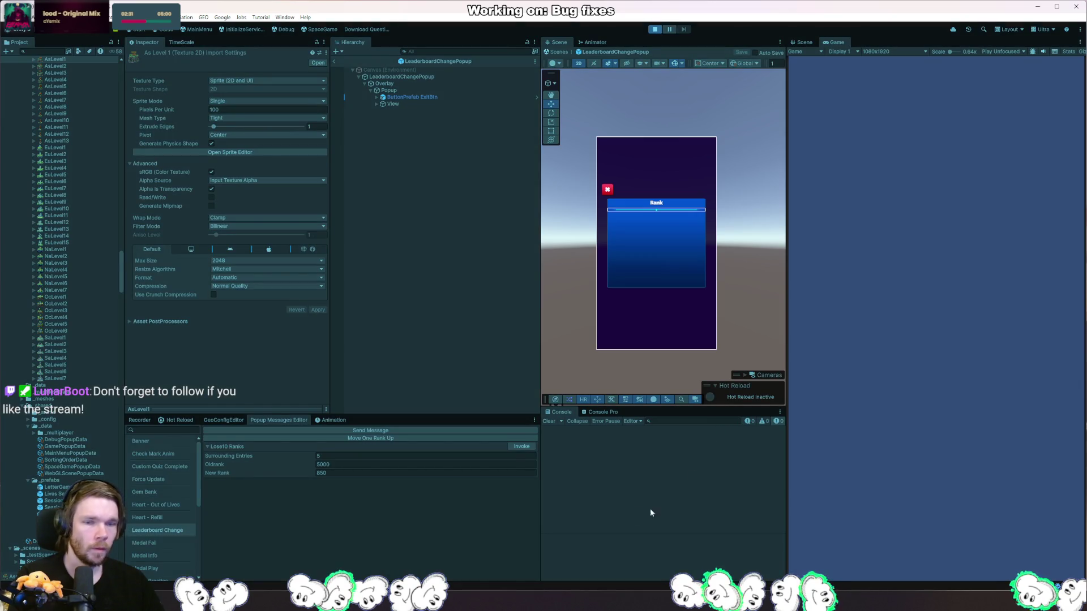
click(522, 447)
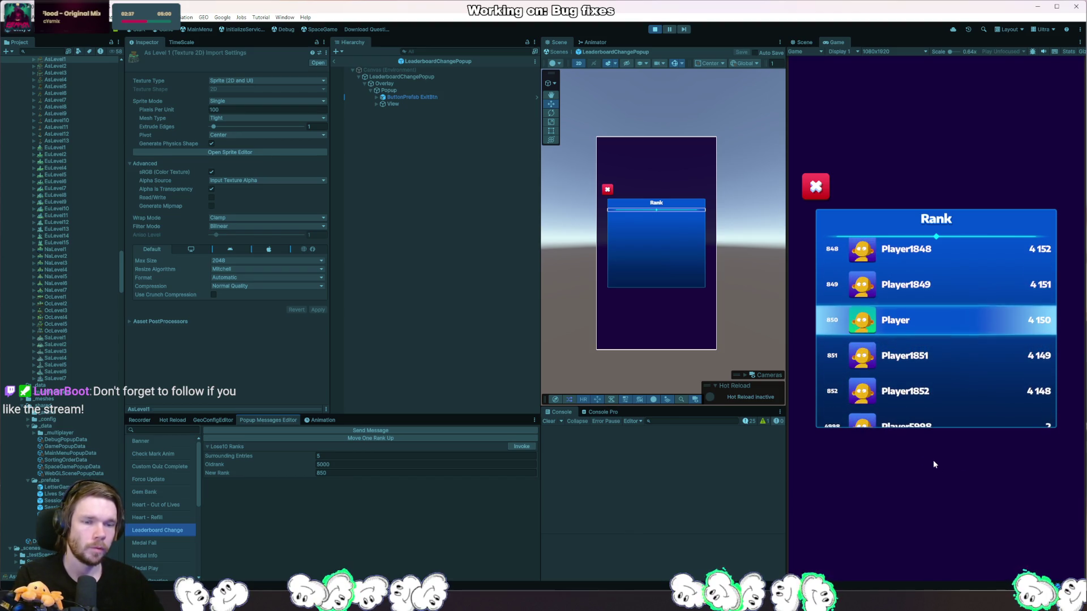
click(520, 448)
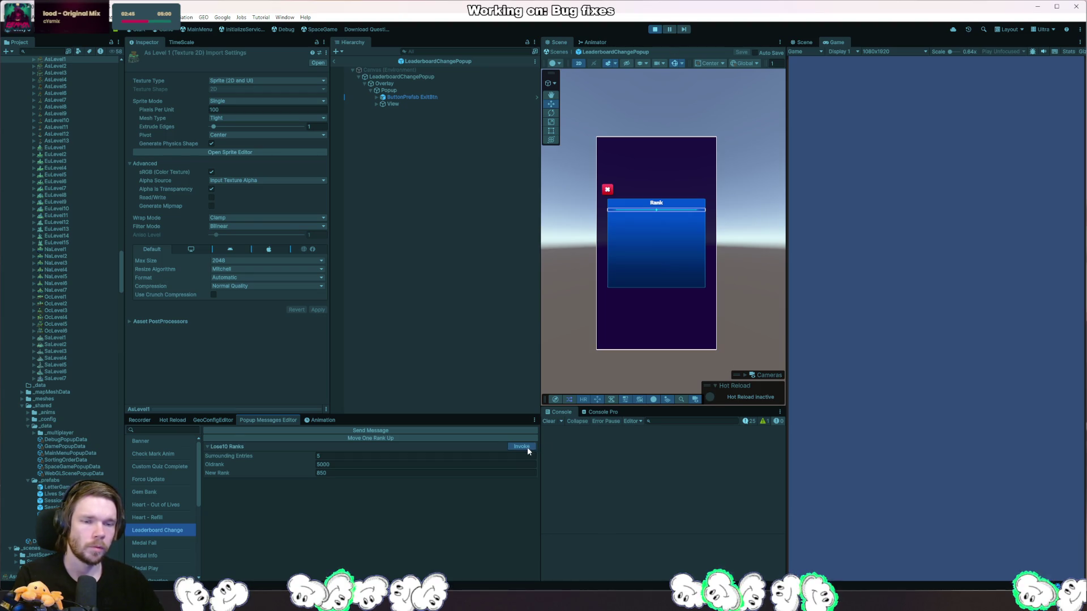
click(528, 446)
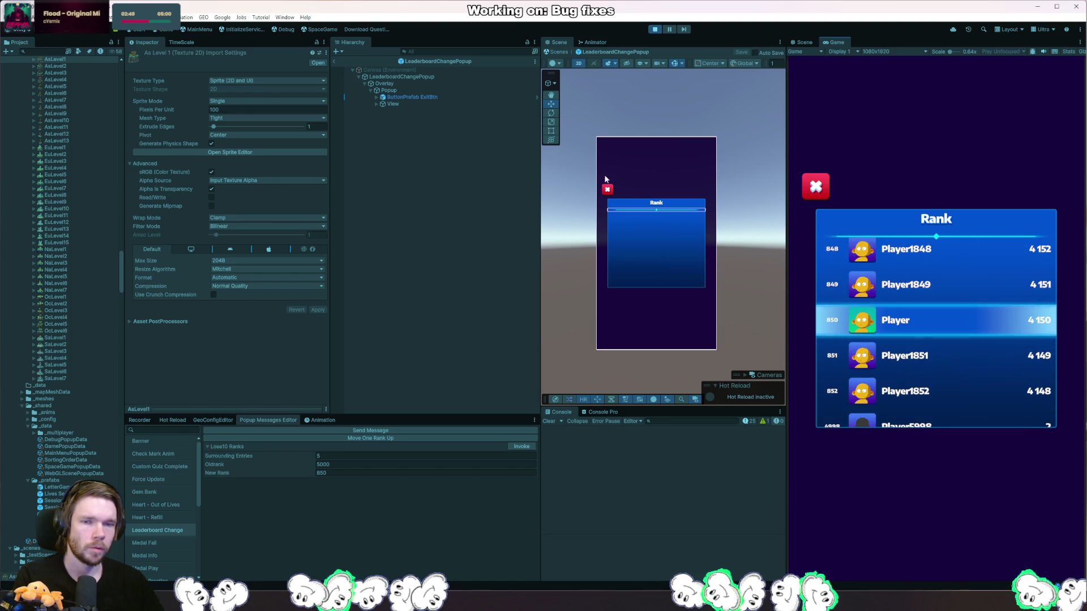
click(655, 29)
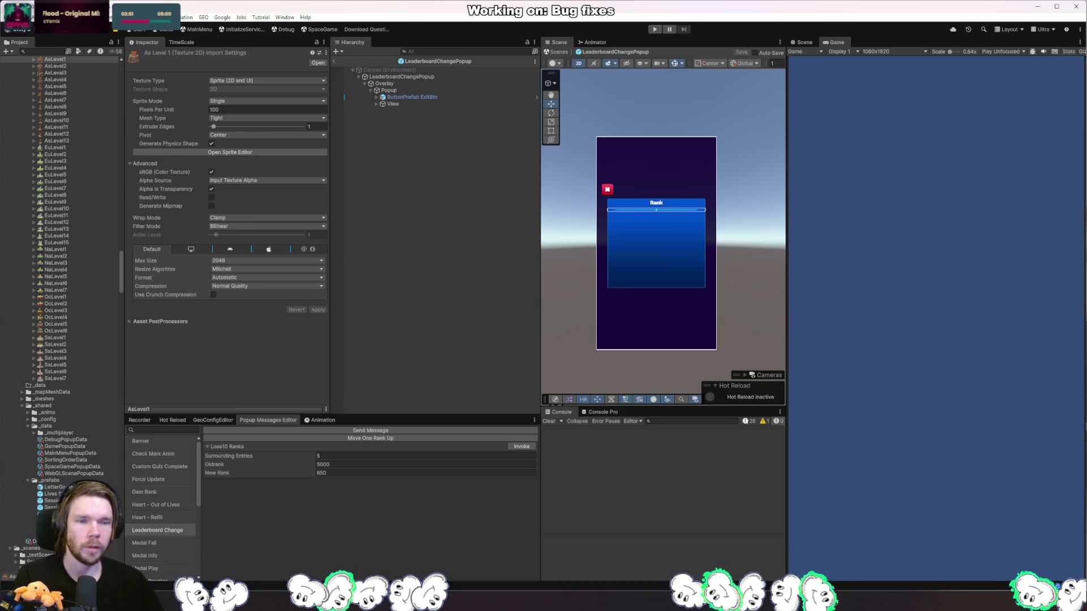
key(alt+Tab)
click(374, 264)
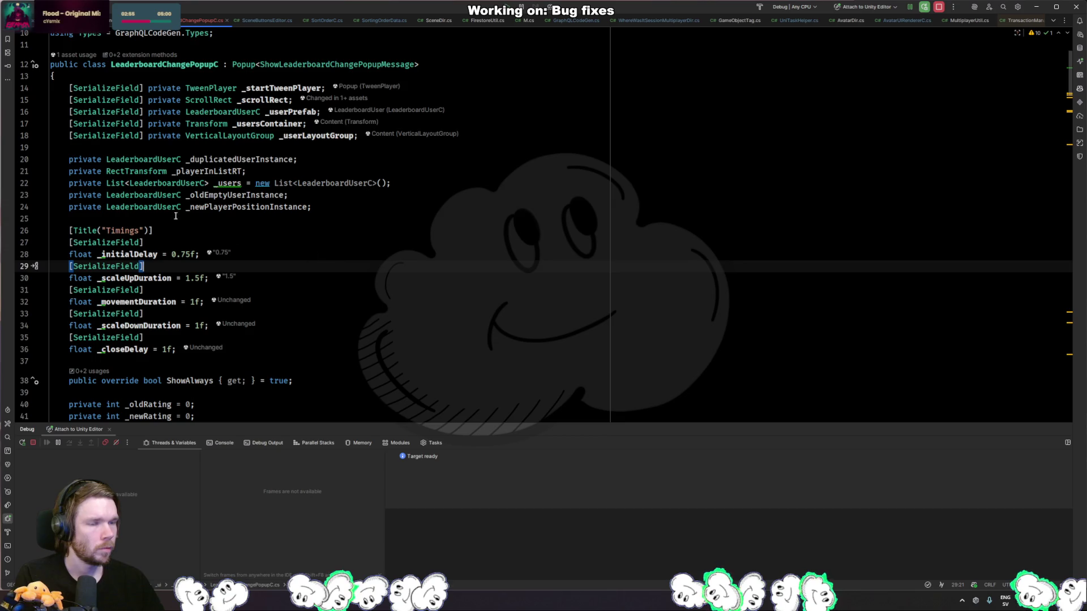
- Highlight LeaderboardUserC usages in LeaderboardChangePopupC.cs and glance at the Unity Editor
click(162, 196)
scroll(161, 196, down, 12)
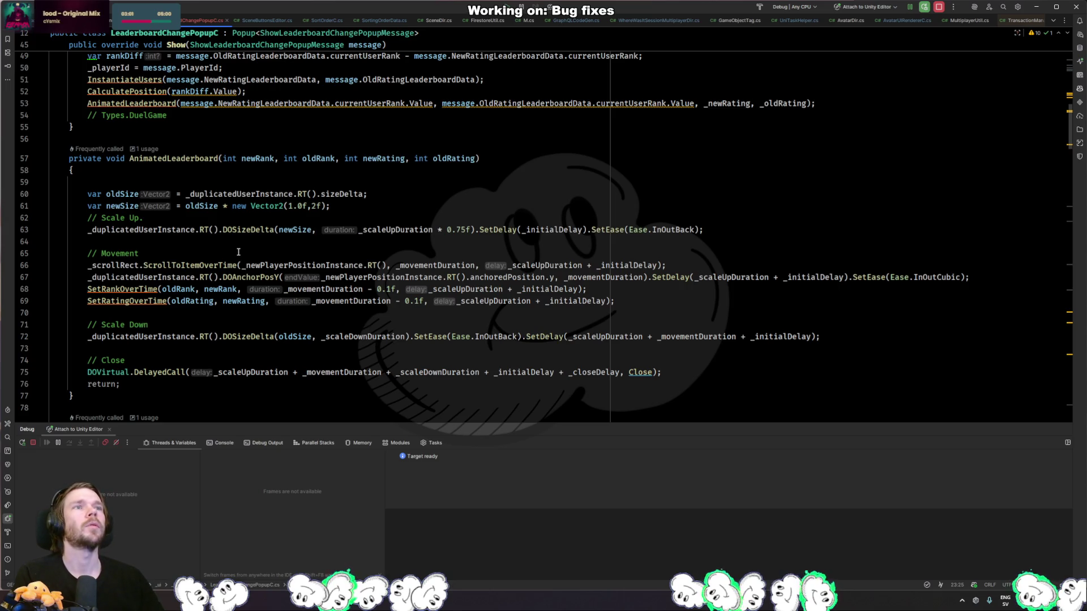
key(alt+Tab)
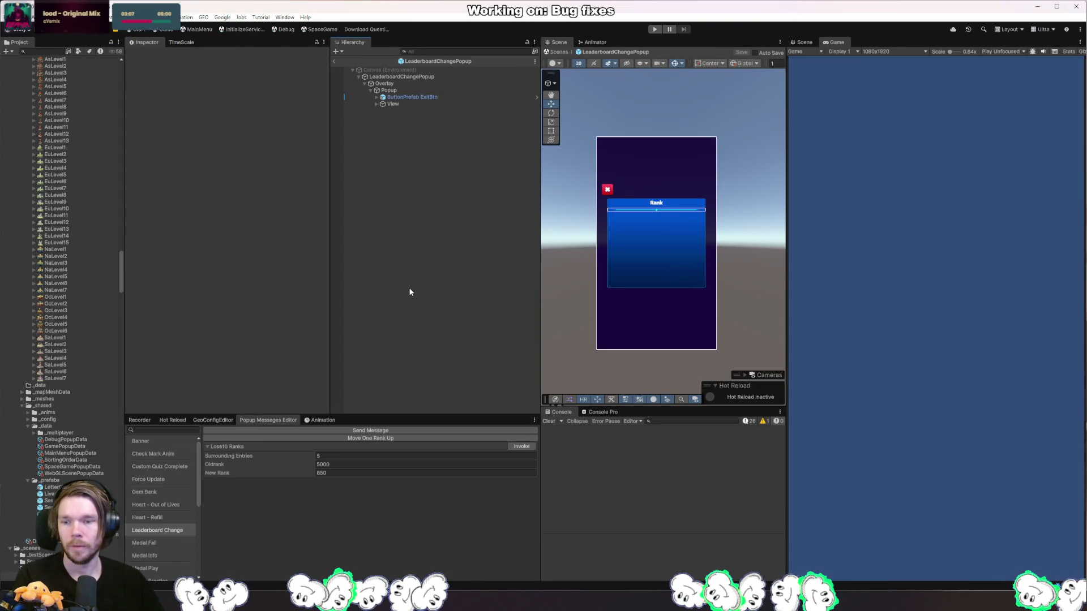
key(alt+Tab)
- Open AvatarStaticPoolC.cs via a file search for 'pool' and inspect its ActiveCheck method
key(ctrl+shift+n)
text(pool)
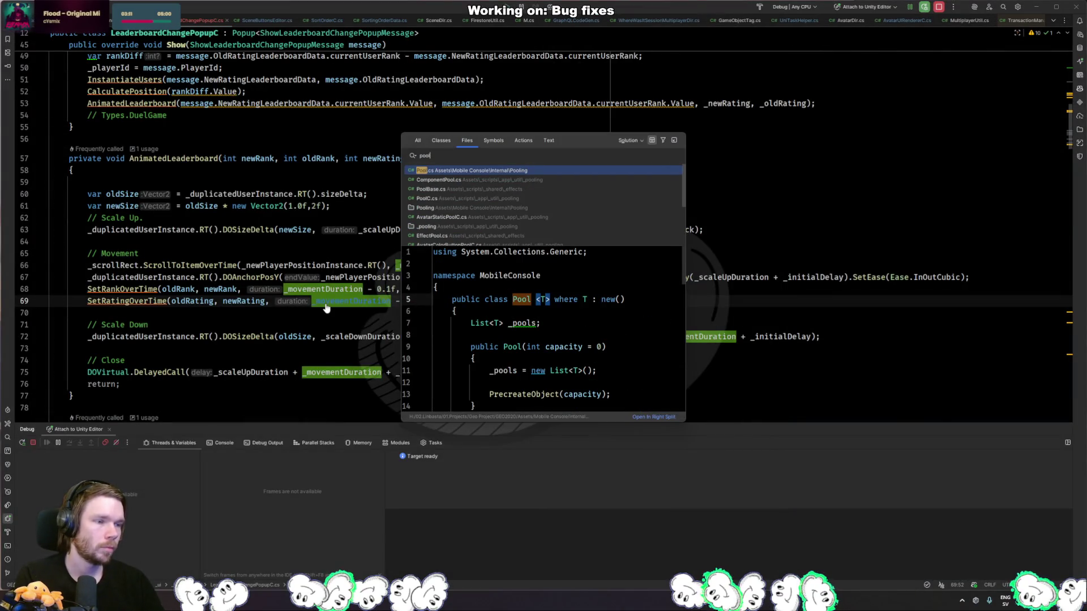
key(Down)
key(Down)
key(Down)
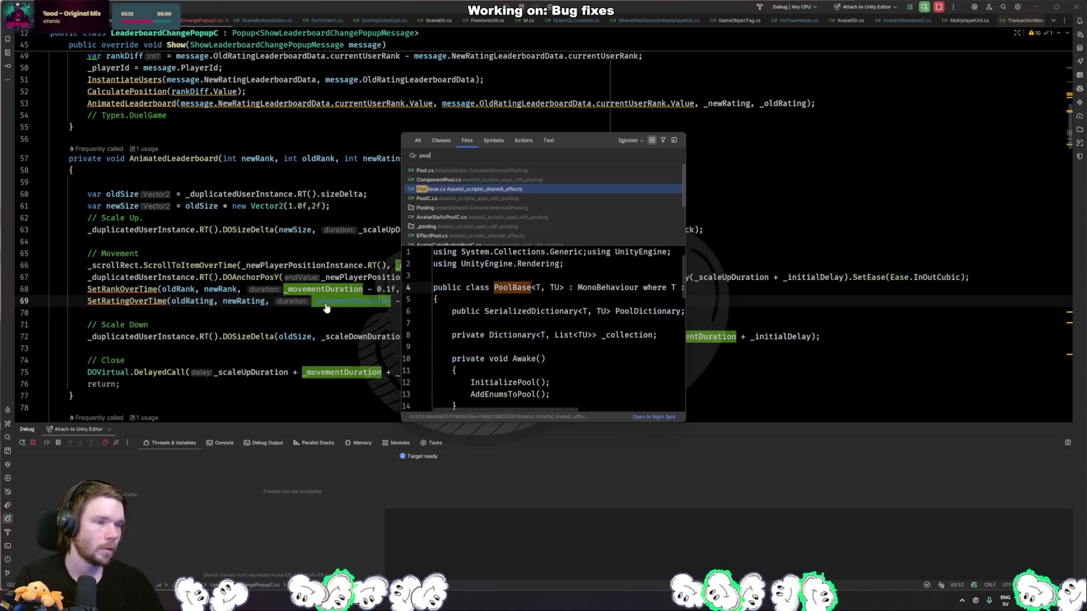
key(Return)
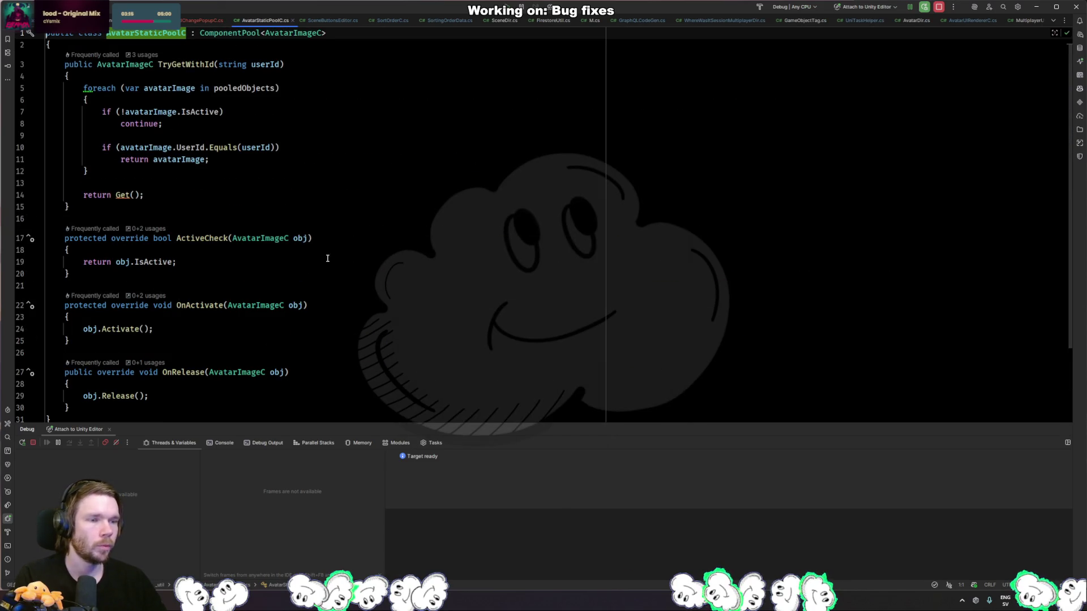
click(317, 262)
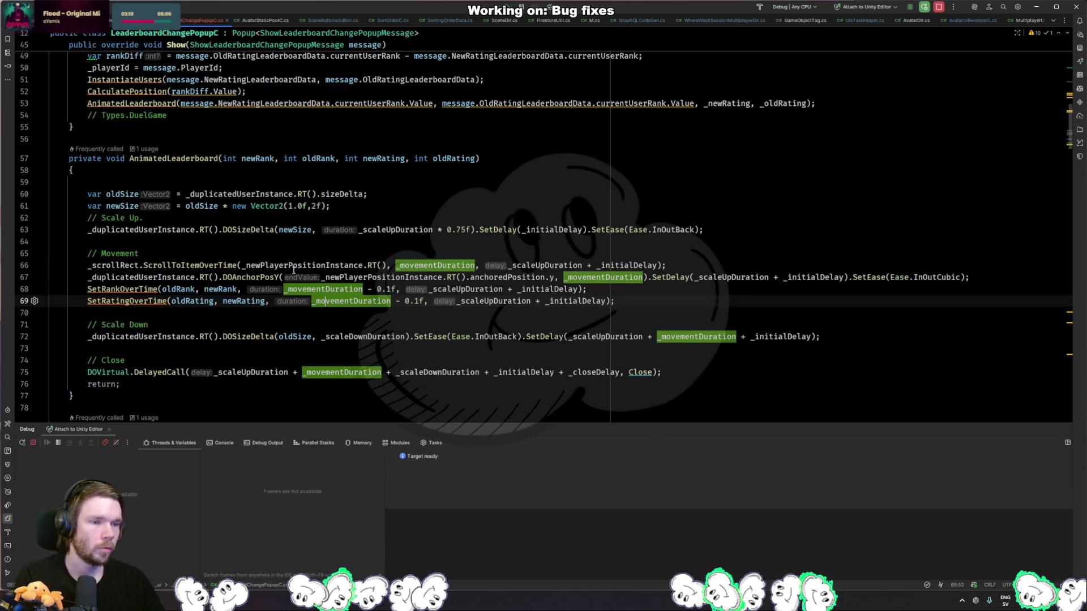
- Back in LeaderboardChangePopupC.cs, search the file for 'ramaInstantiate'
click(445, 264)
key(ctrl+f)
text(rama)
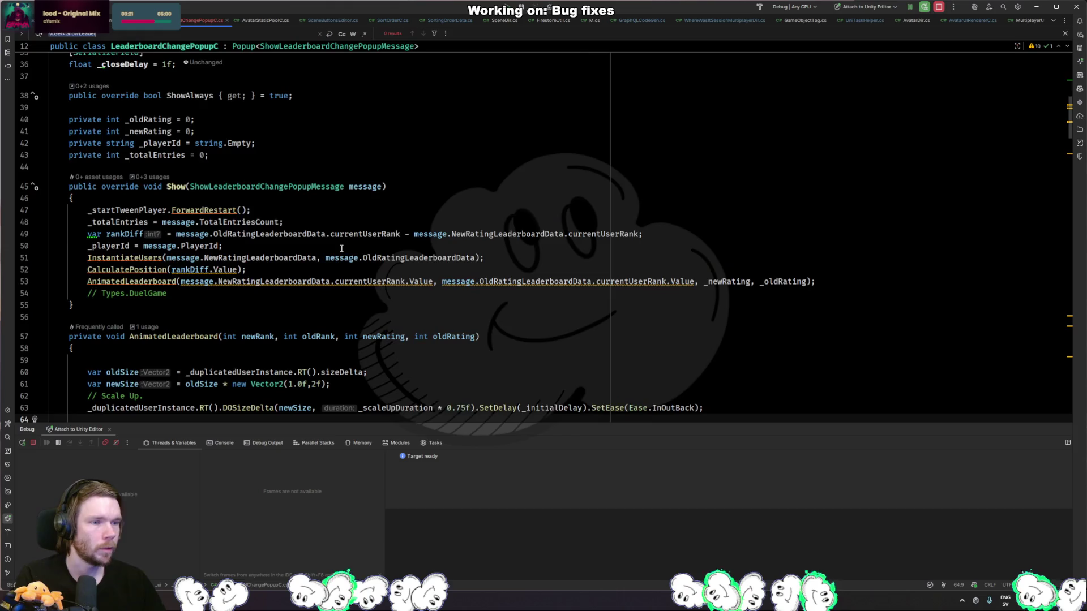
text(Instantiate)
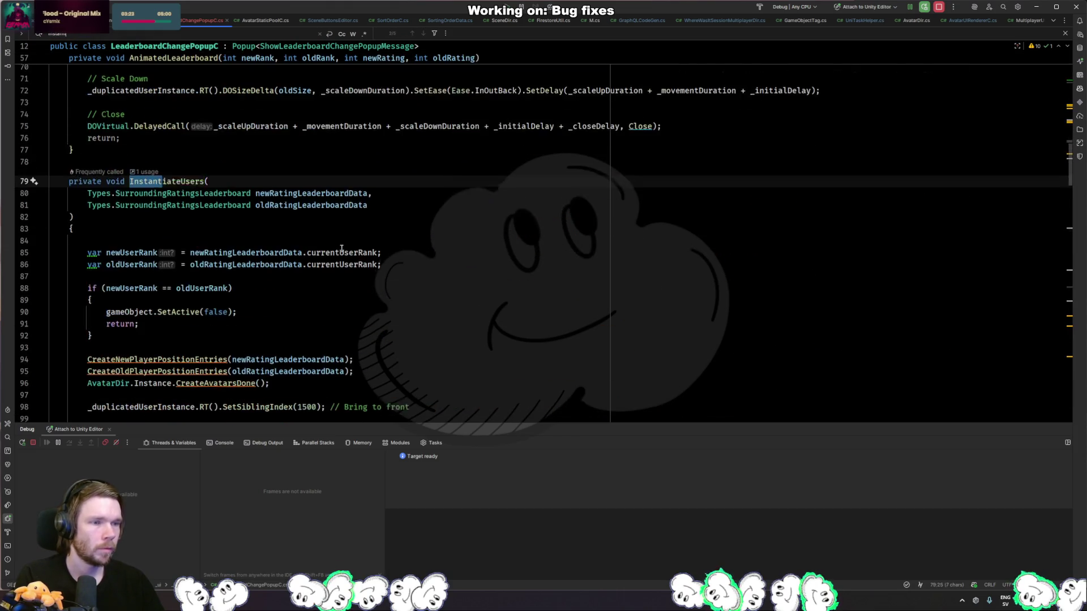
- On line 131, insert PoolC.Instance.AvatarStaticPool.Get before the Instantiate call
key(Escape)
key(F3)
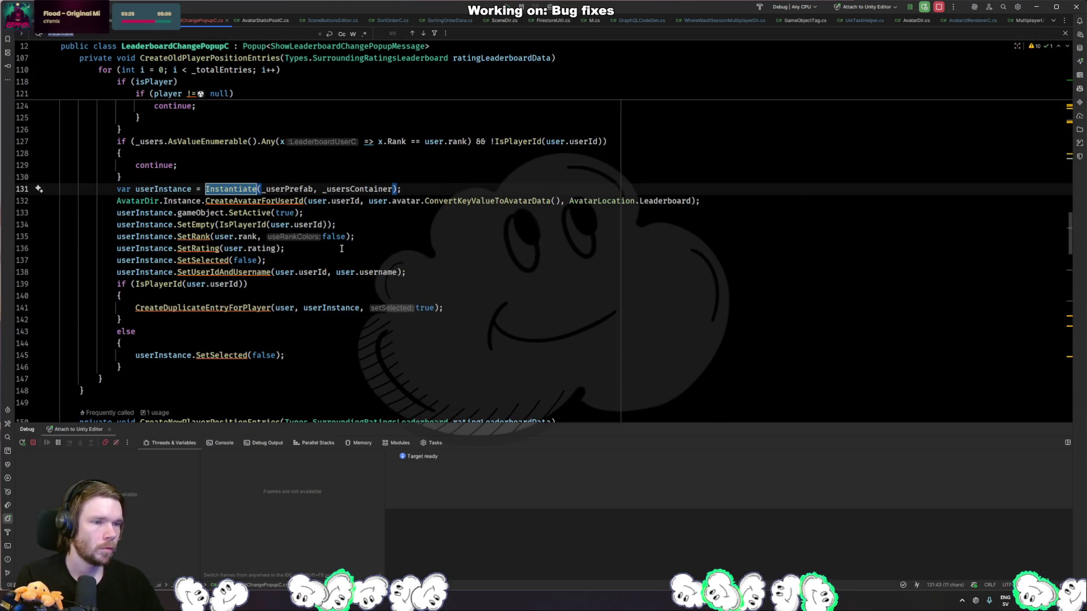
key(Left)
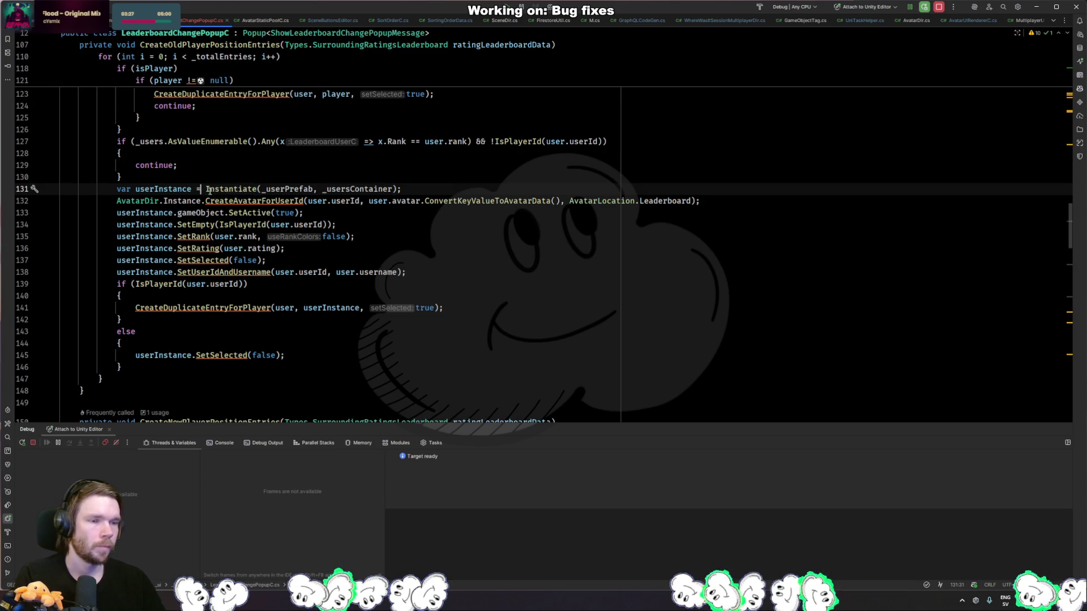
text(PoolC.)
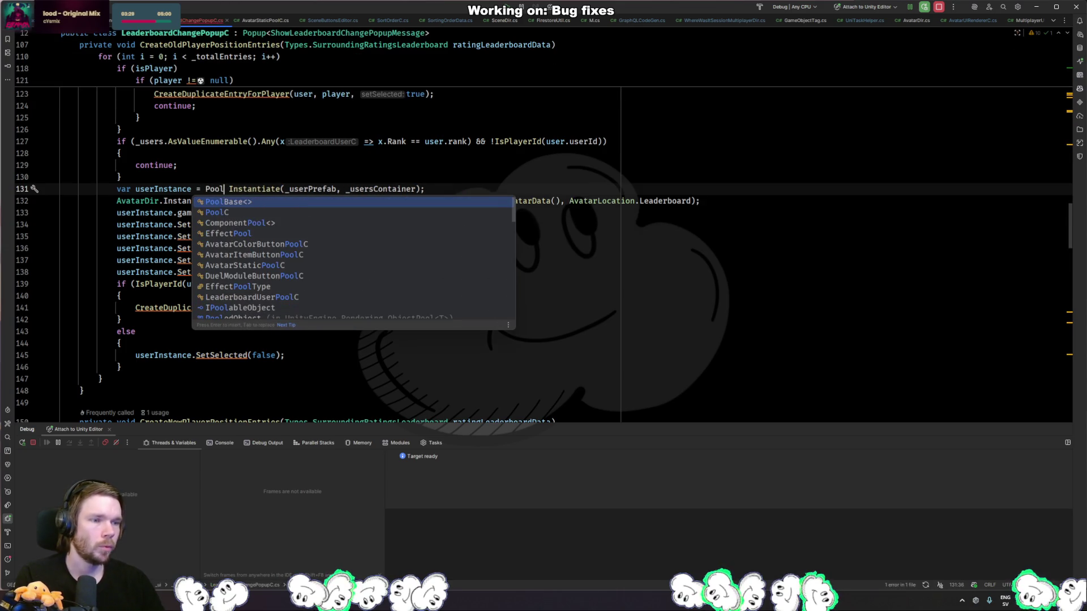
key(Return)
text(.avatarst)
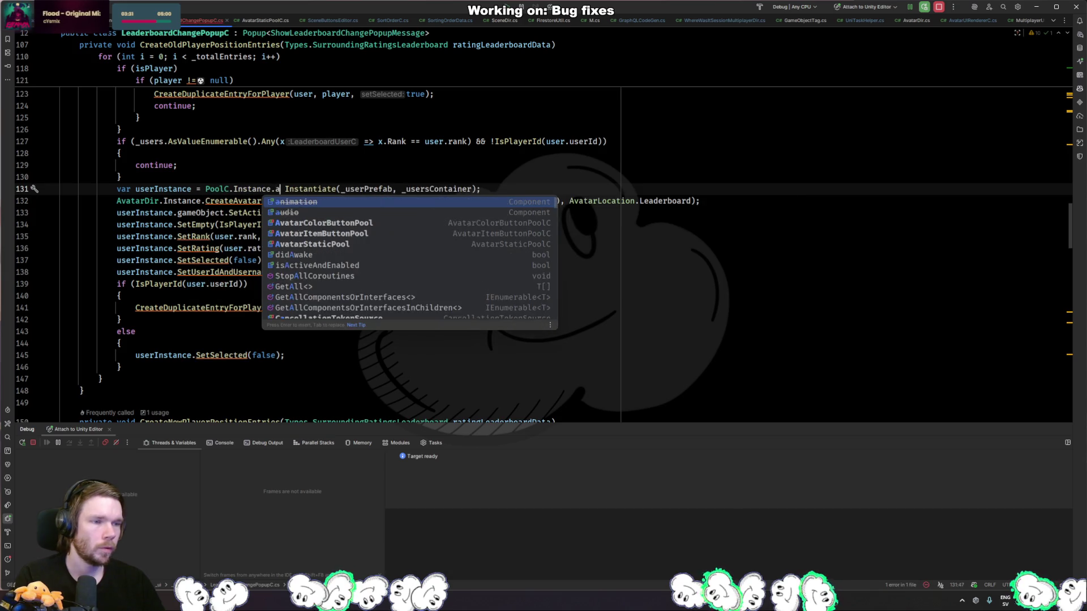
key(Return)
text(.GetB)
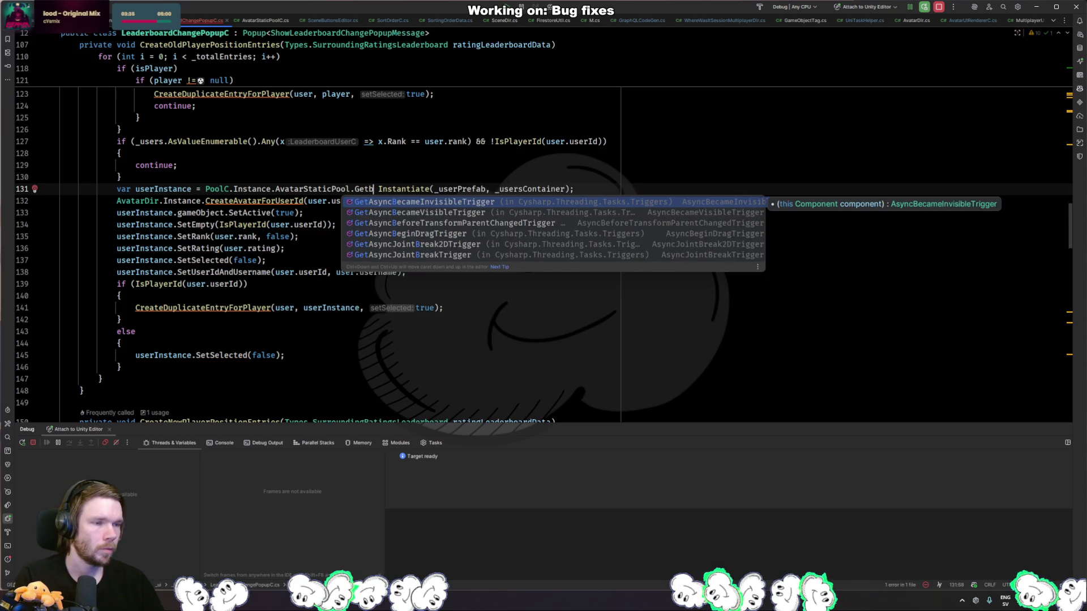
key(BackSpace)
key(Return)
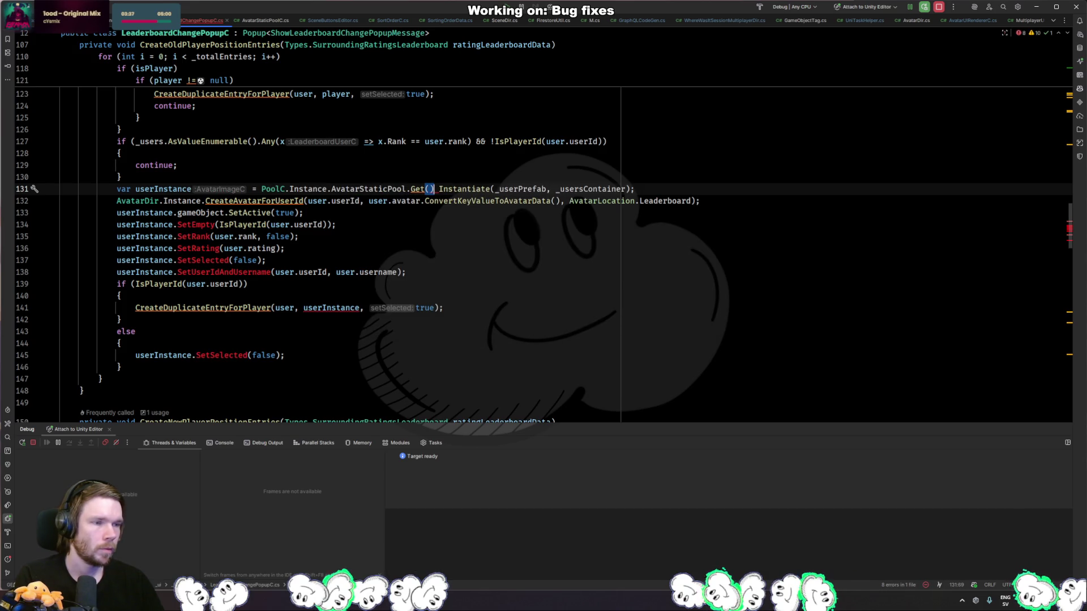
- Delete the old Instantiate call and change the method to GetBy
key(shift+End)
key(Delete)
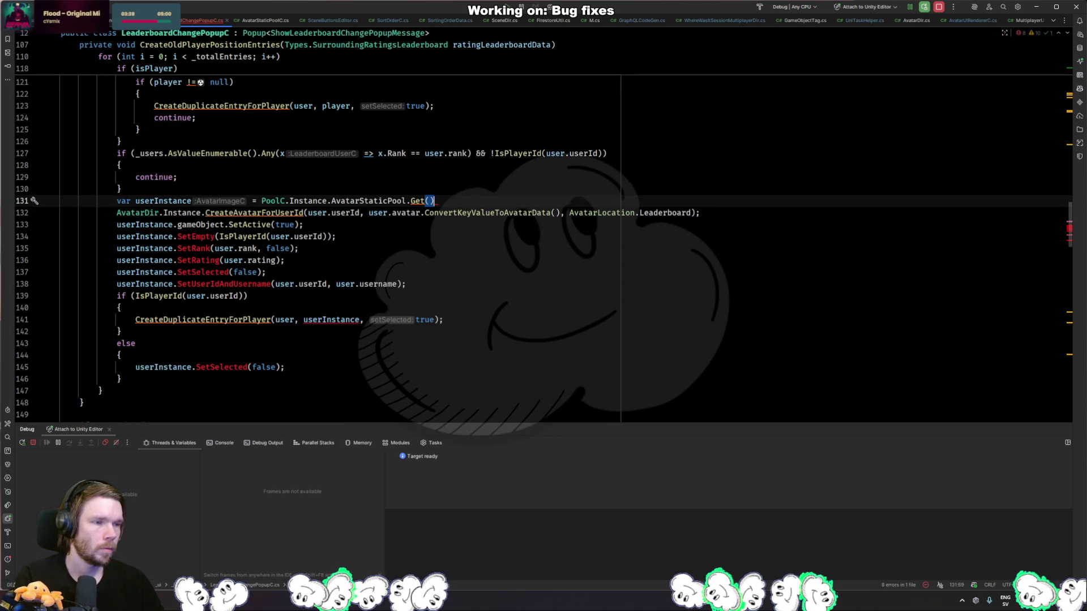
key(Left)
key(ctrl+space)
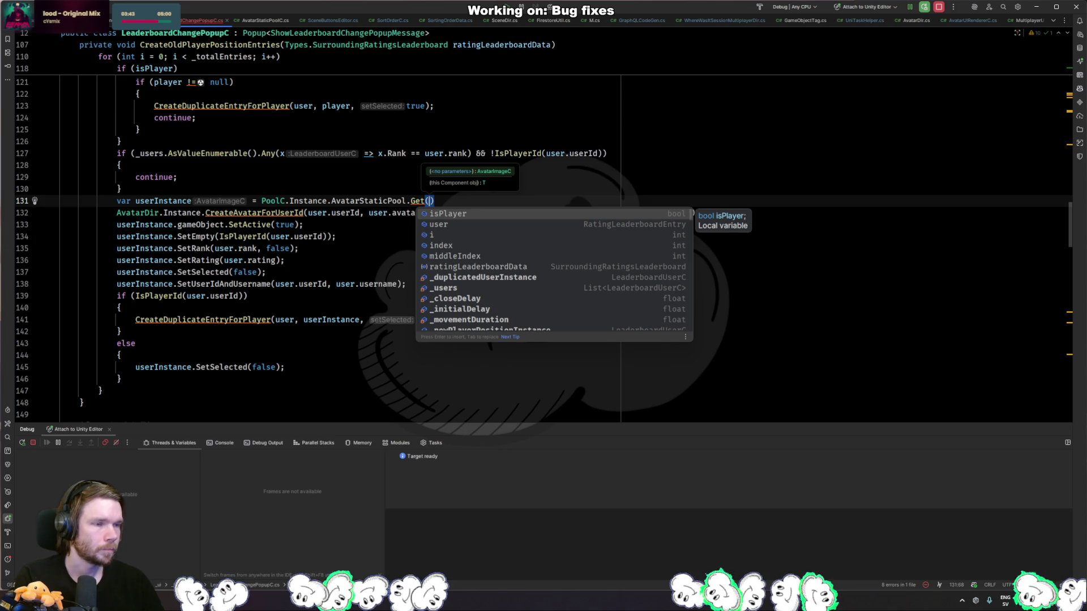
key(Escape)
key(Left)
text(By)
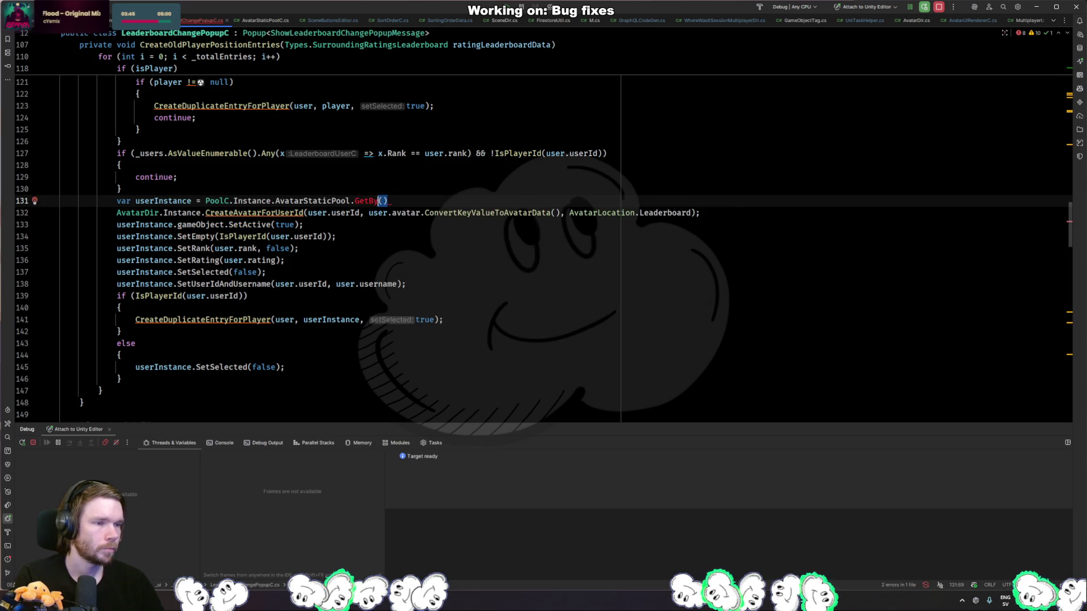
- Peek at the AvatarStaticPool declaration, then navigate back through the popup's methods
key(ctrl+b)
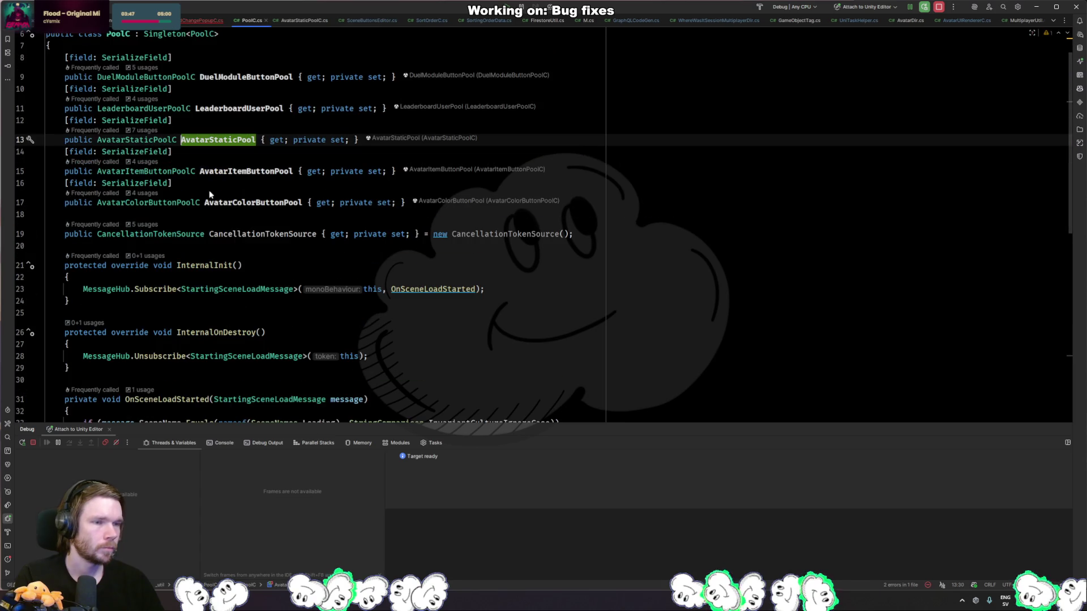
key(ctrl+alt+Left)
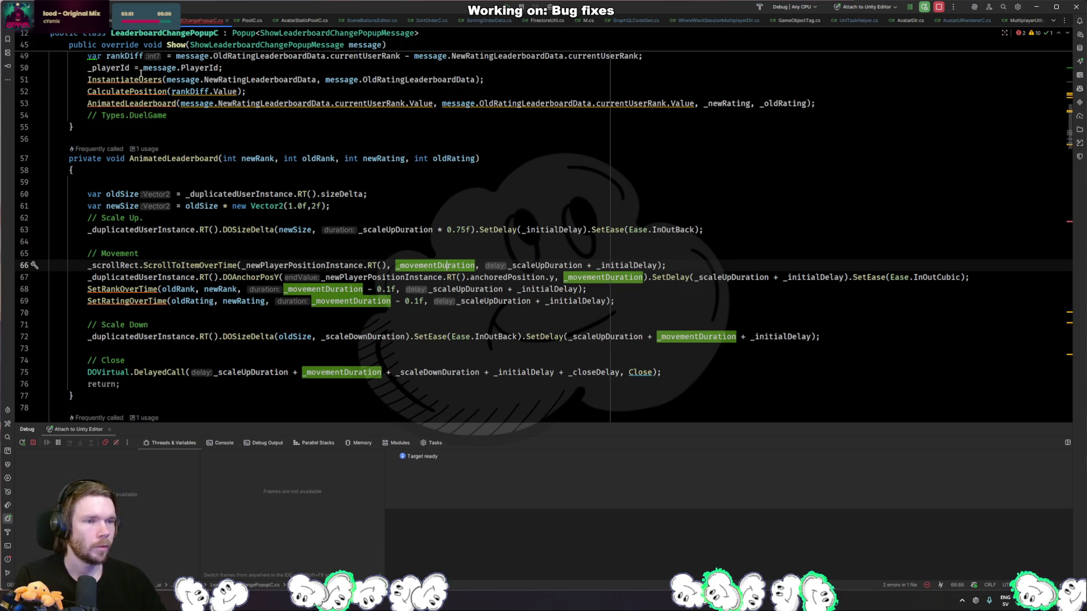
key(ctrl+alt+Left)
key(ctrl+alt+Left)
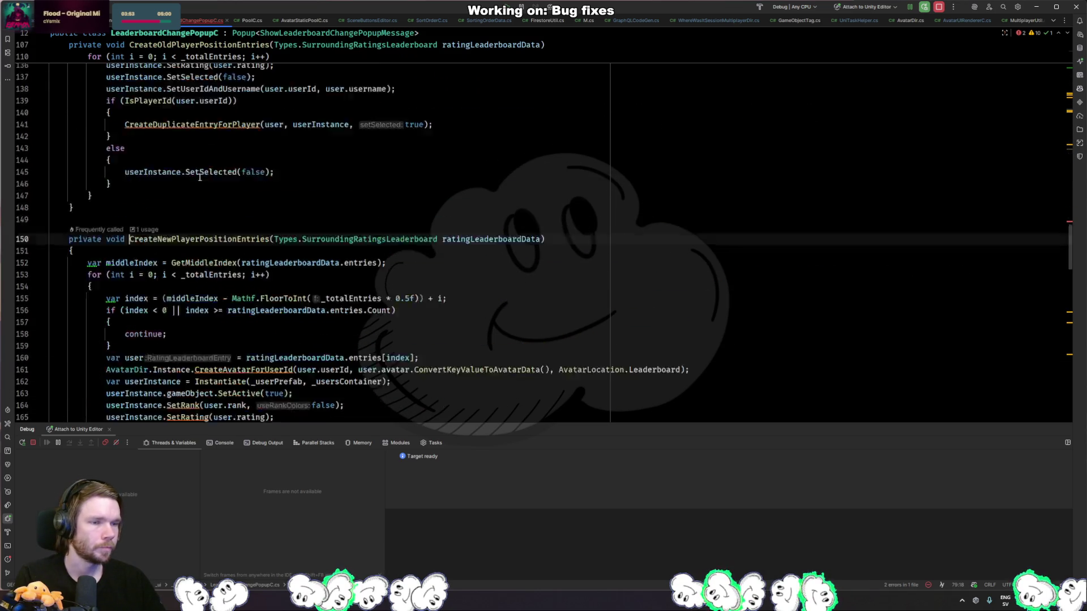
key(ctrl+alt+Left)
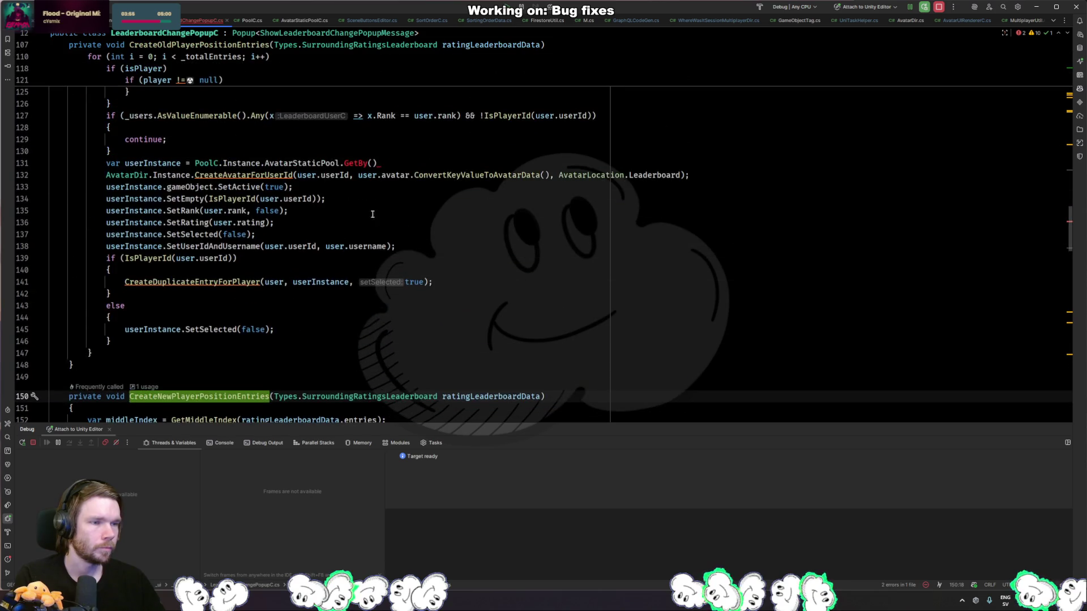
- Replace AvatarStaticPool with LeaderboardUserPool and GetBy() with Get()
key(Left)
key(Left)
key(ctrl+BackSpace)
text(Leader)
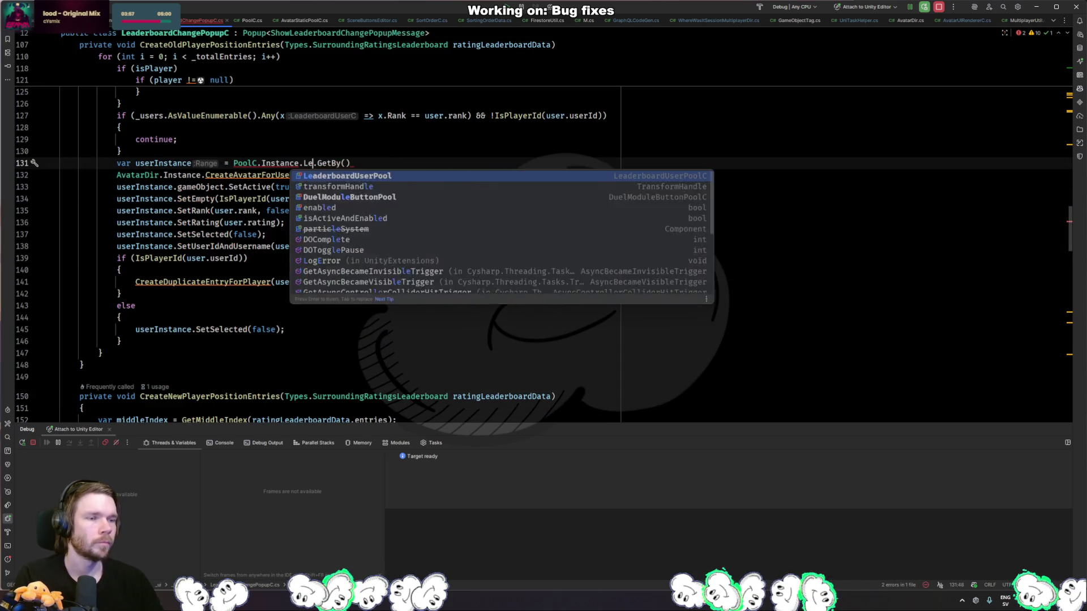
key(Return)
key(ctrl+Right)
key(ctrl+Right)
key(BackSpace)
key(BackSpace)
key(ctrl+space)
key(Escape)
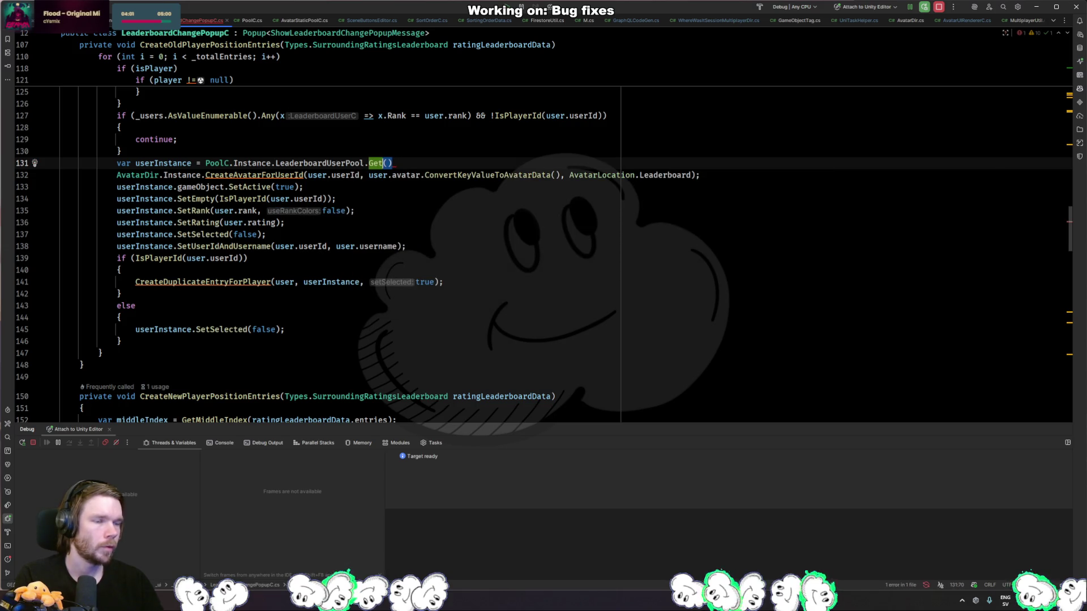
- Check which arguments Get() takes, then open its definition
key(Left)
key(ctrl+space)
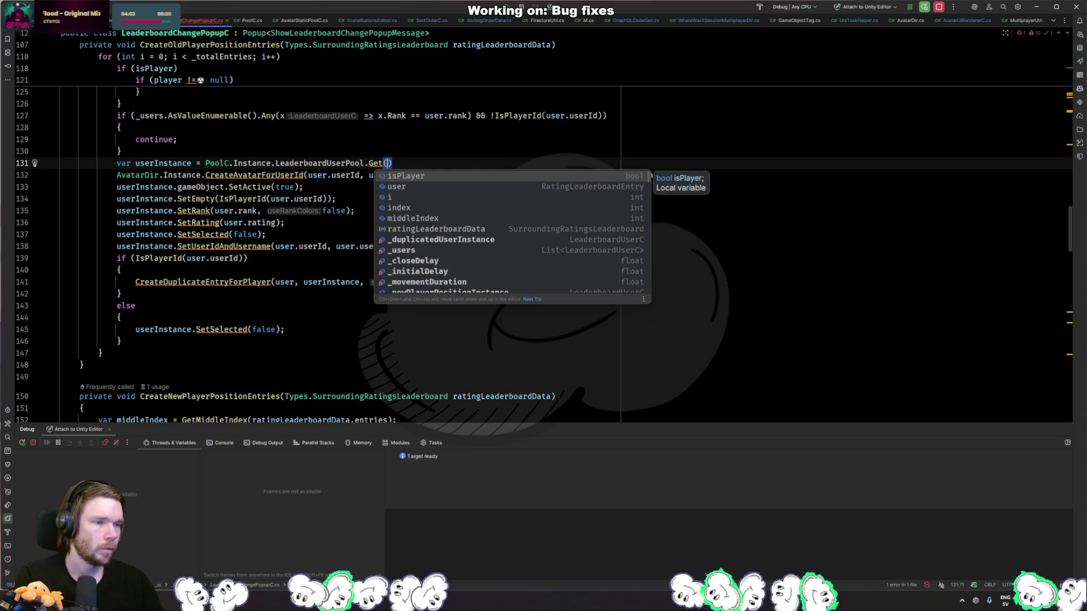
key(Escape)
ctrl+click(365, 162)
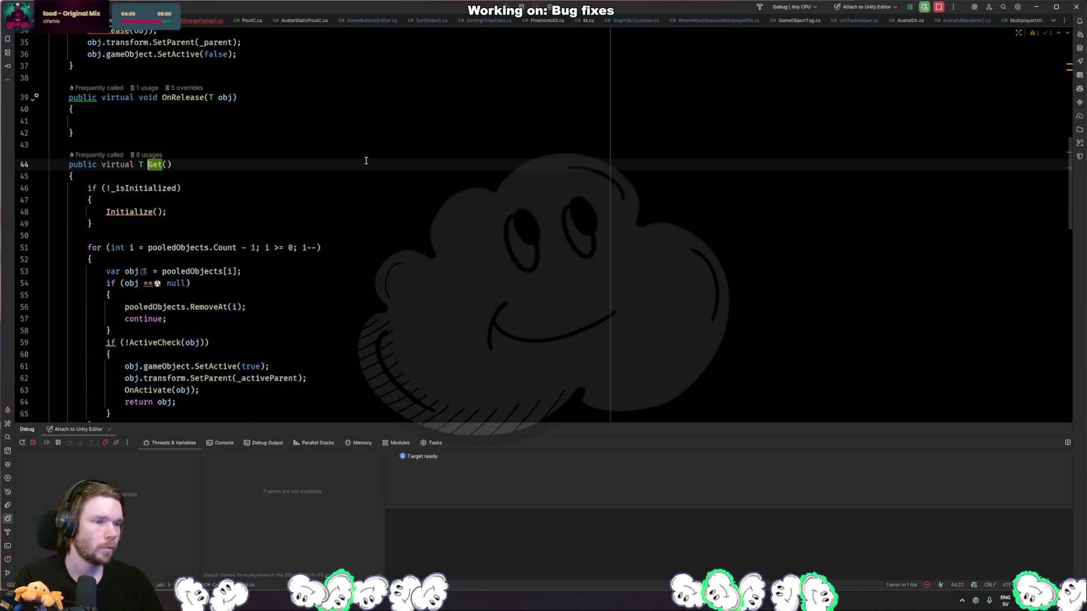
- Scroll up to inspect the ComponentPool class header
scroll(340, 181, up, 10)
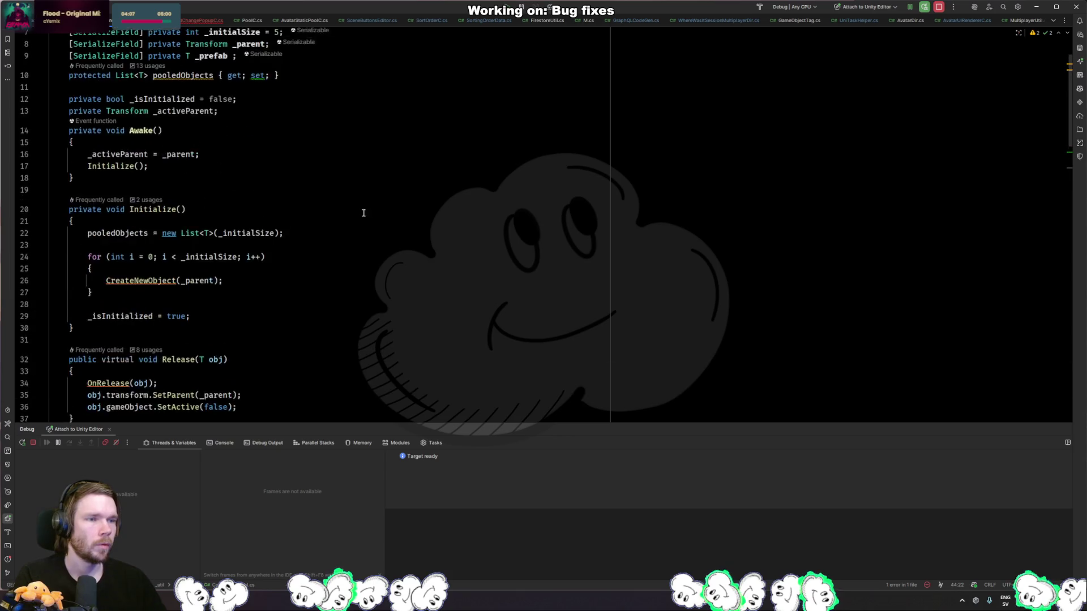
click(214, 88)
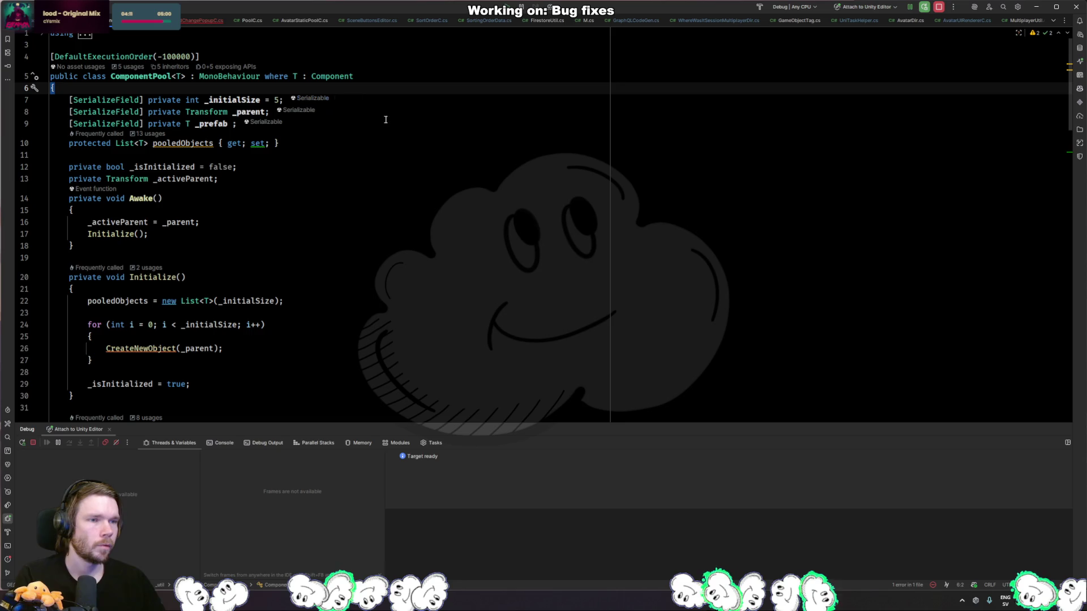
key(ctrl+shift+f)
key(Escape)
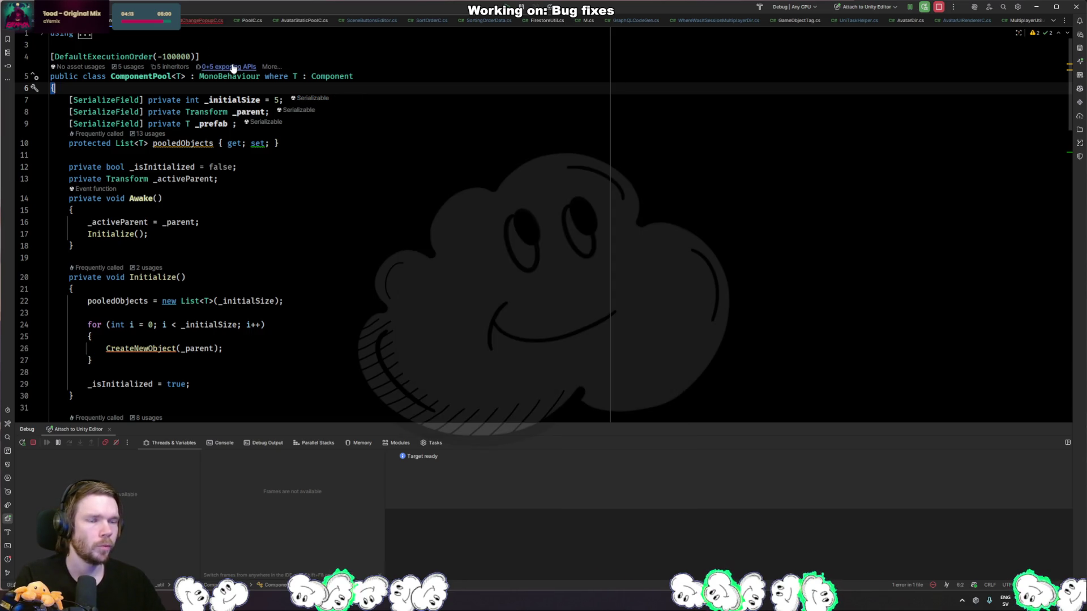
- Open LeaderboardUserPoolC.cs, reveal it in the project tree, open ComponentPool.cs, then navigate back
key(ctrl+shift+n)
text(leaderboarduserpool)
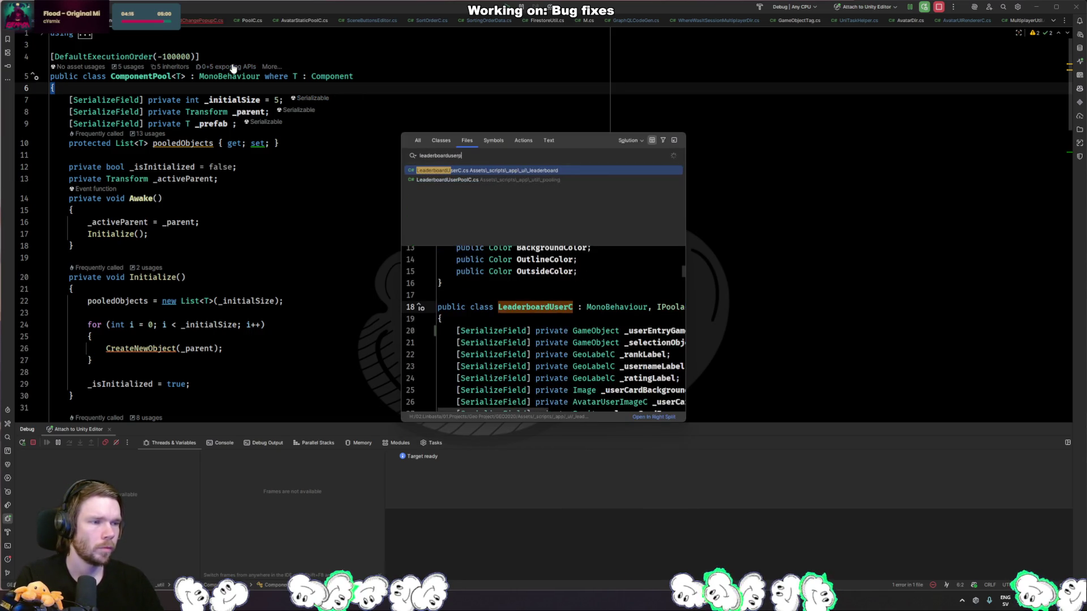
key(Return)
click(311, 100)
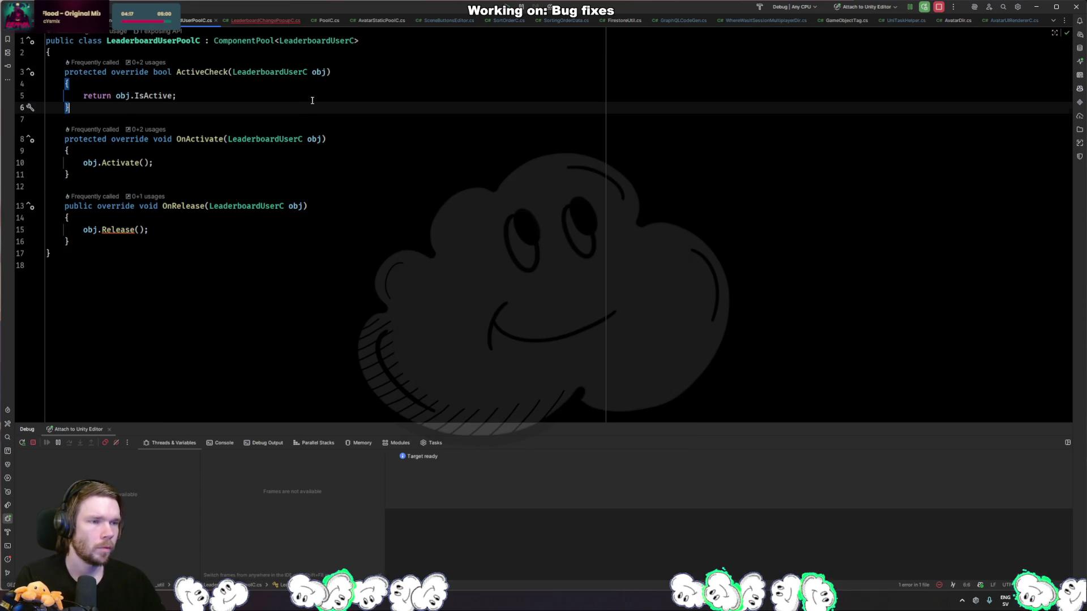
key(alt+shift+l)
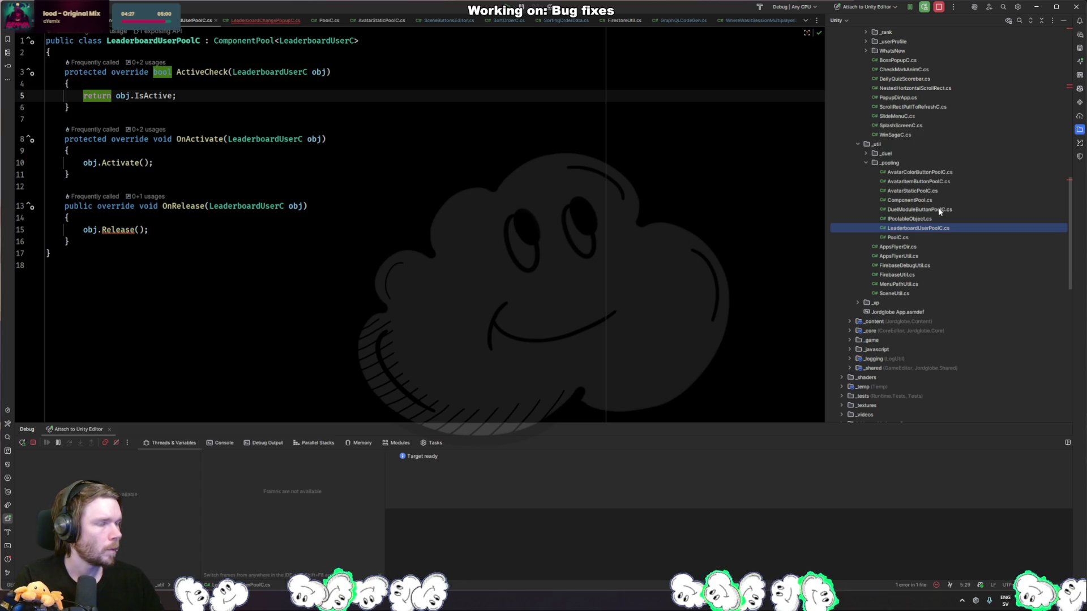
double_click(909, 200)
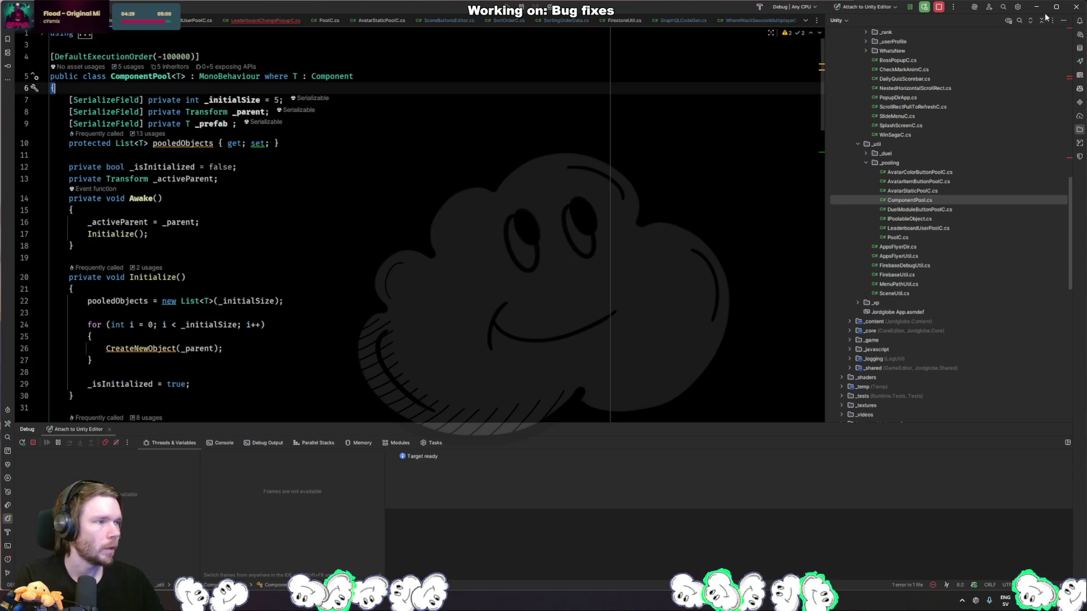
key(ctrl+alt+Left)
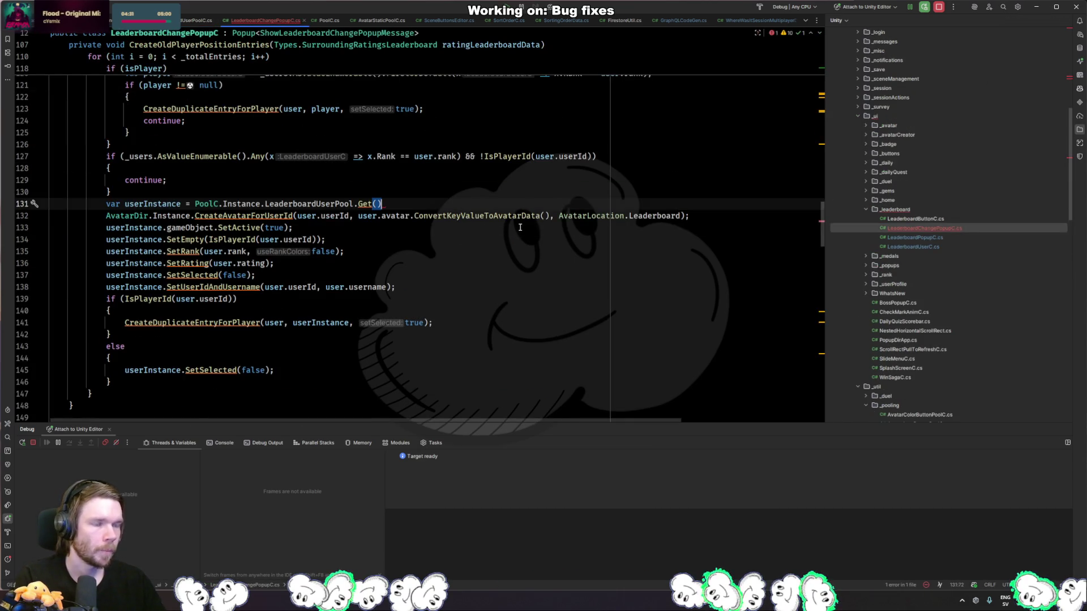
- End the LeaderboardUserPool.Get() line with a semicolon and hide the project file tree
text(;)
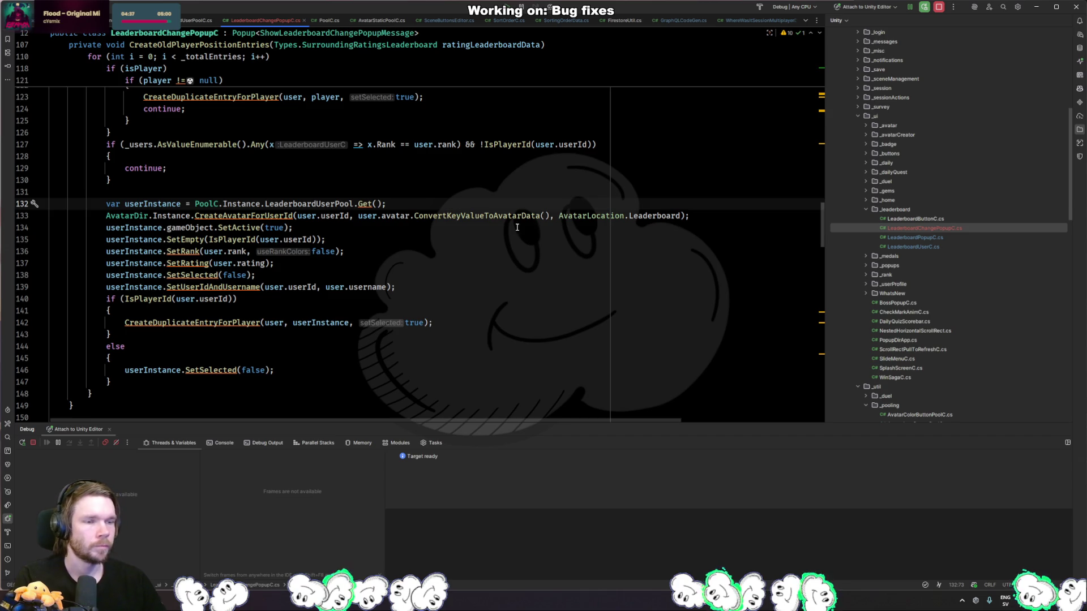
drag(403, 293, 403, 299)
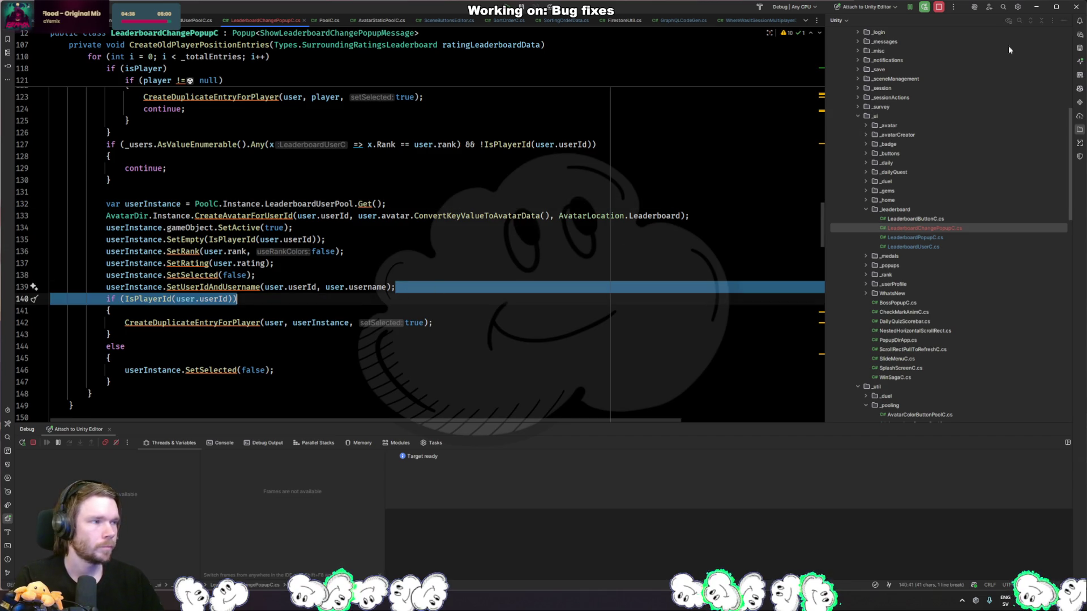
click(1067, 21)
click(430, 244)
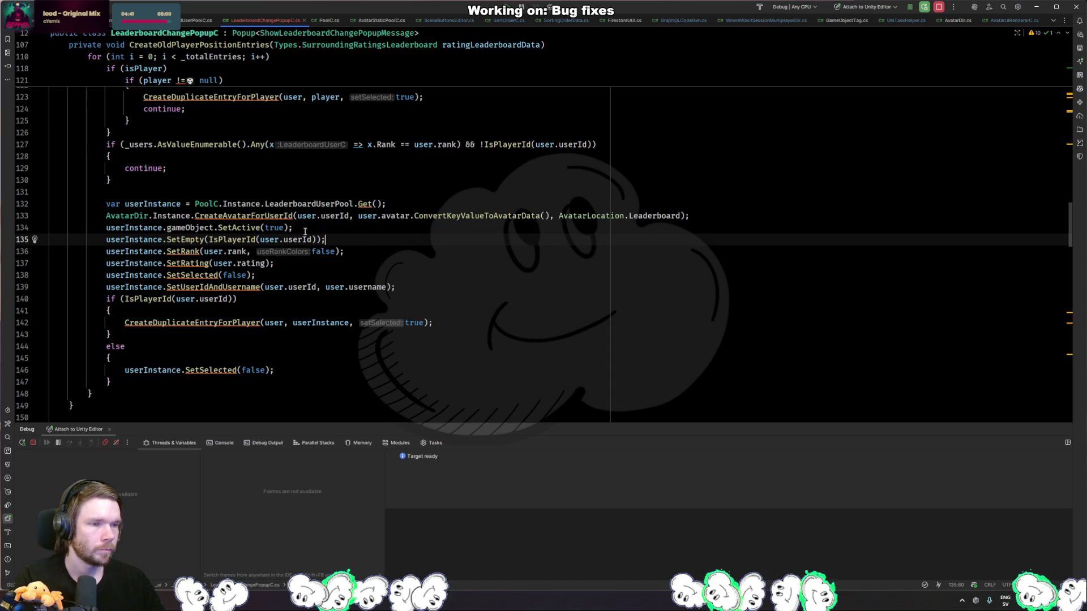
ctrl+click(369, 205)
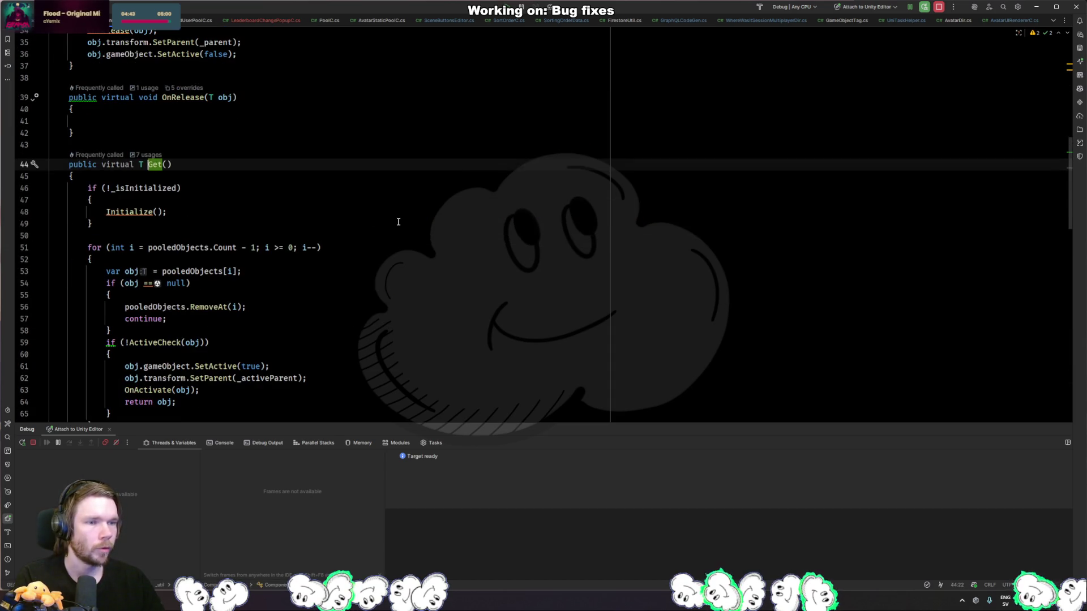
key(ctrl+alt+Left)
click(309, 252)
- Review the fields at the top of the file, selecting _duplicatedUserInstance
mouse_move(160, 203)
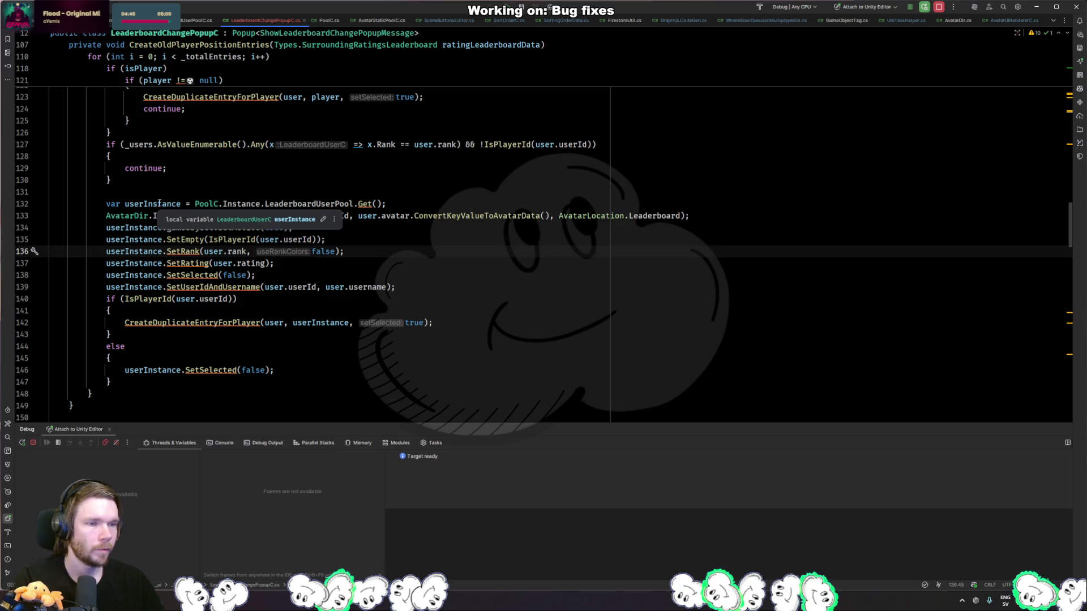
key(ctrl+Home)
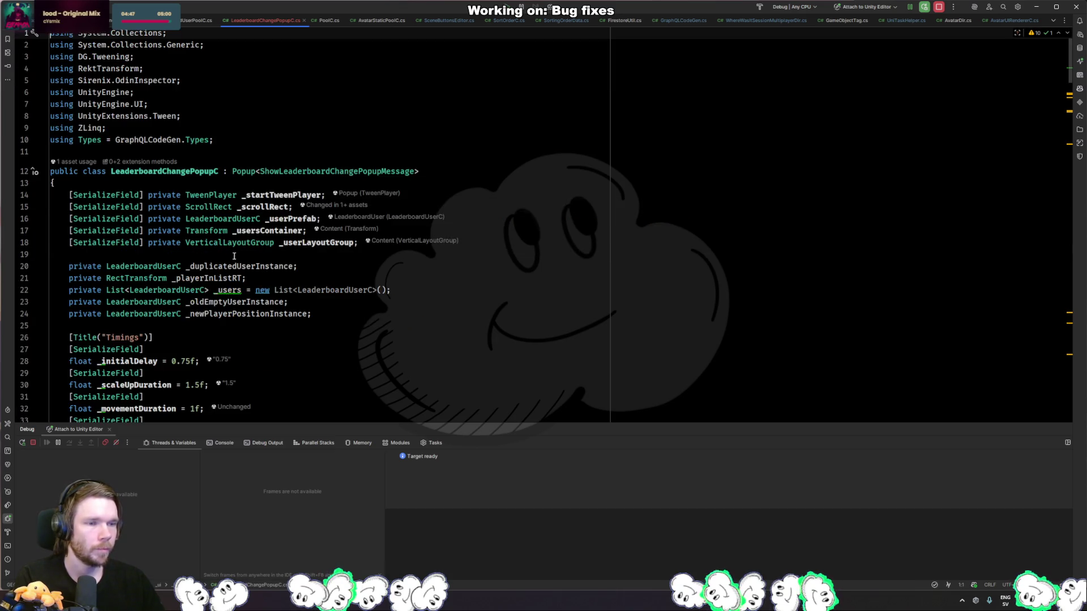
click(161, 290)
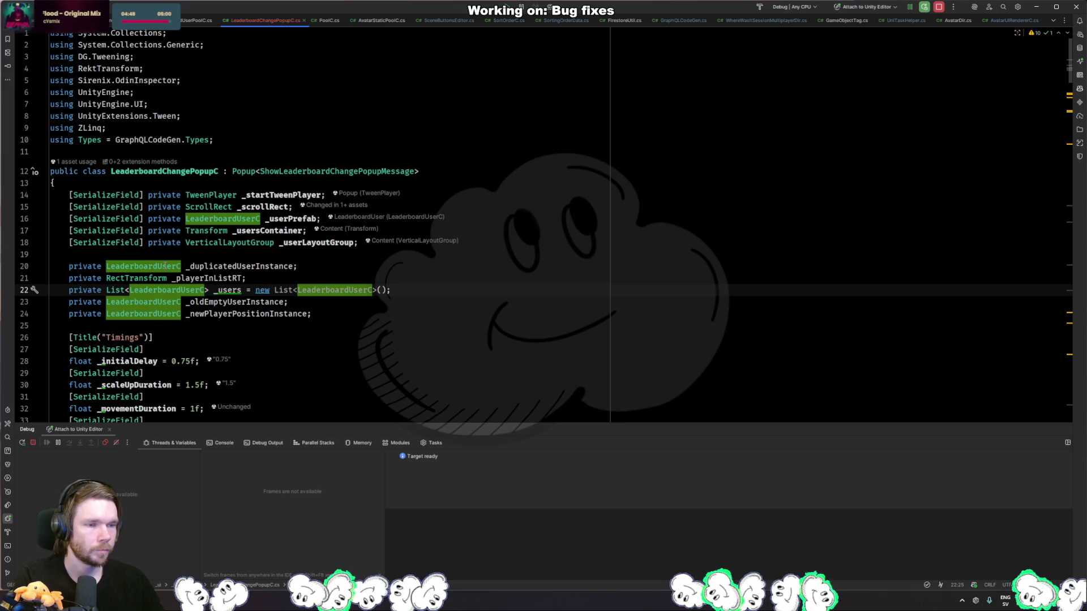
click(153, 266)
double_click(193, 266)
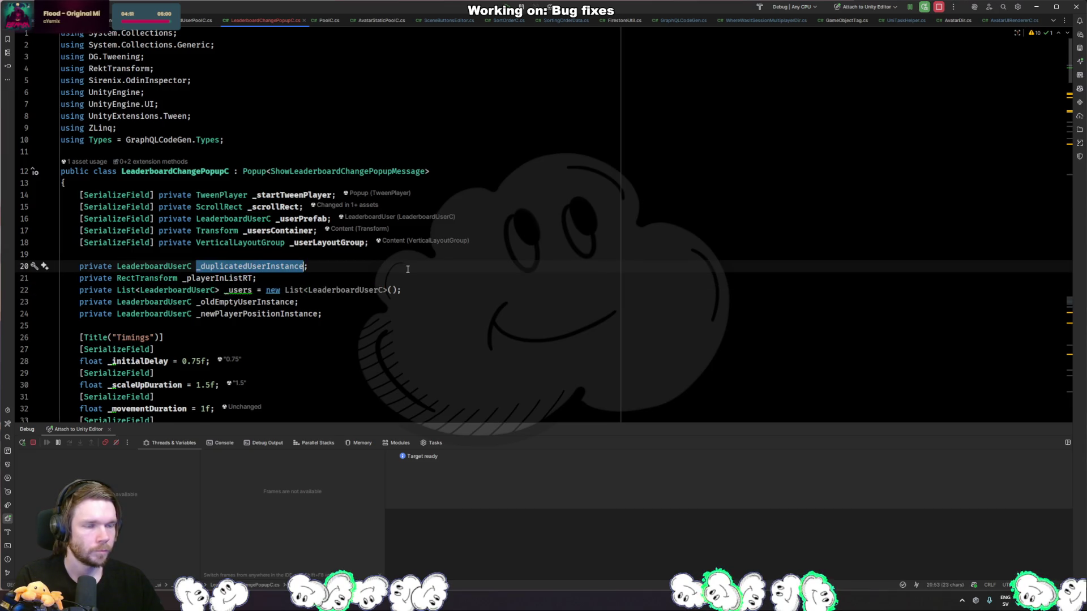
- Find 'instan' in the file to reach the Instantiate call on line 163
key(ctrl+f)
text(instan)
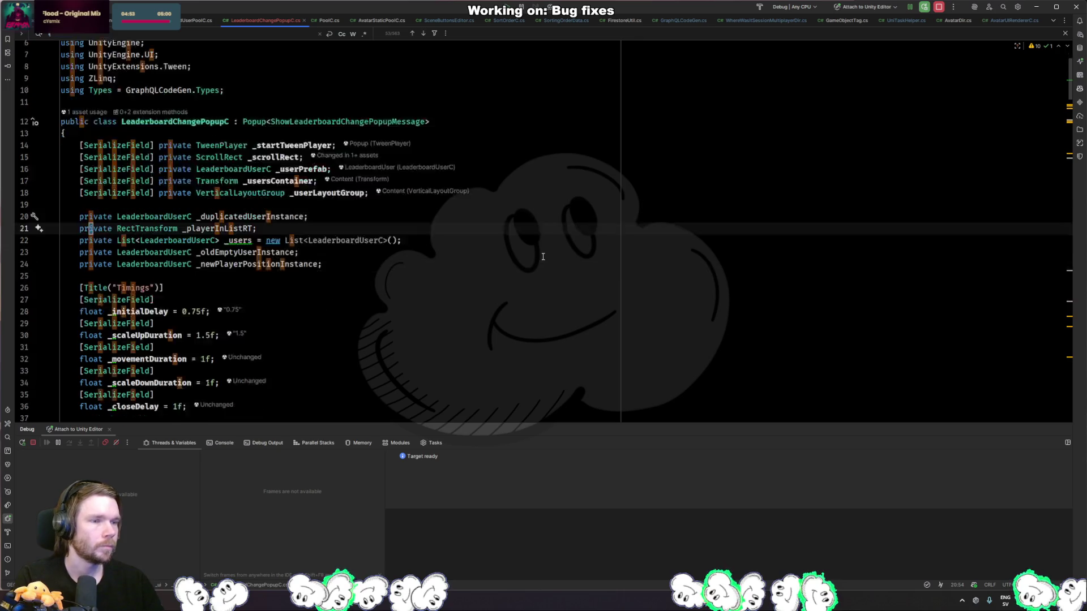
key(Return)
key(Return)
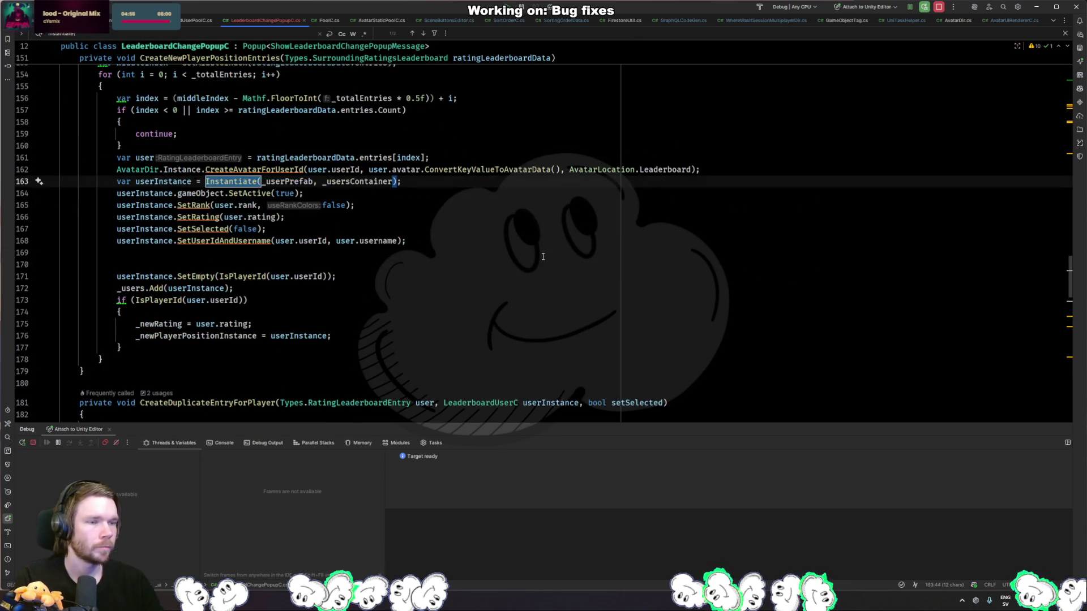
key(Escape)
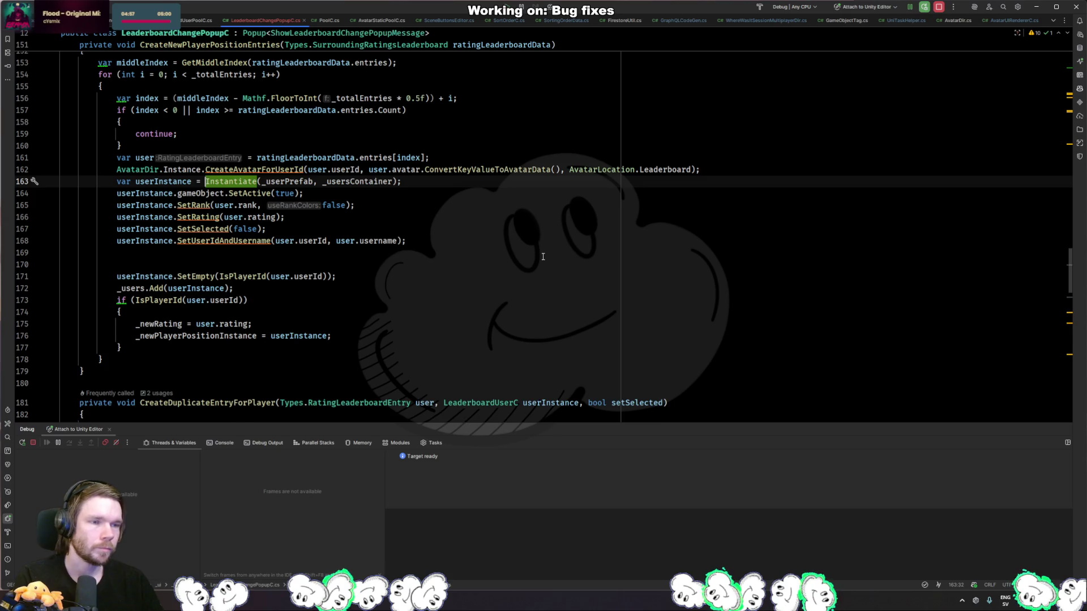
- Insert PoolC.Instance.LeaderboardUserPool.Get() before the Instantiate call on line 164
key(ctrl+alt+Return)
text(var)
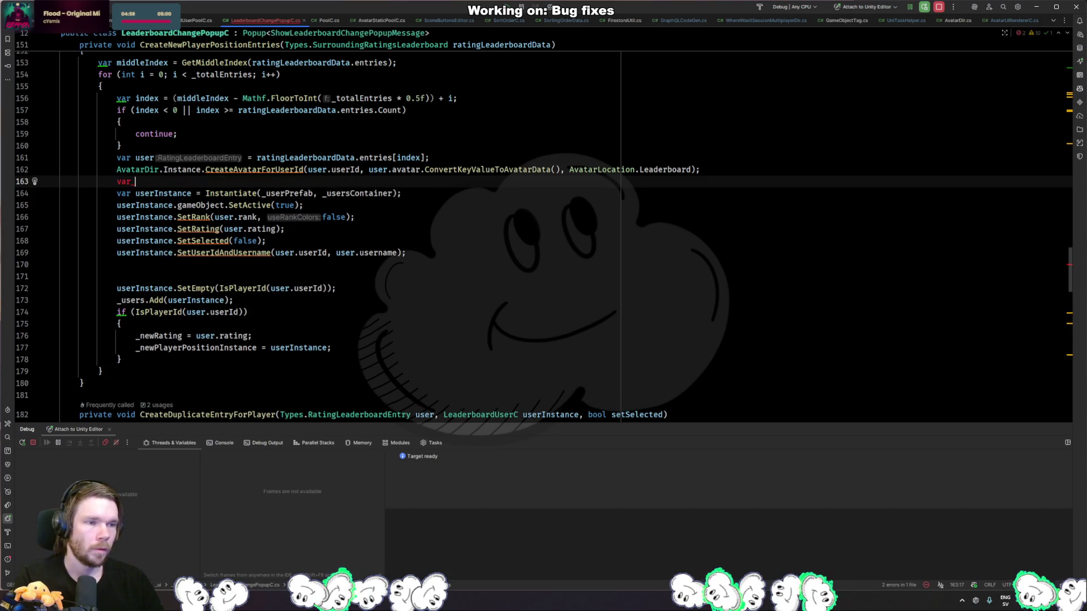
key(ctrl+z)
double_click(138, 170)
key(Down)
key(Down)
key(ctrl+Right)
key(ctrl+Right)
text(Po)
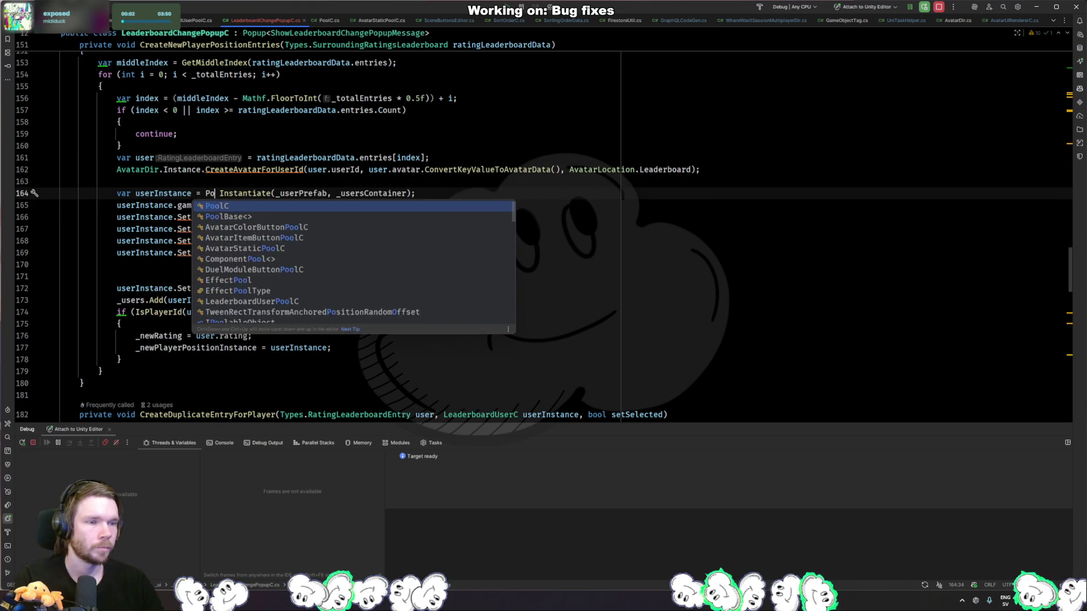
key(Return)
text(.Inst)
key(Return)
text(.Lea)
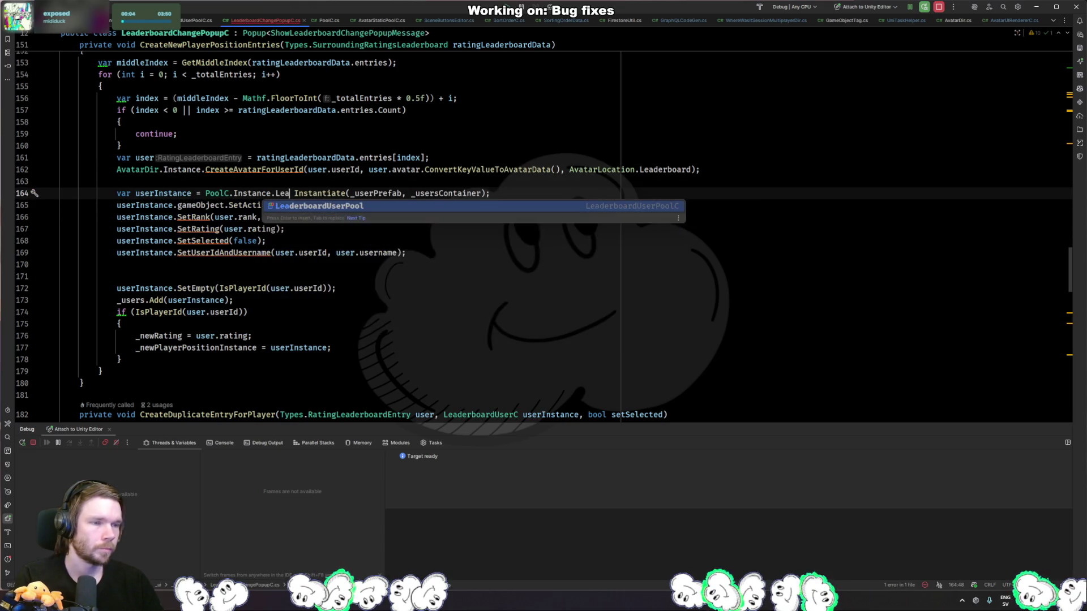
key(Return)
text(.Get())
- Move Instantiate onto its own line and end the Get() line with a semicolon
key(Return)
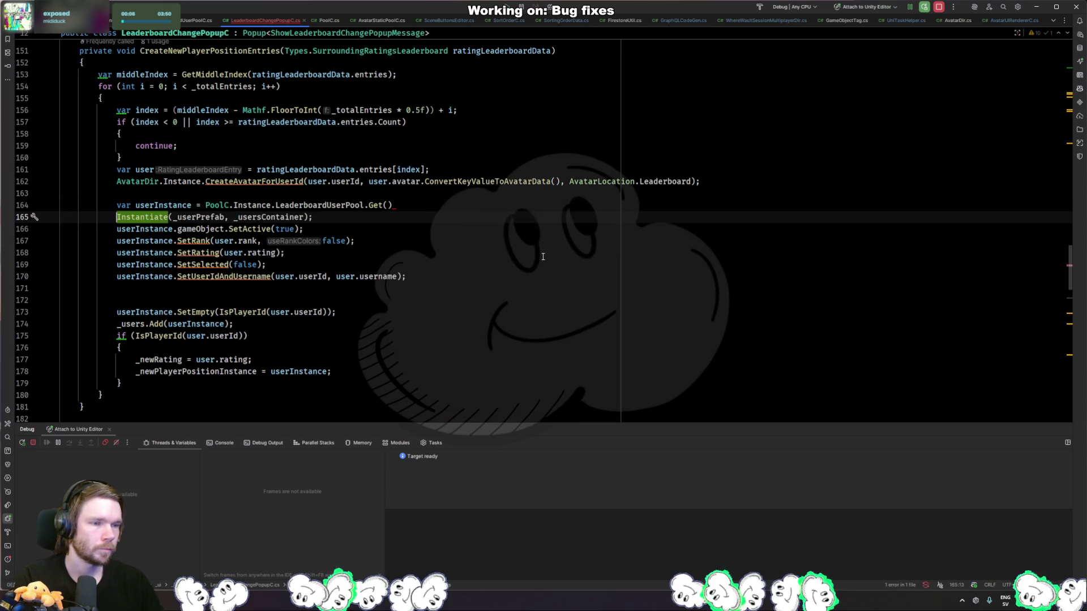
key(Return)
key(Up)
key(End)
text(;)
key(Down)
- Add userInstance.RT().SetParent(_usersContainer); on the new line
text(userInstance.)
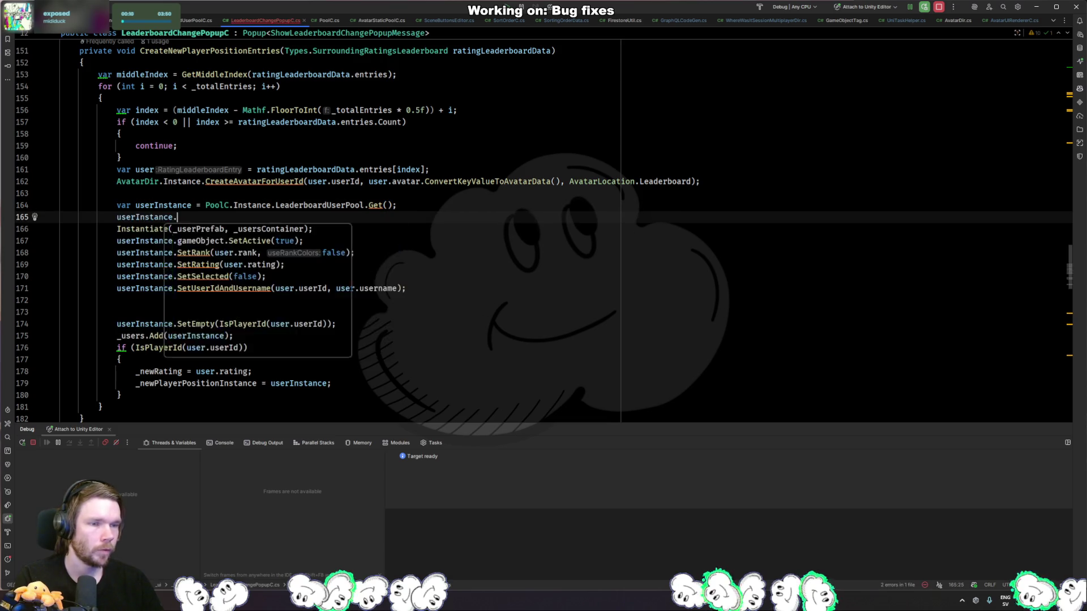
text(pare)
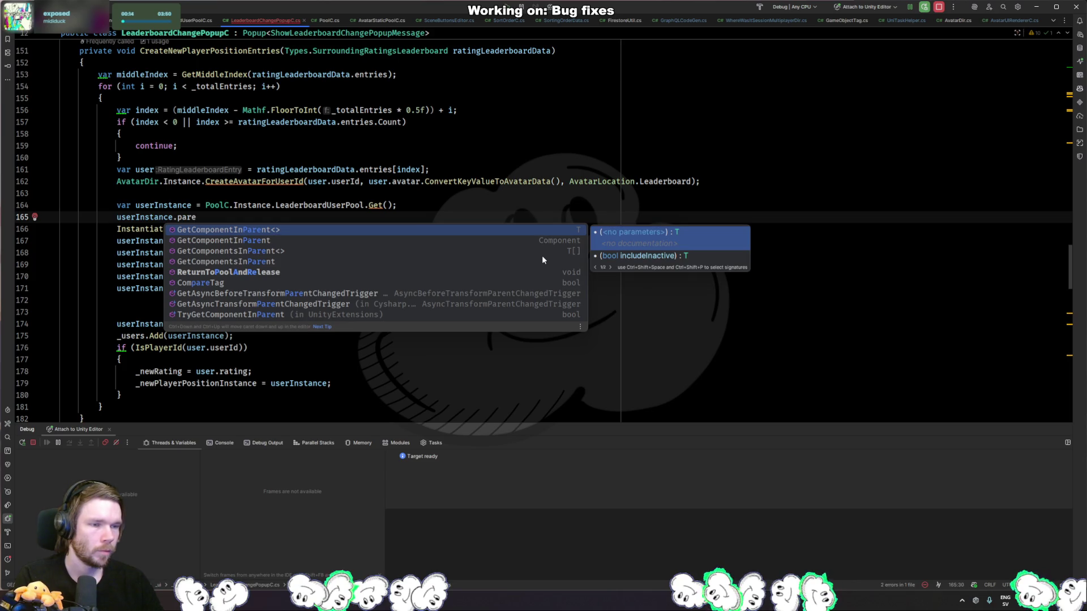
key(BackSpace)
key(BackSpace)
key(BackSpace)
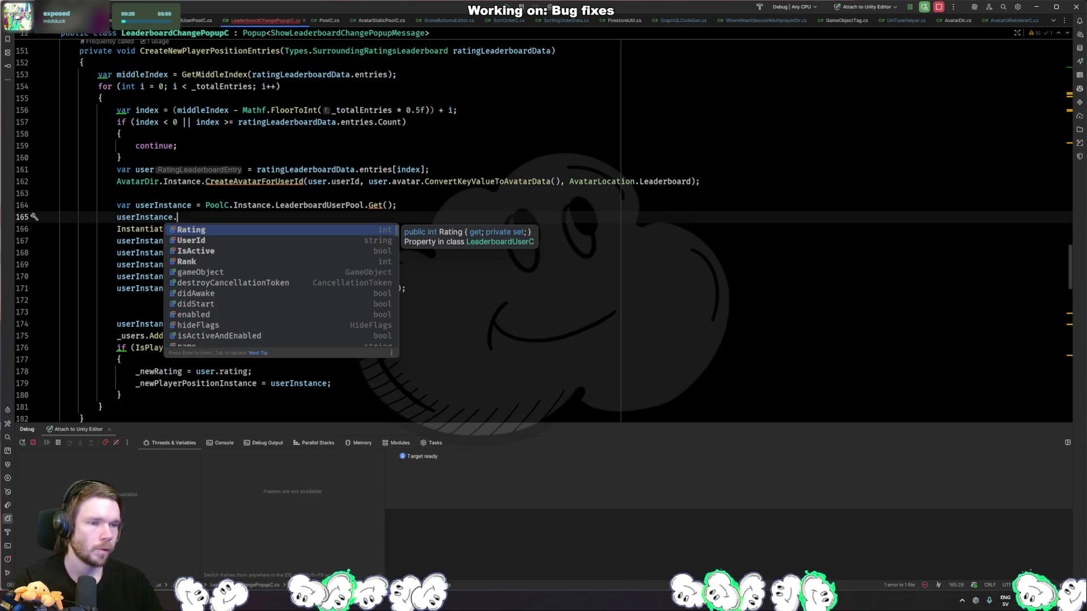
text(RT().setpar)
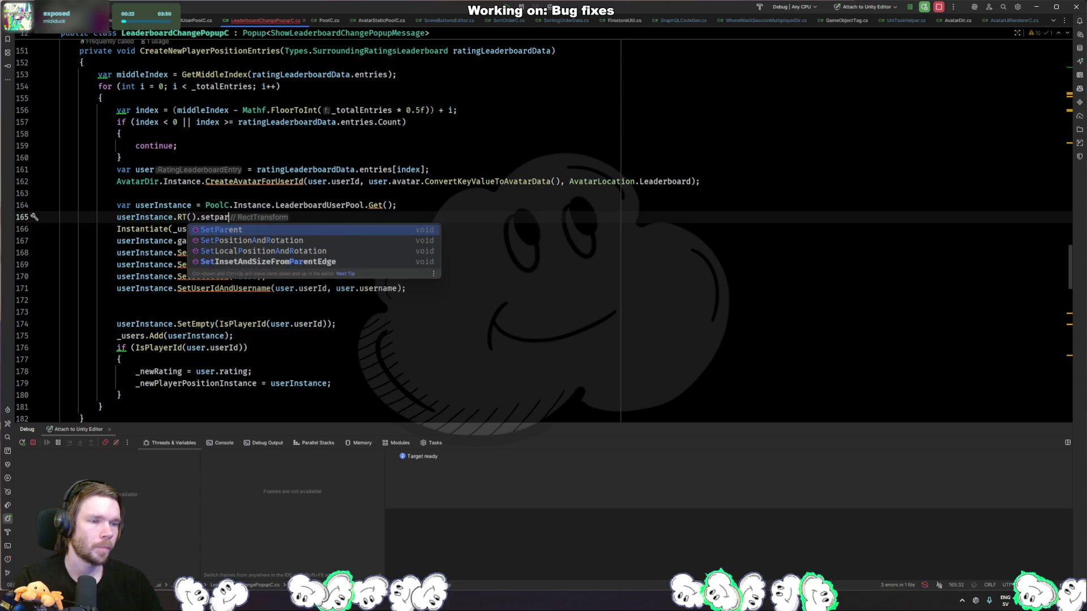
key(Return)
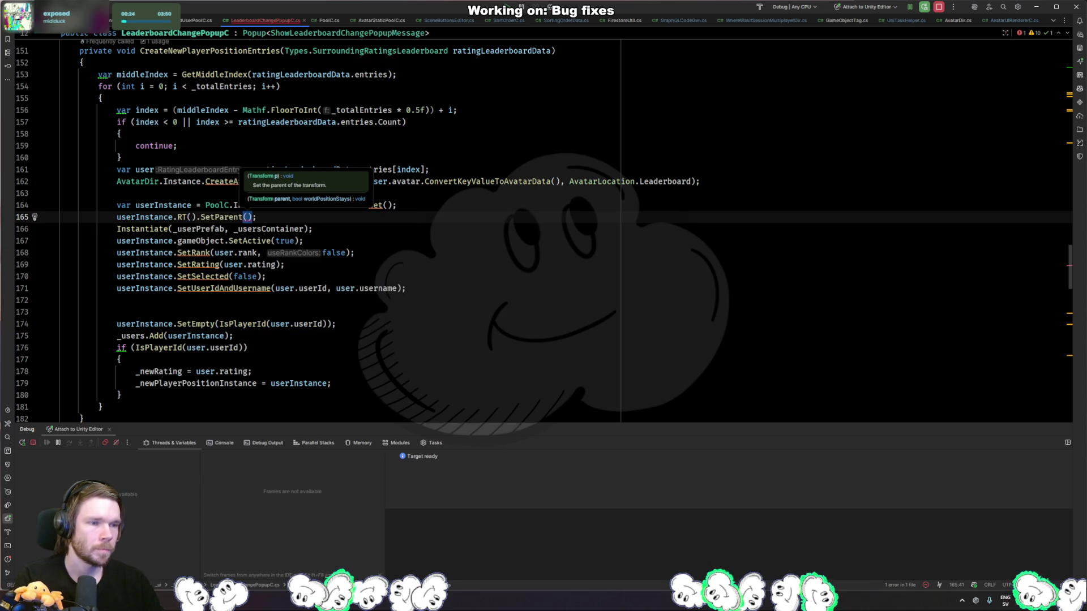
text(_usersc)
key(Return)
- Delete the redundant Instantiate line and jump to the next .Get occurrence
key(Down)
key(ctrl+y)
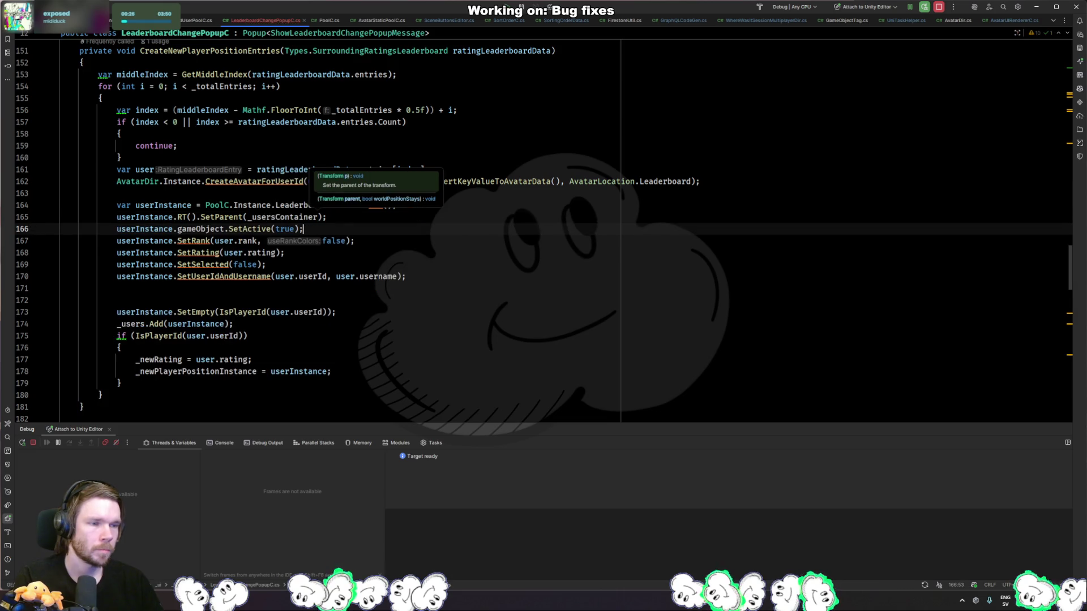
drag(459, 215, 464, 212)
key(ctrl+c)
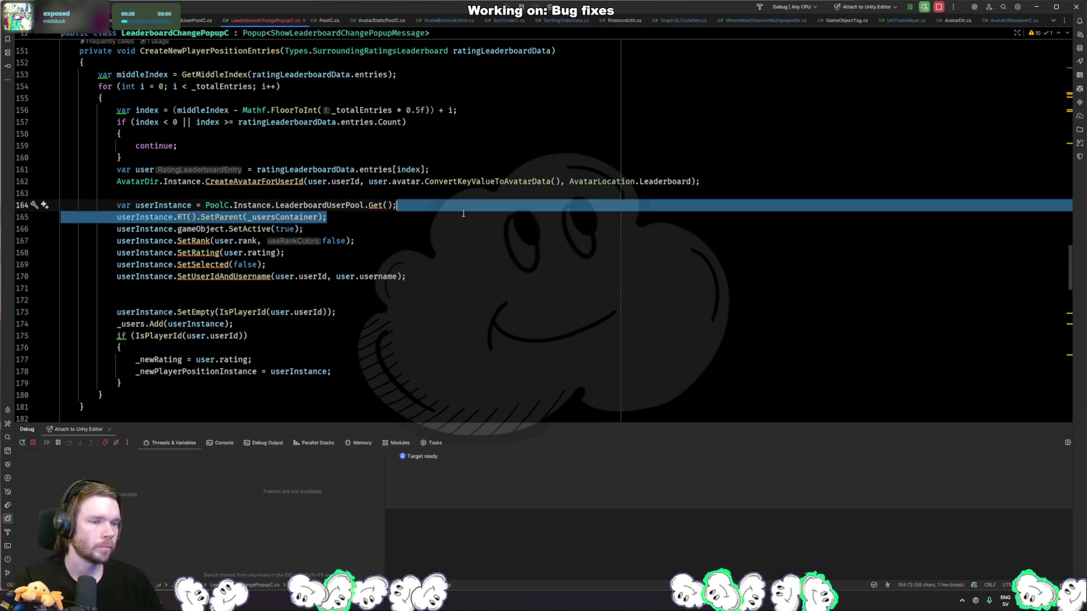
key(F3)
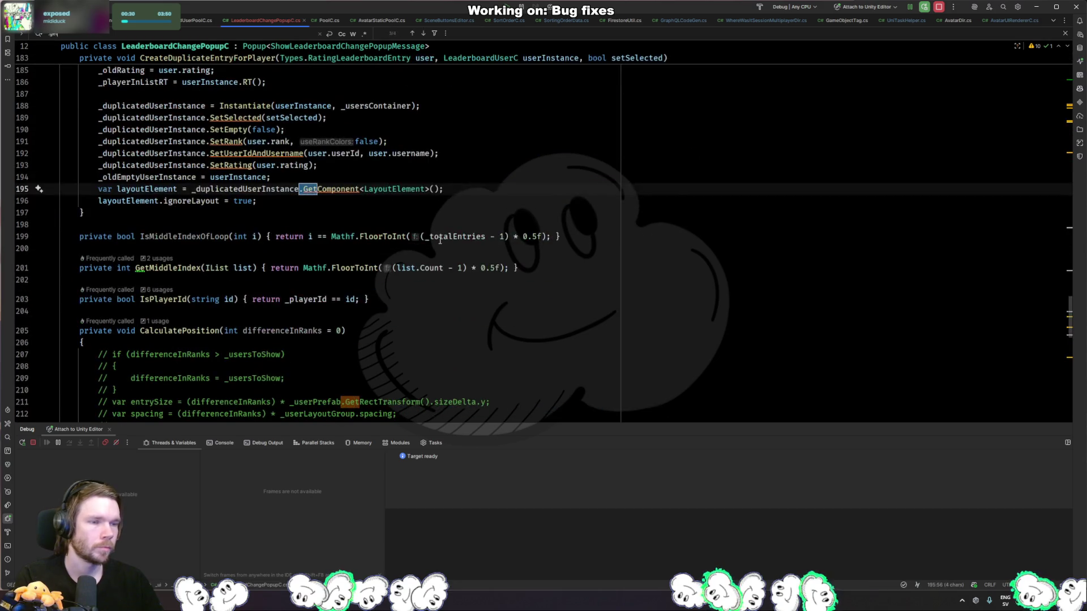
- Find the pool Get call in the old-entries method and remove the empty line after it
key(ctrl+f)
key(Return)
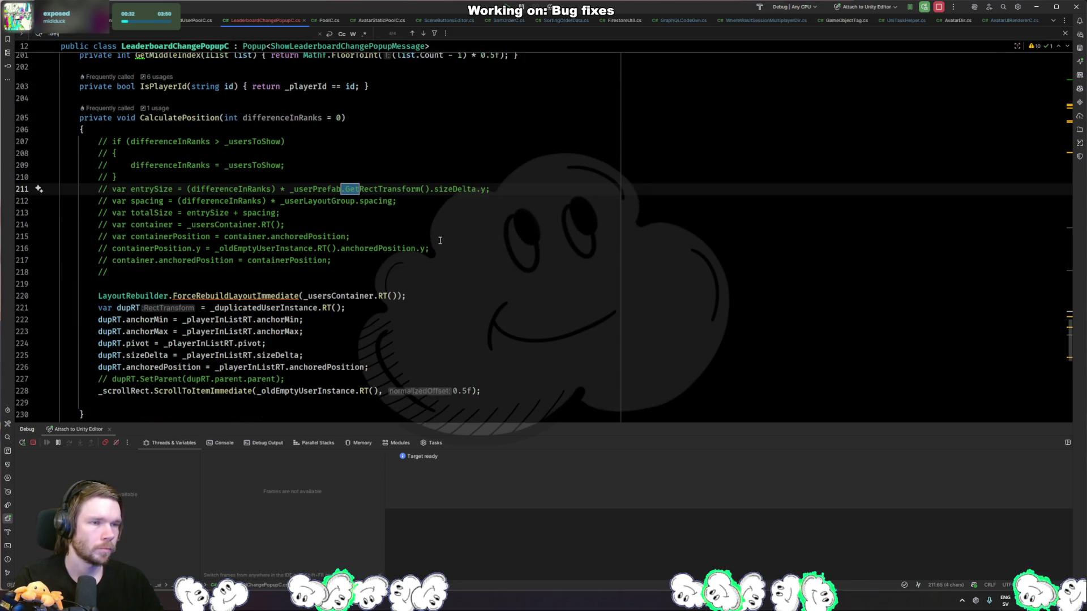
key(Return)
key(Escape)
key(Down)
key(Down)
key(Up)
key(BackSpace)
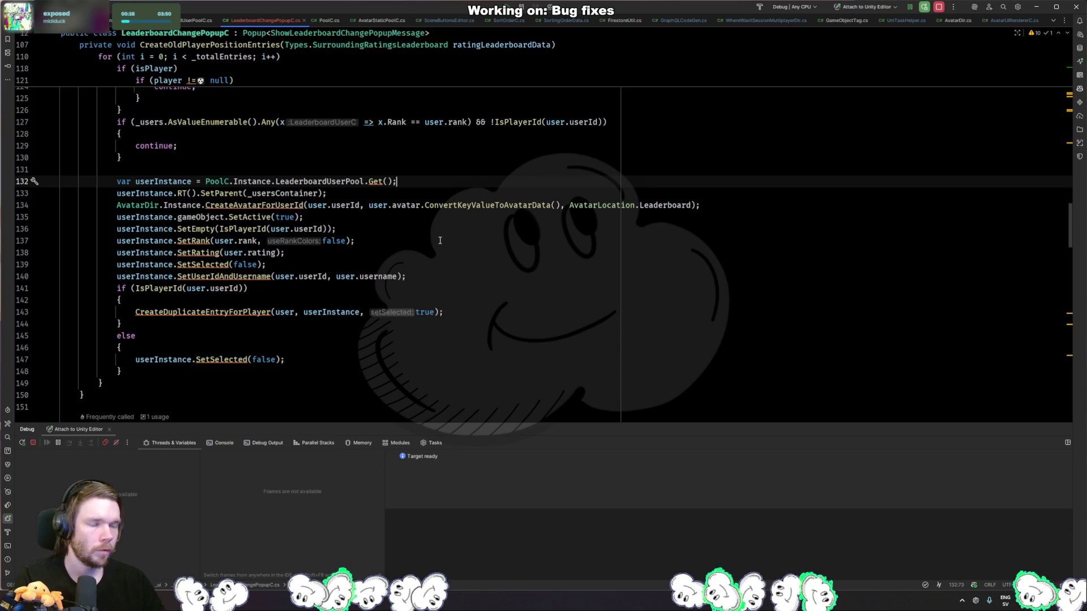
key(Down)
key(Down)
key(Down)
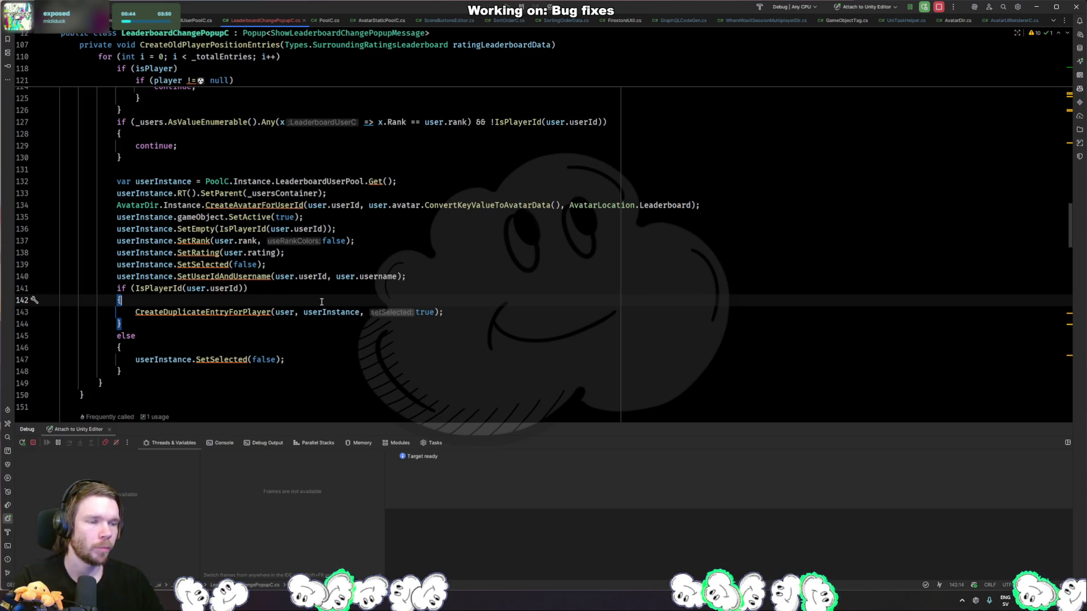
- Find the Instantiate call in the player duplicate branch and paste a parenting line below it
key(ctrl+f)
text(instan)
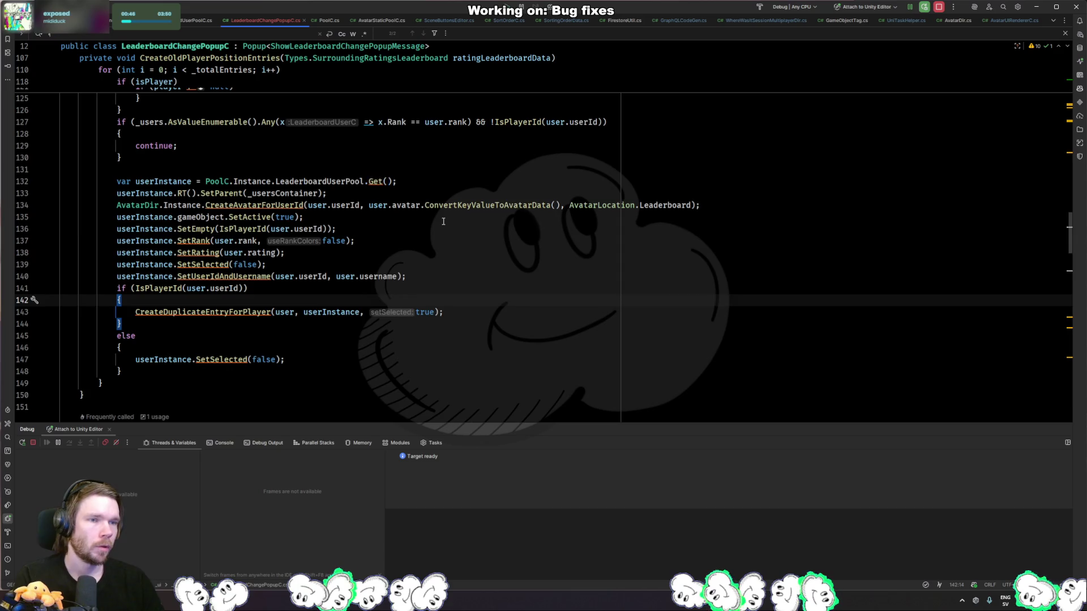
text(tiate()
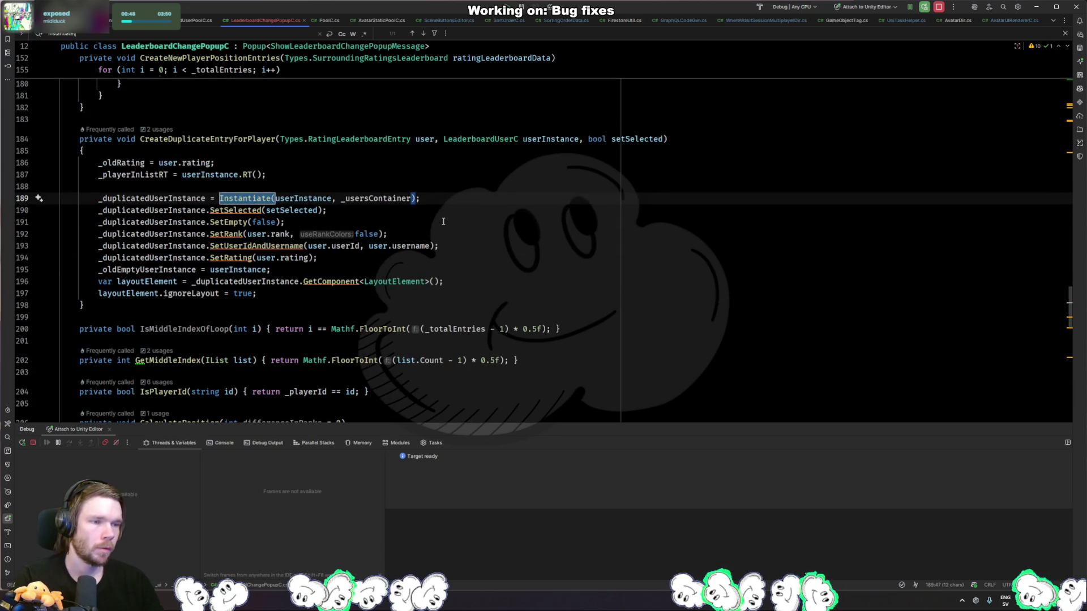
key(Escape)
key(End)
key(Return)
key(Return)
key(ctrl+v)
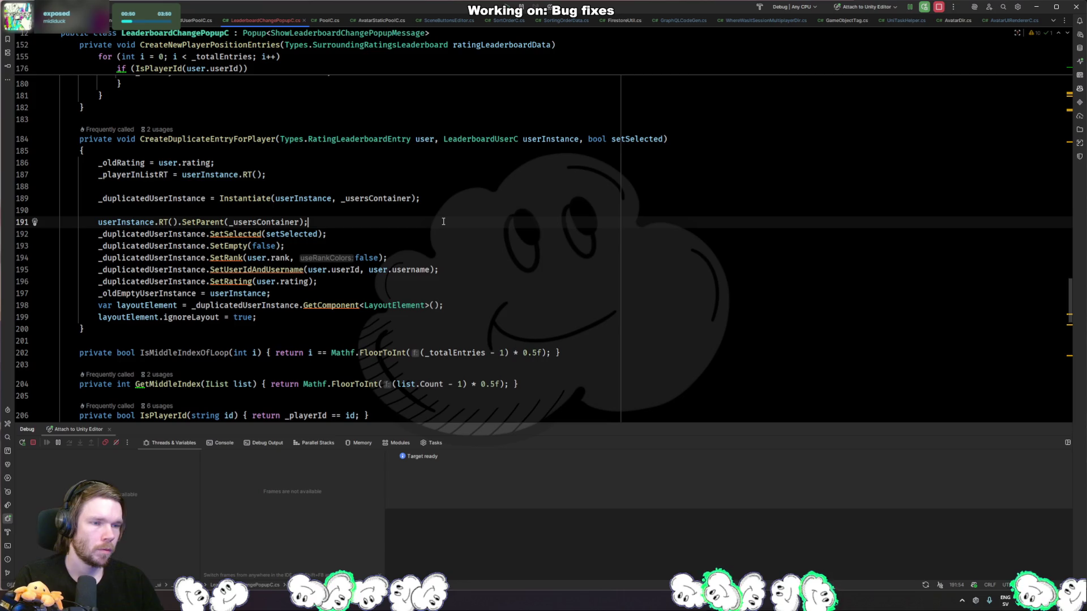
key(Tab)
- Replace the Instantiate call with PoolC.Instance.LeaderboardUserPool.Get()
key(Up)
key(Up)
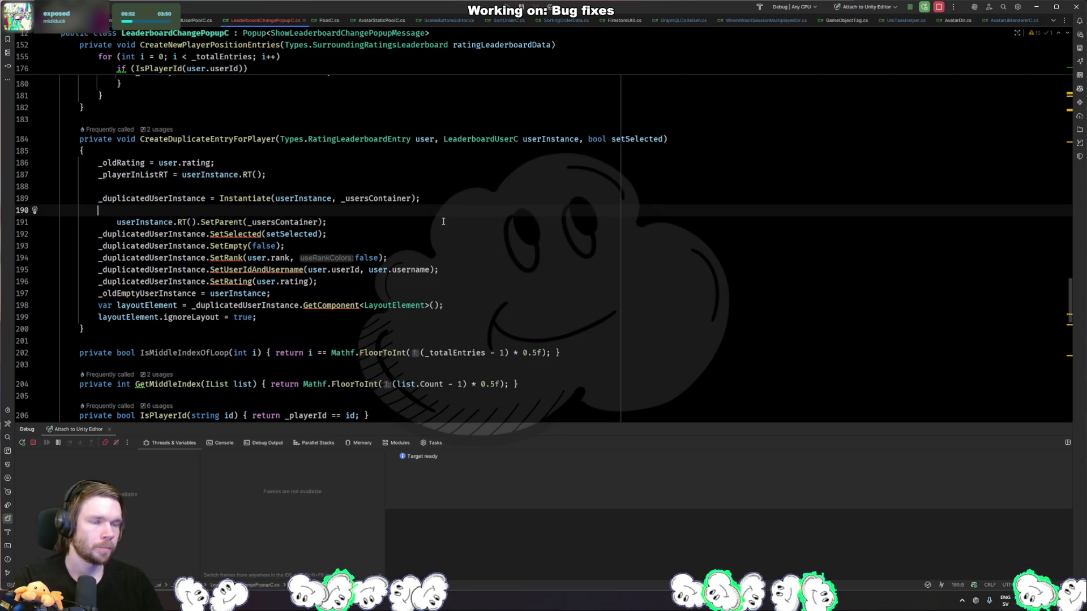
key(ctrl+Left)
key(ctrl+Left)
text(PoolC)
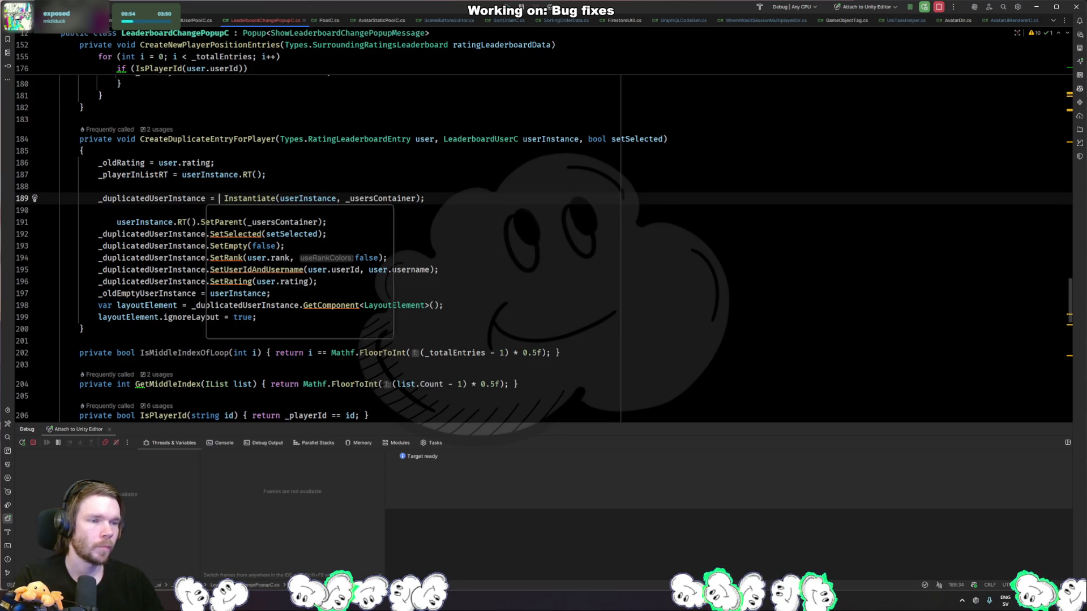
text(.)
key(Return)
text(.)
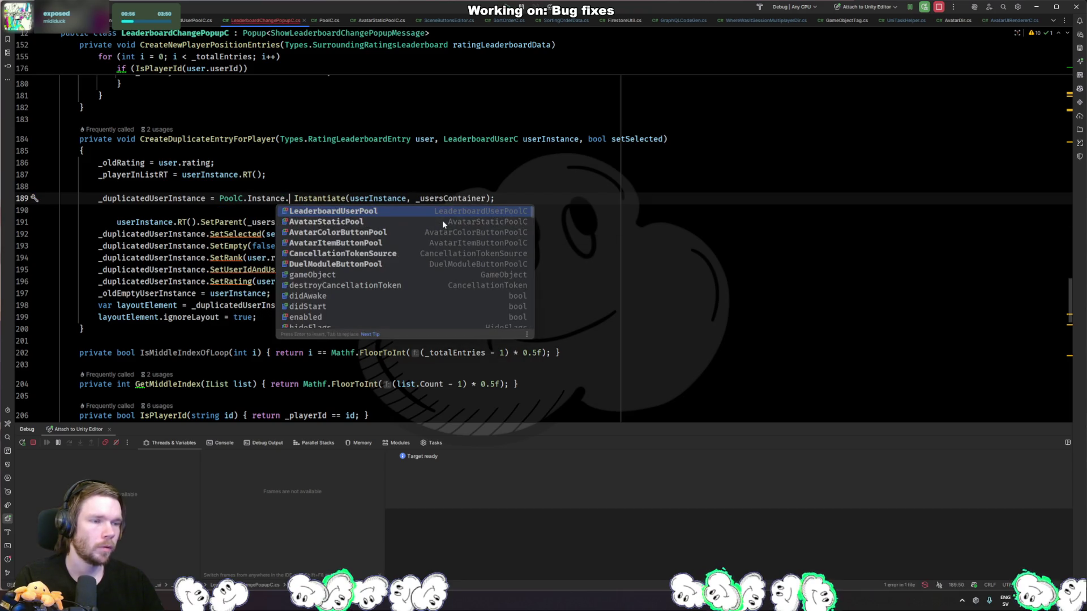
text(Lead)
key(Return)
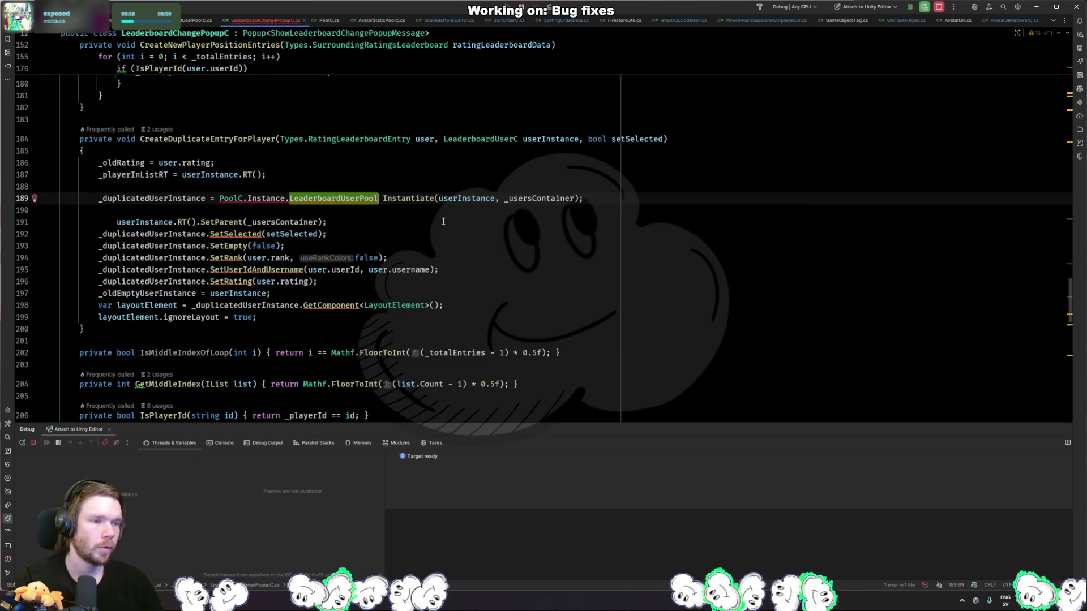
text(.Ge)
key(Return)
key(shift+End)
key(Delete)
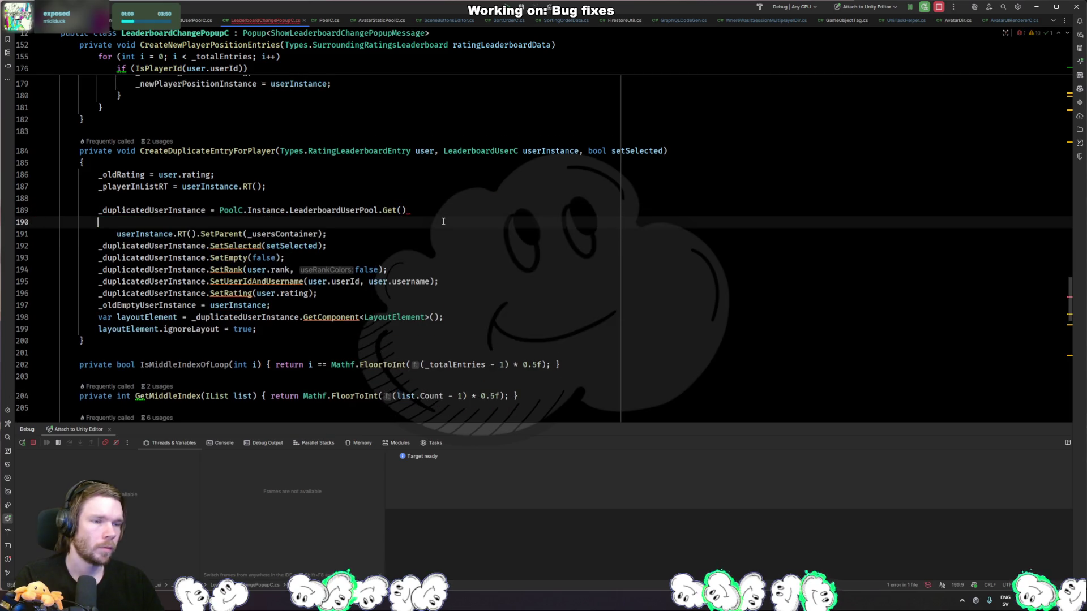
- Point the SetParent line at _duplicatedUserInstance, remove the blank line, and end the Get line with a semicolon
key(Down)
key(Down)
key(ctrl+Left)
key(ctrl+Left)
key(ctrl+Left)
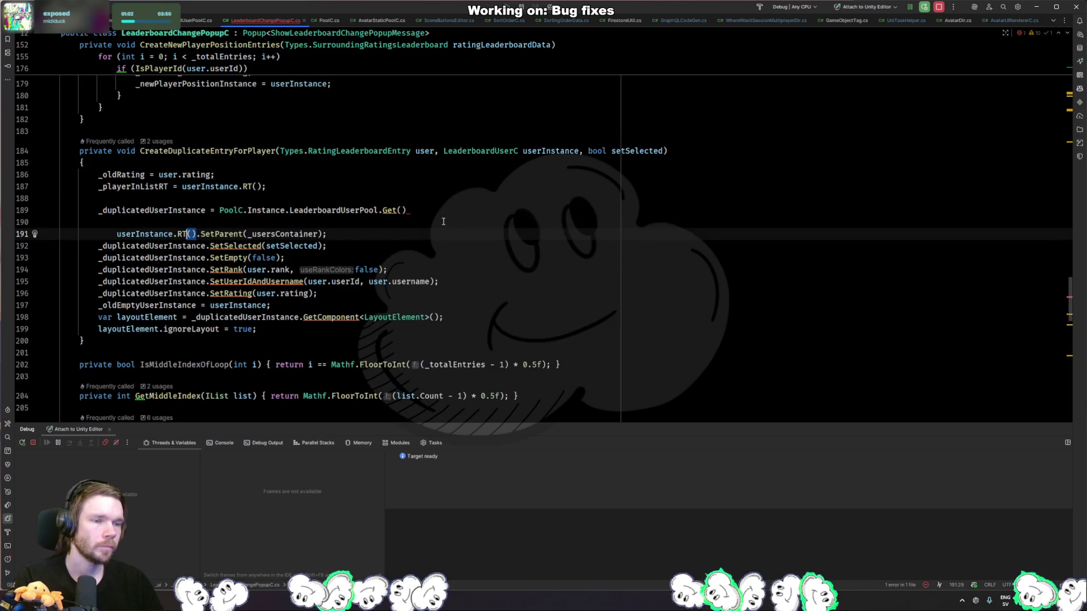
key(ctrl+shift+Left)
text(_duplicatedUserInstance)
key(shift+Right)
key(shift+Right)
key(shift+Right)
key(Up)
key(BackSpace)
text(;)
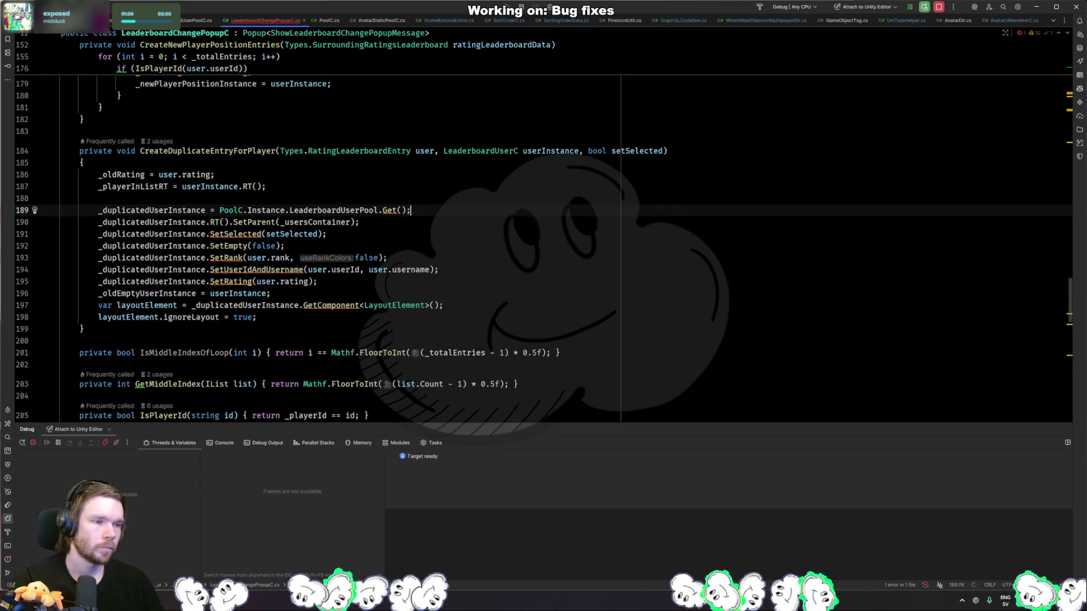
- Search the file for any remaining instantiate calls
key(ctrl+f)
text(instantiate)
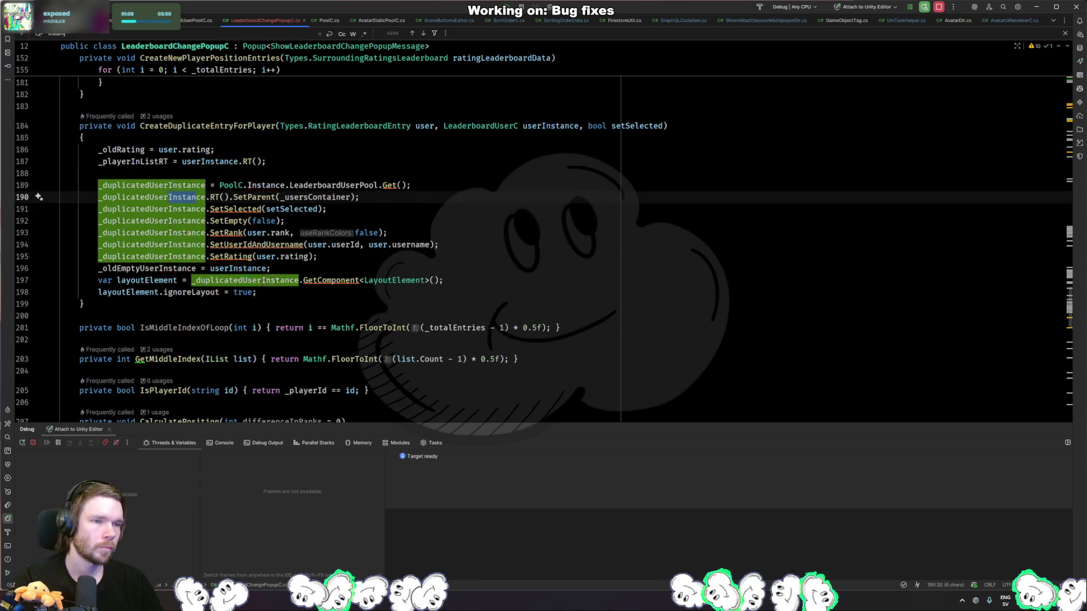
key(Return)
key(Return)
key(Return)
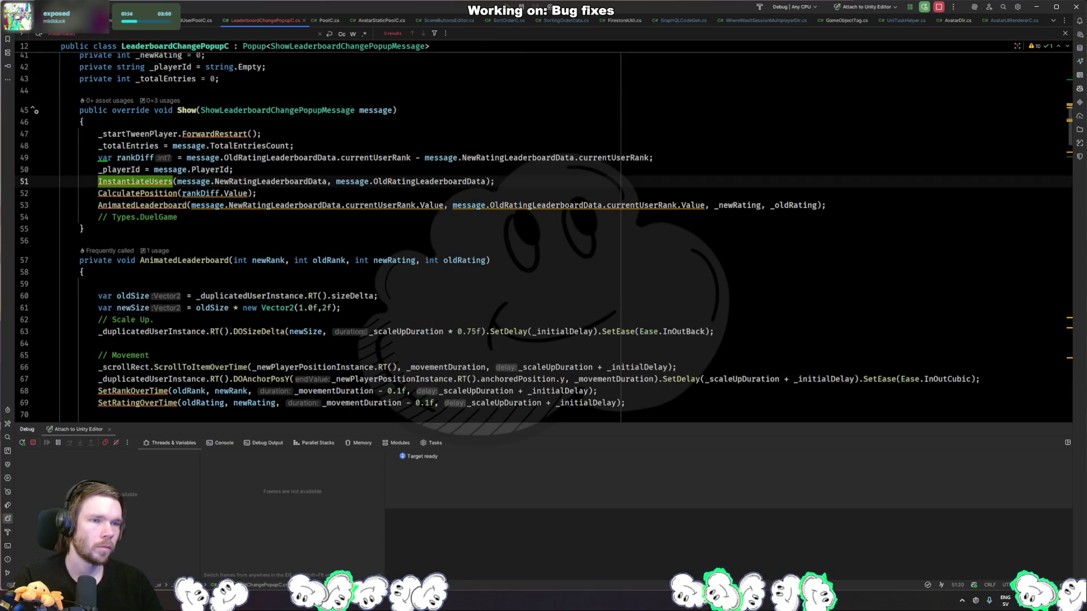
key(Escape)
- In Unity, enter play mode and invoke the Leaderboard Change popup message
click(542, 389)
key(alt+Tab)
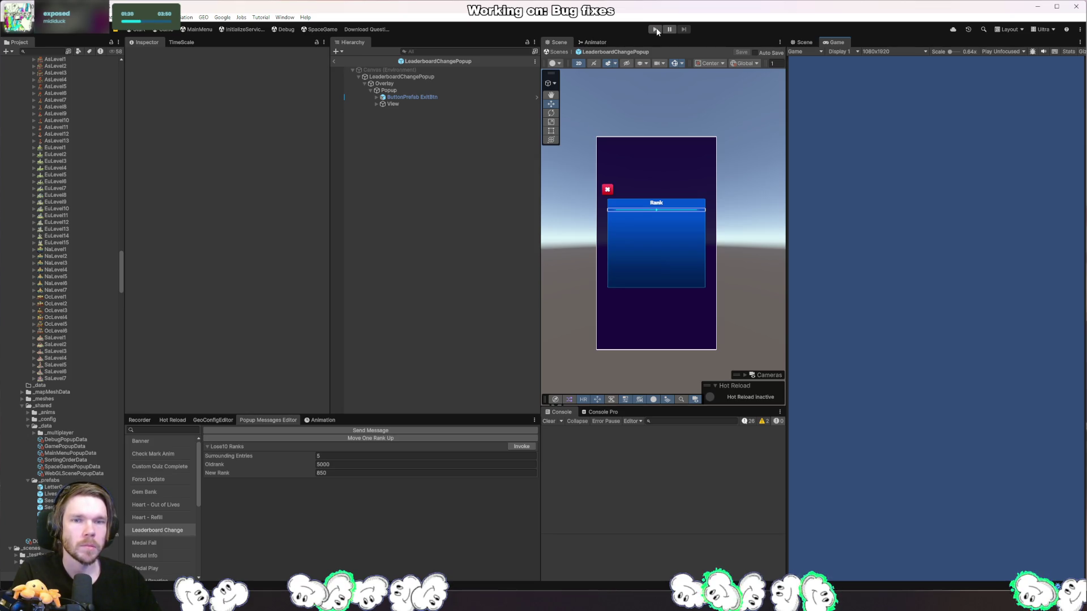
click(657, 31)
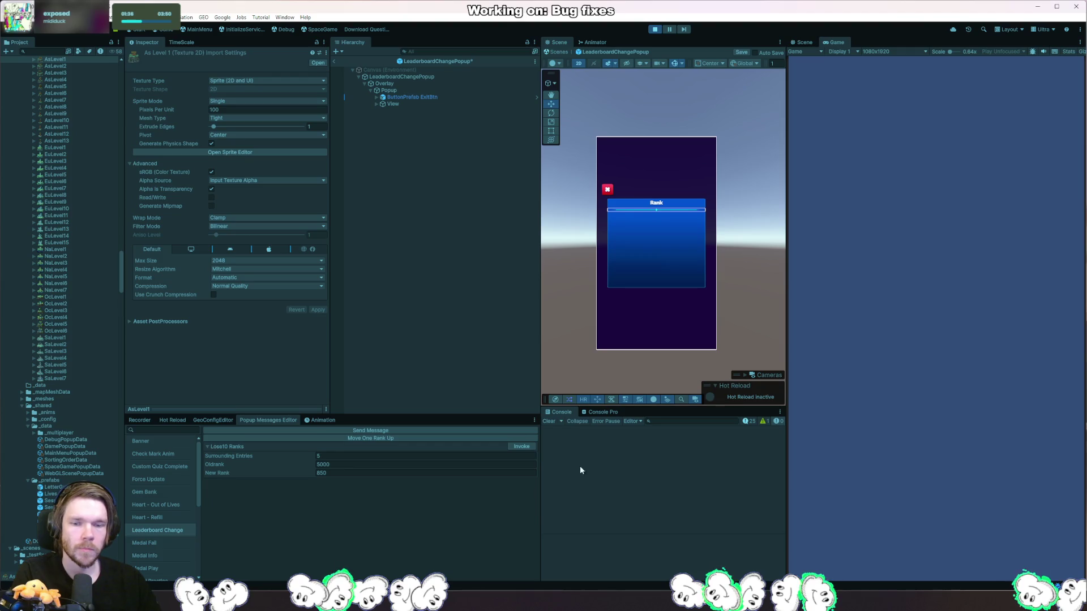
click(524, 448)
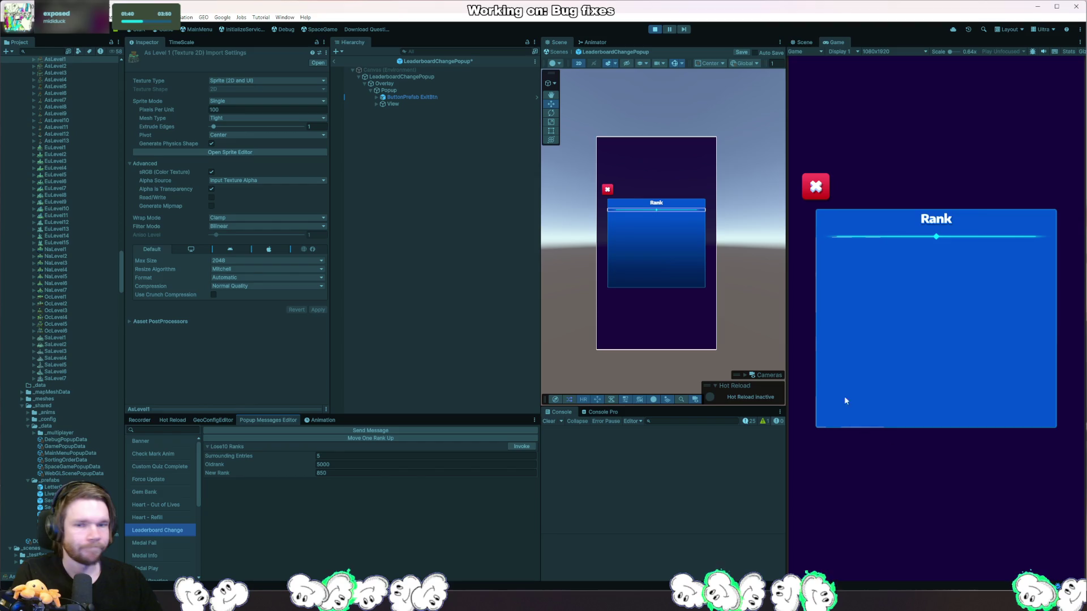
- Stop play mode, clear the texture from the inspector, and exit prefab mode to the scene
key(ctrl+p)
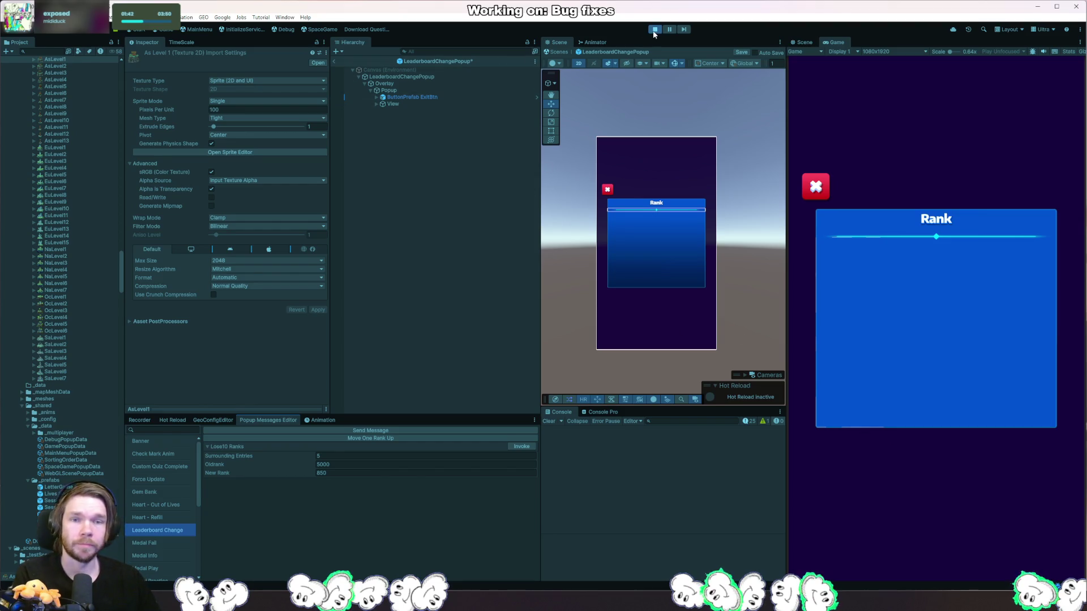
click(410, 195)
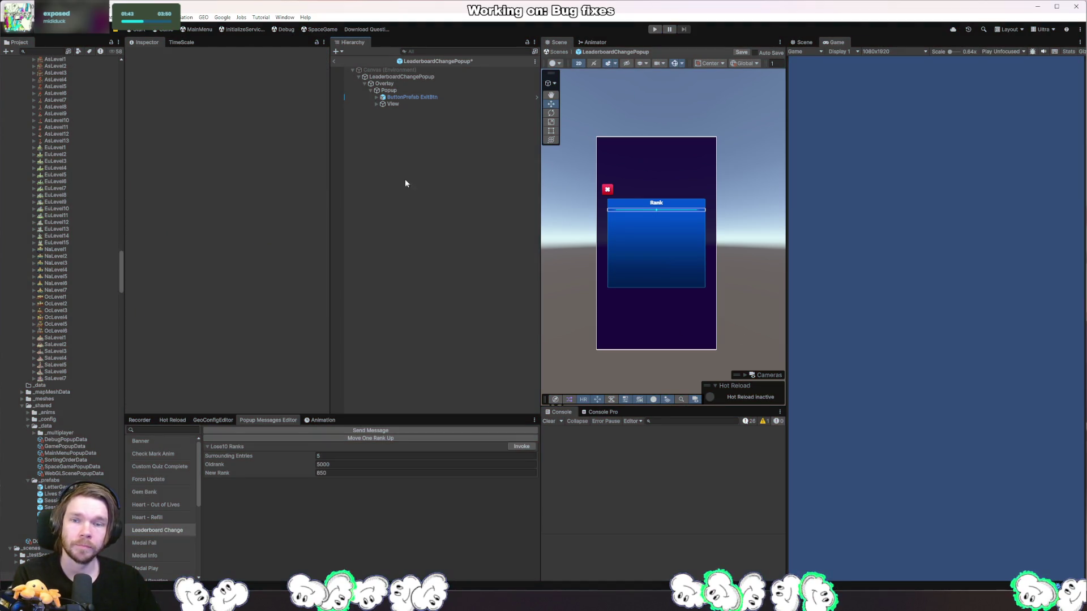
click(334, 63)
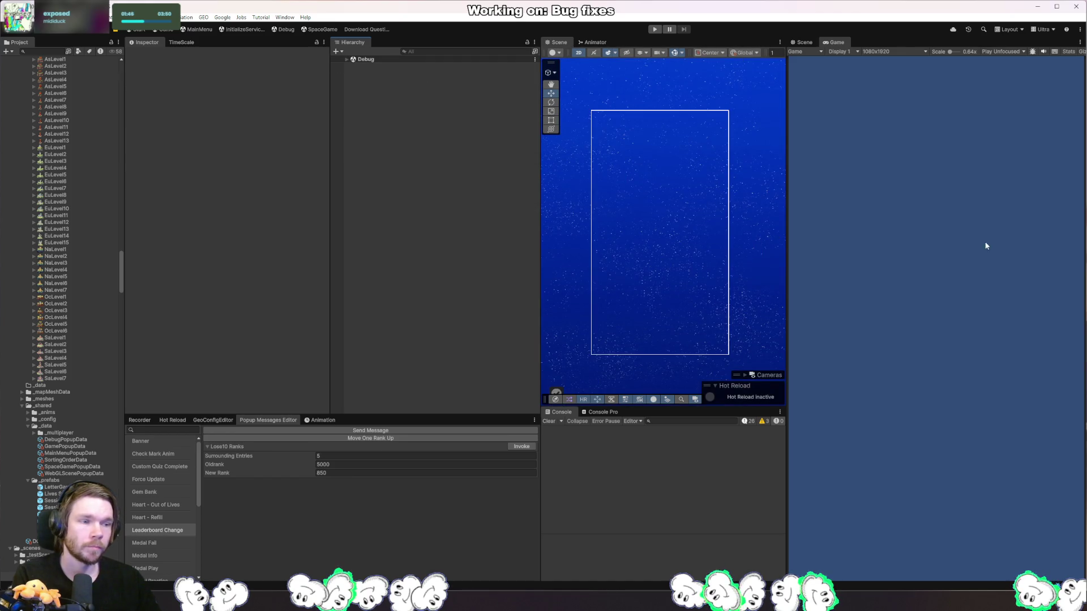
key(alt+Tab)
- Add userInstance.Activate(); on a new line below the SetParent call
key(Return)
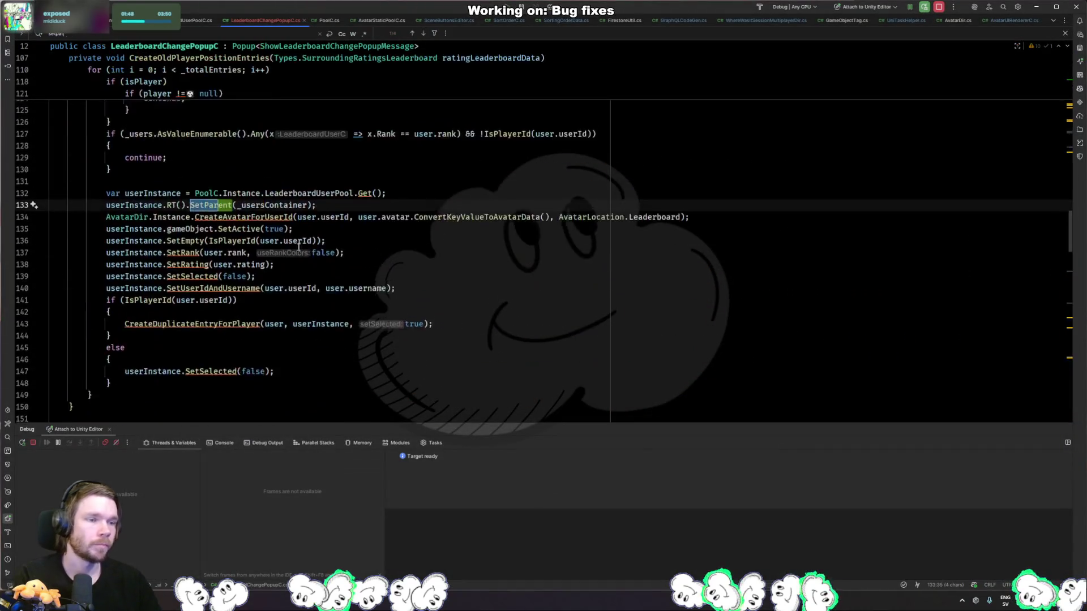
key(Escape)
key(ctrl+Right)
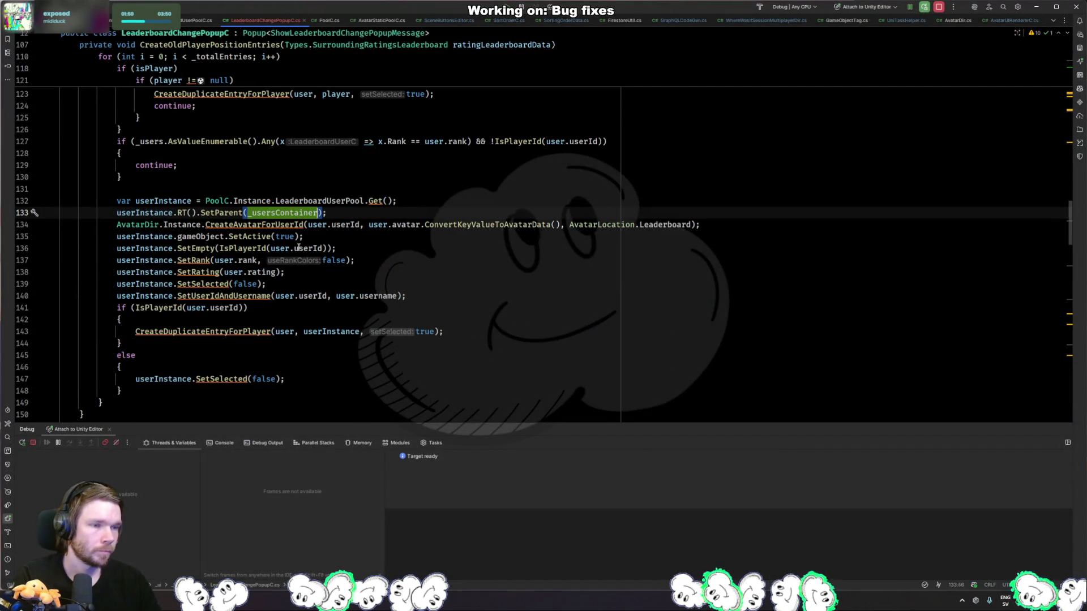
key(Right)
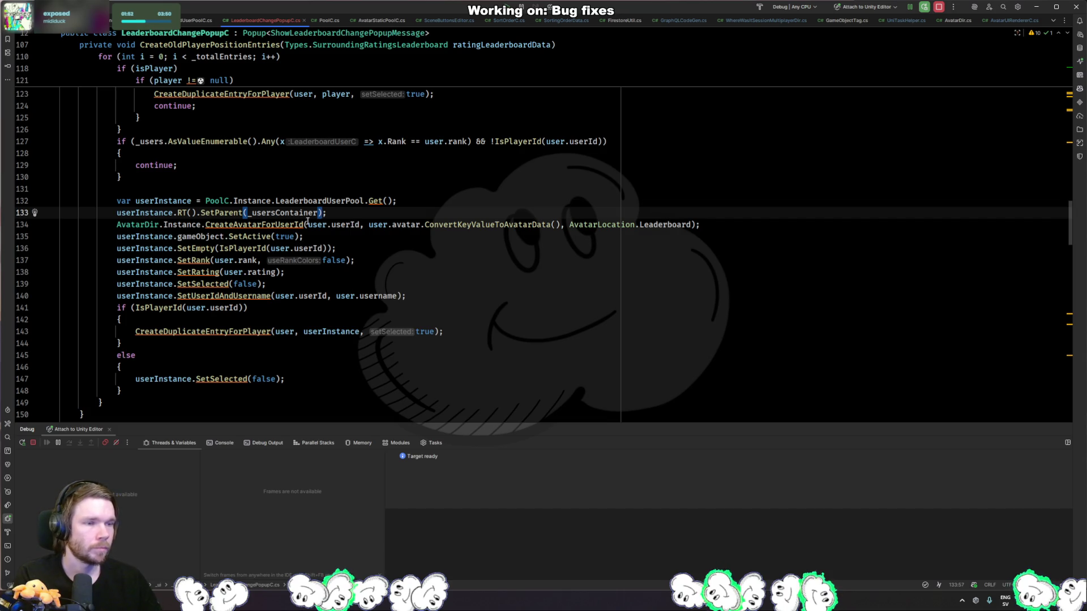
click(343, 213)
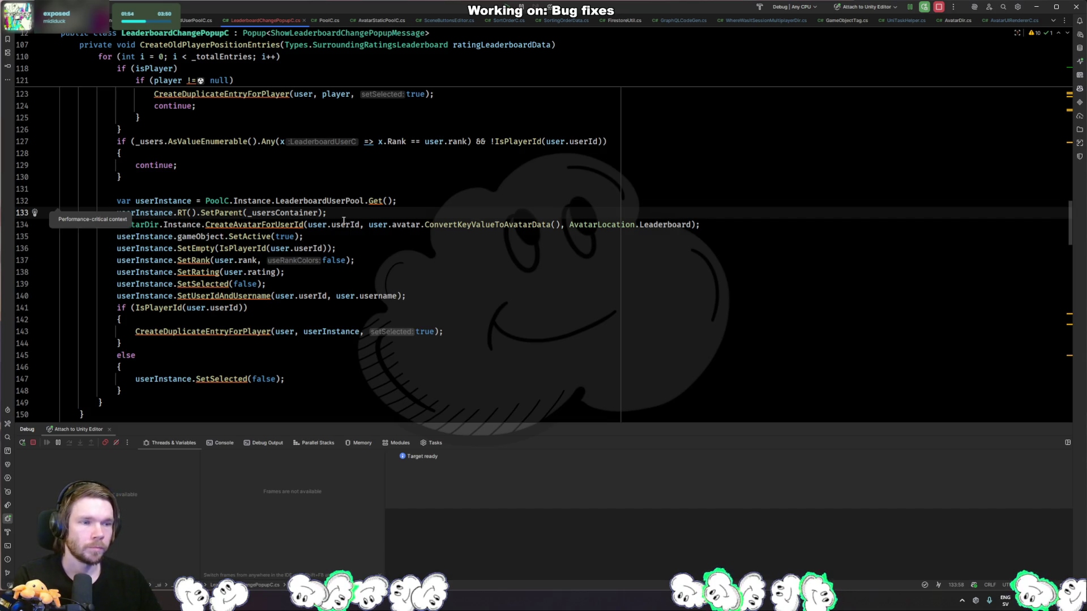
key(Return)
text(user)
key(Return)
text(.ac)
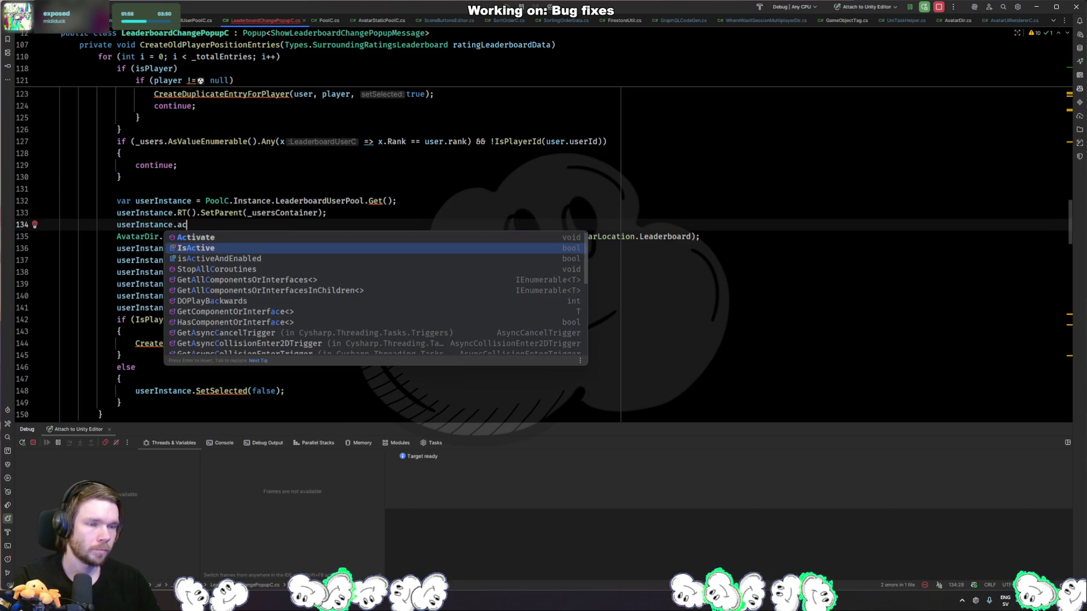
key(Return)
text(;)
- Inspect how PoolC's Get method uses OnActivate, then navigate back to the Get call
key(Up)
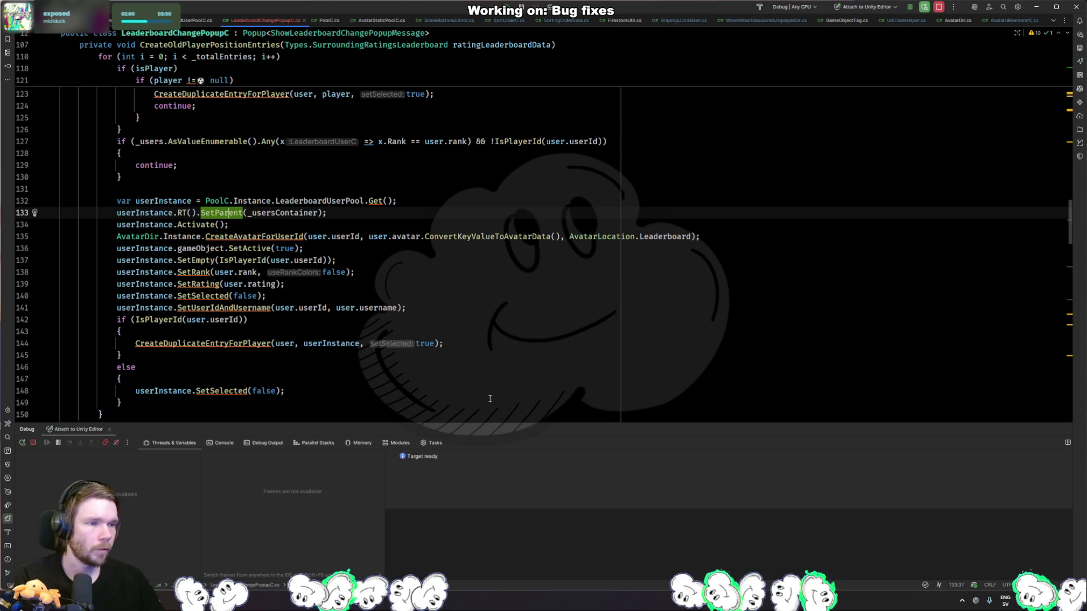
ctrl+click(374, 202)
click(153, 250)
click(266, 331)
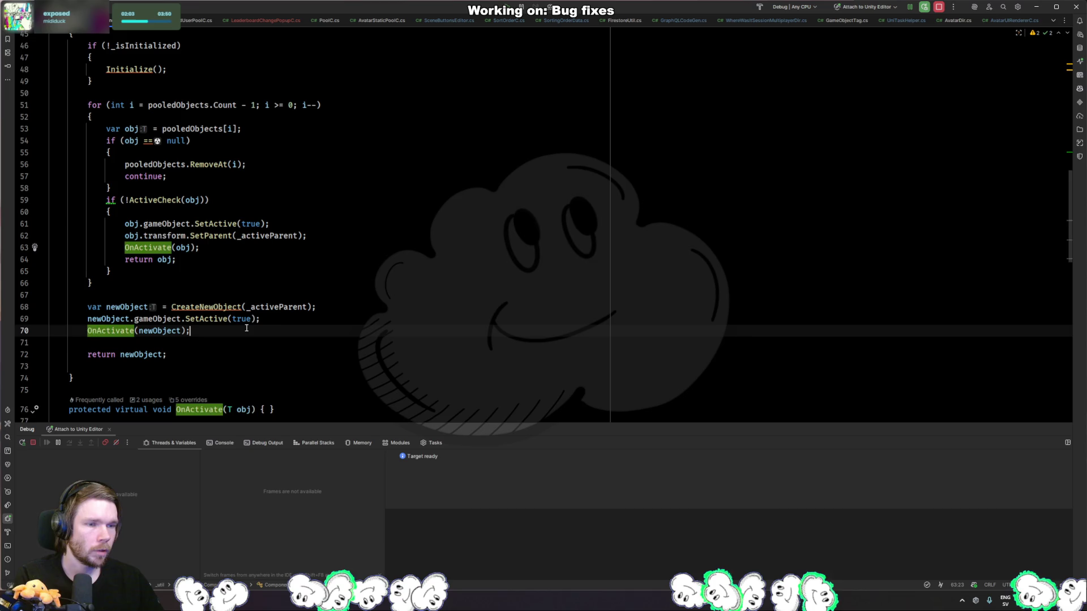
click(217, 223)
click(218, 247)
key(ctrl+alt+Left)
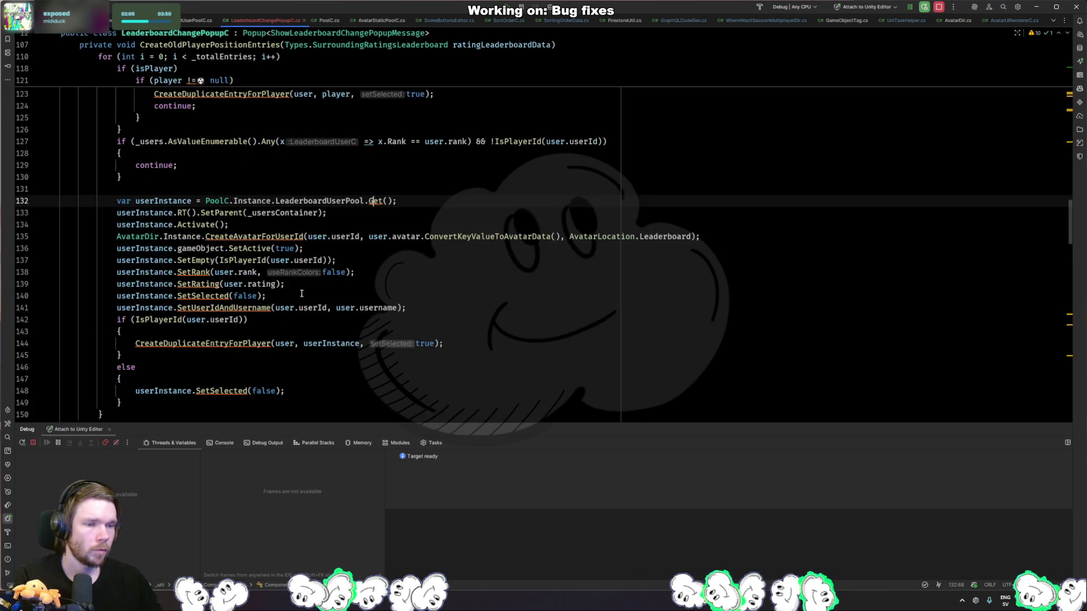
- Open the Activate() declaration in LeaderboardUserC.cs, then bring Unity forward
ctrl+click(198, 224)
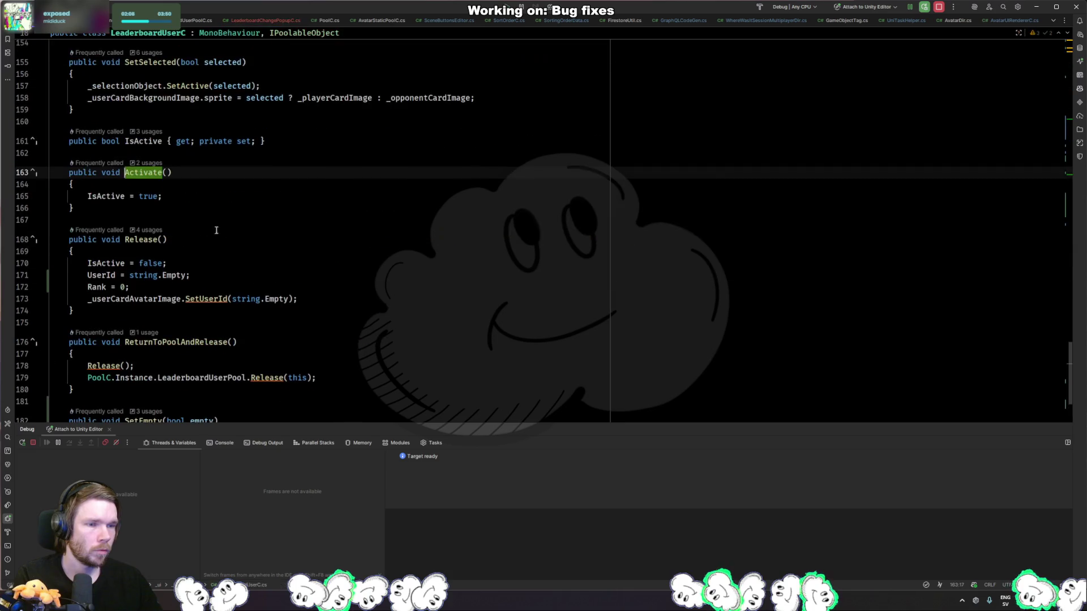
key(ctrl+Tab)
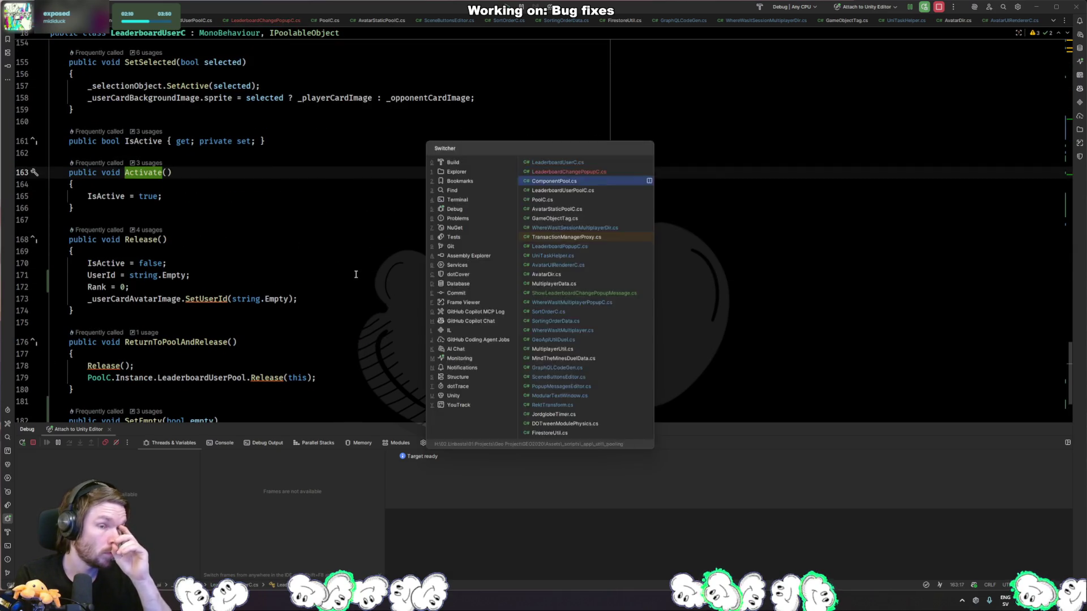
key(ctrl+Tab)
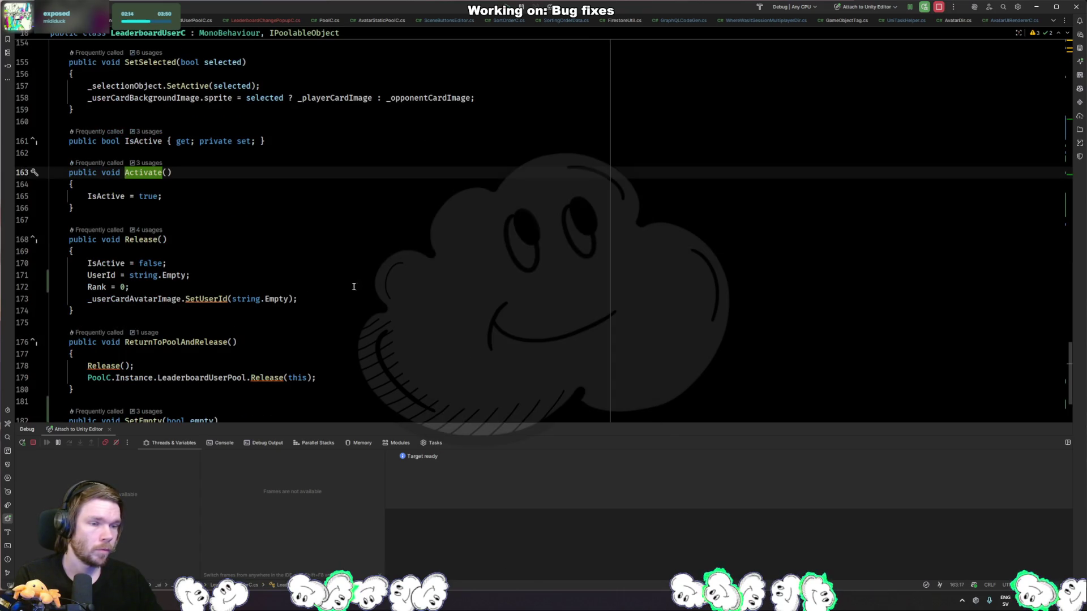
key(alt+Tab)
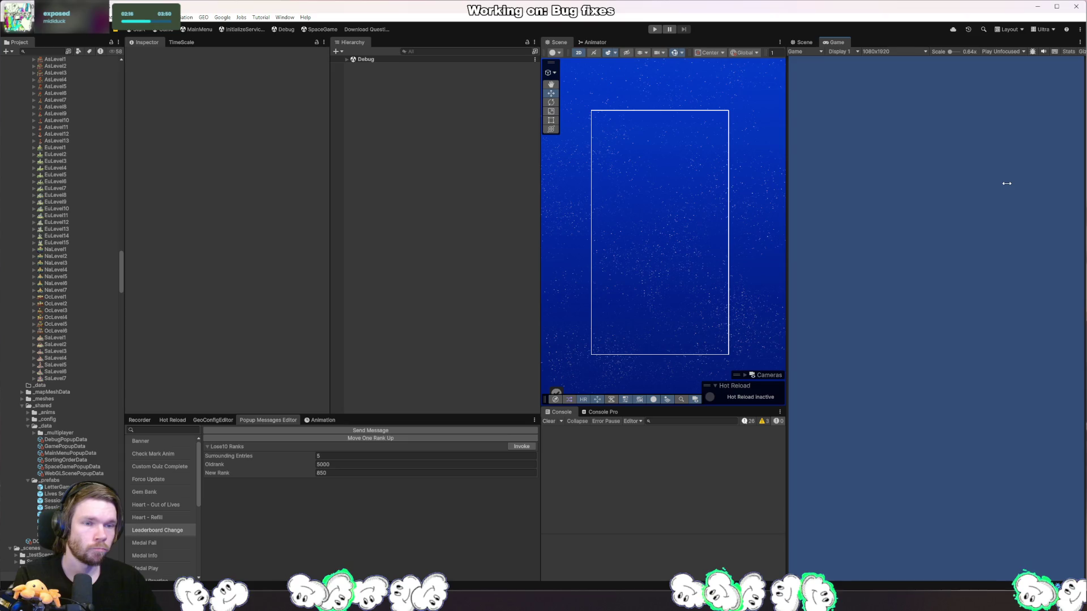
- Let Unity recompile, enter play mode, and invoke the Leaderboard Change message
key(alt+Tab)
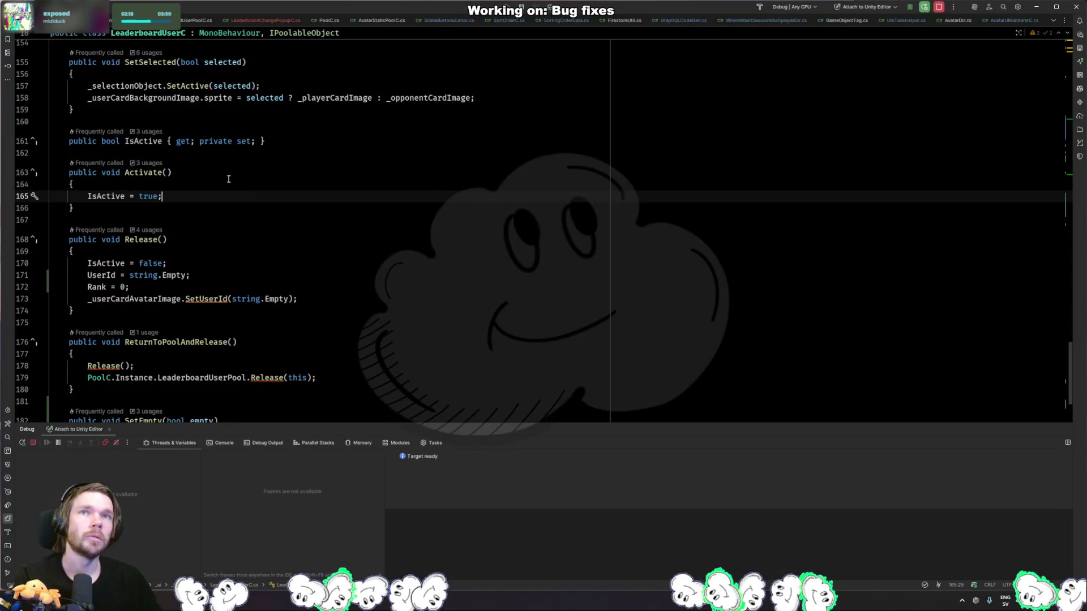
key(alt+Tab)
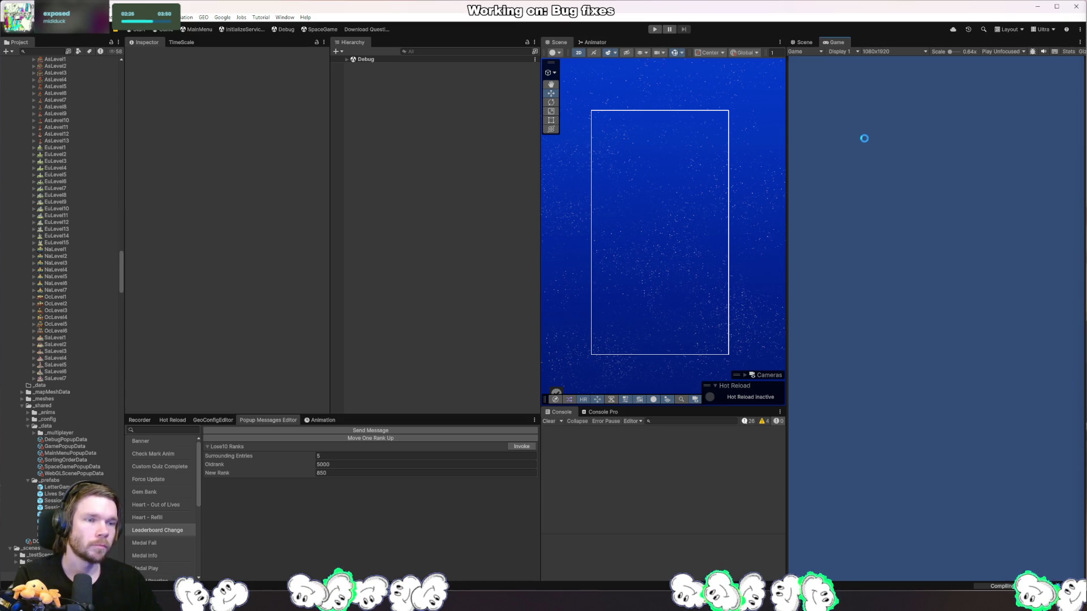
click(655, 31)
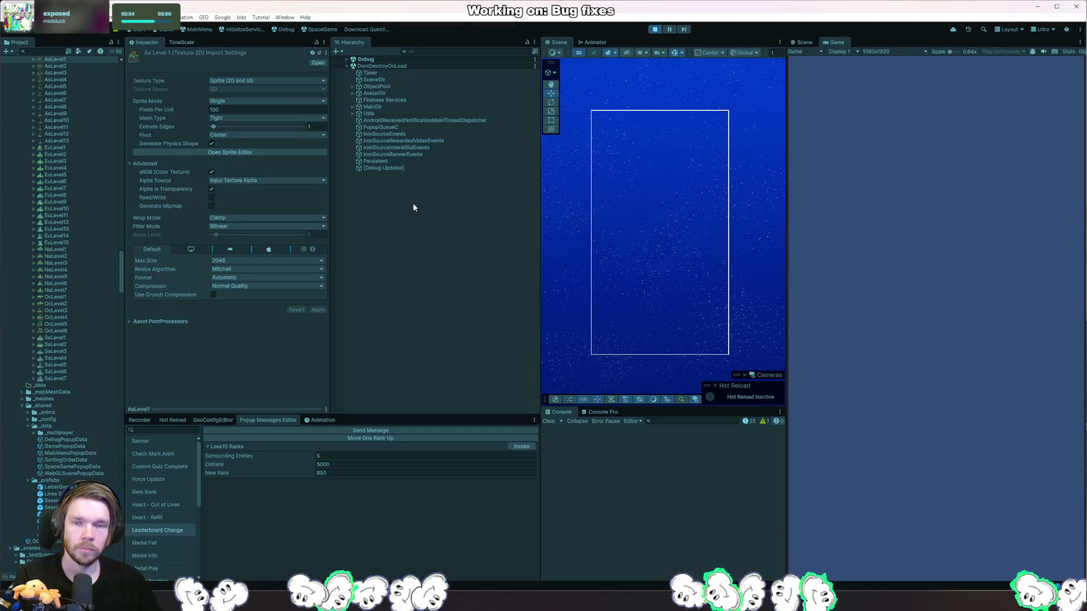
click(520, 447)
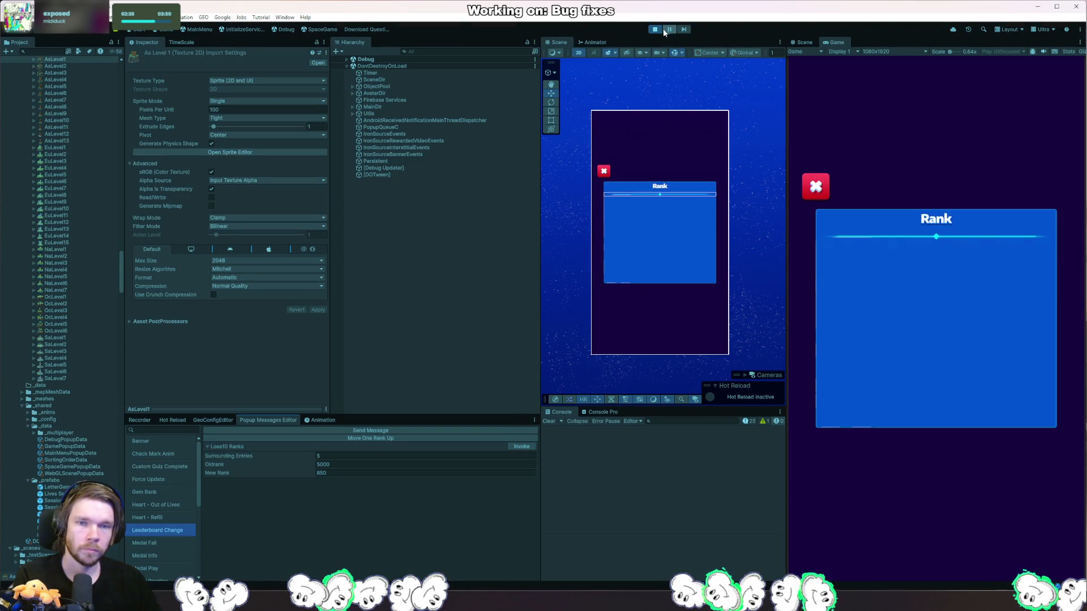
- Pick a popup entry's username fill and select its LeaderboardUser(Clone) parent in the Hierarchy
right_click(665, 239)
mouse_move(705, 256)
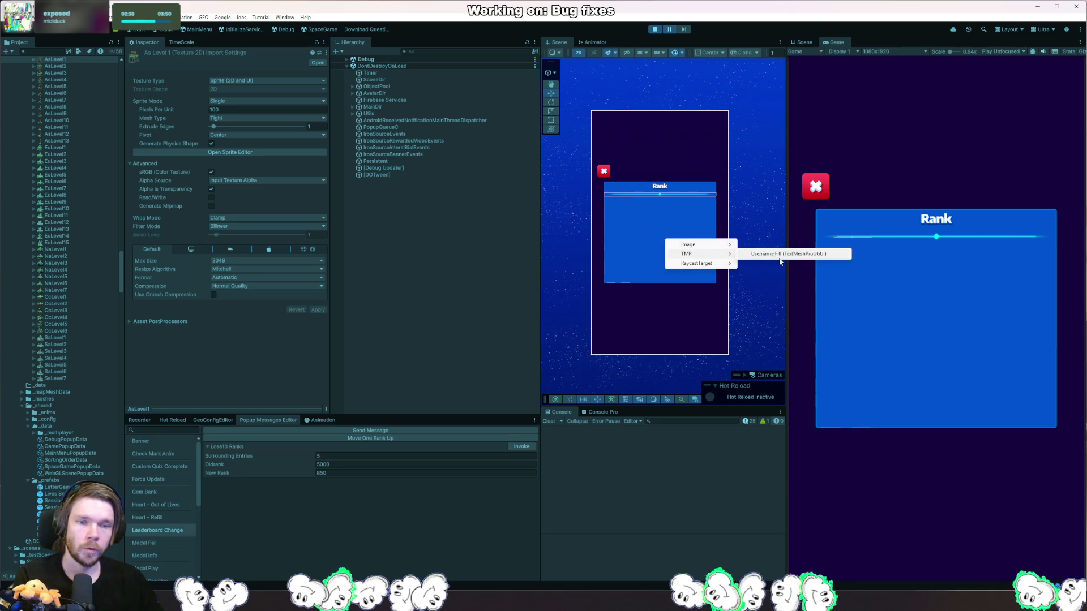
click(774, 260)
click(468, 250)
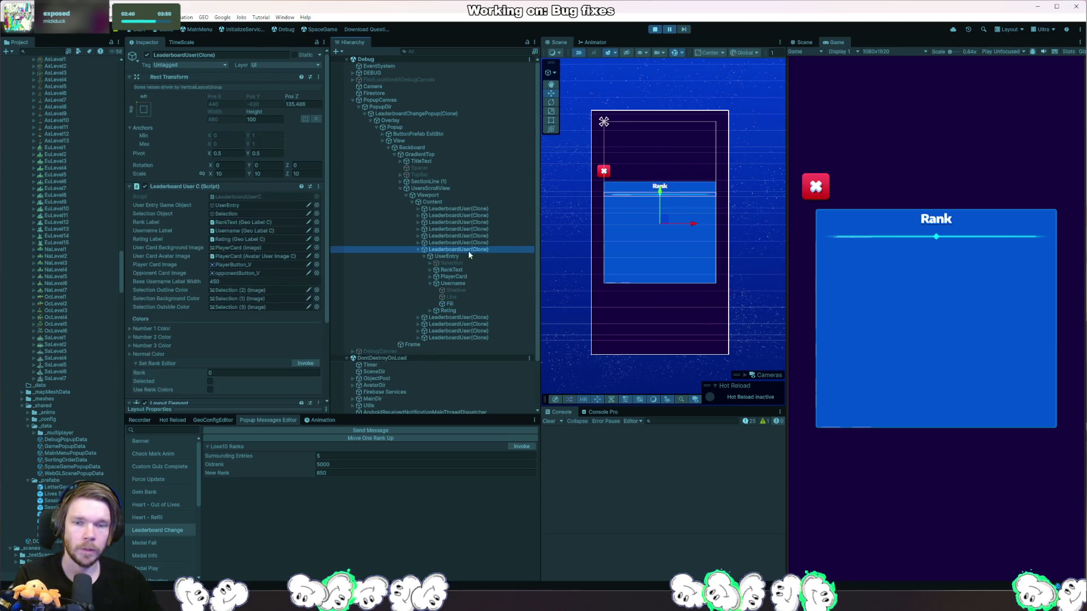
scroll(667, 282, down, 5)
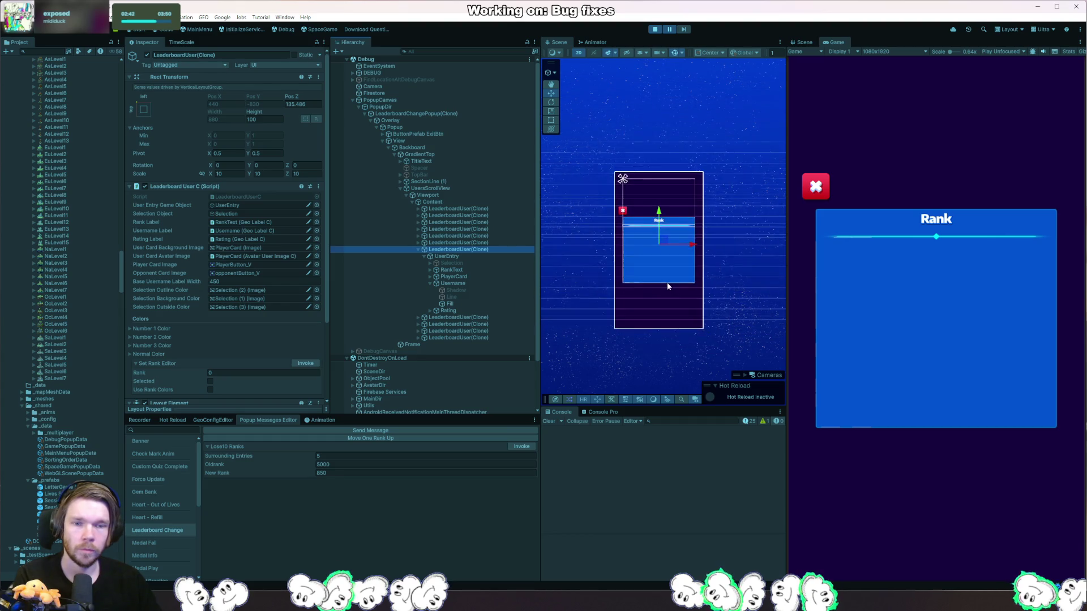
drag(699, 250, 633, 251)
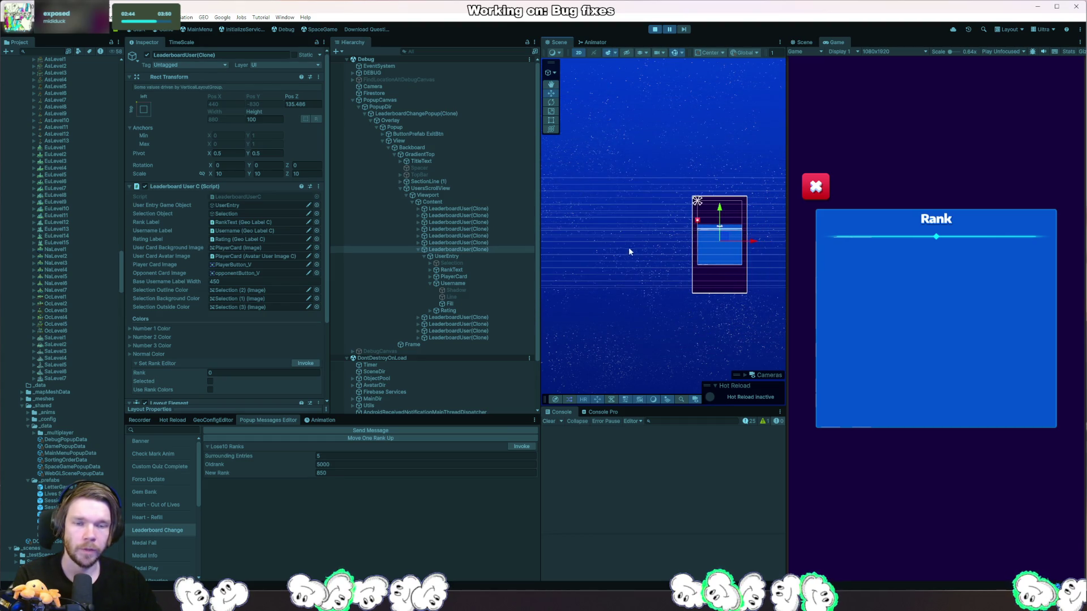
scroll(660, 212, up, 3)
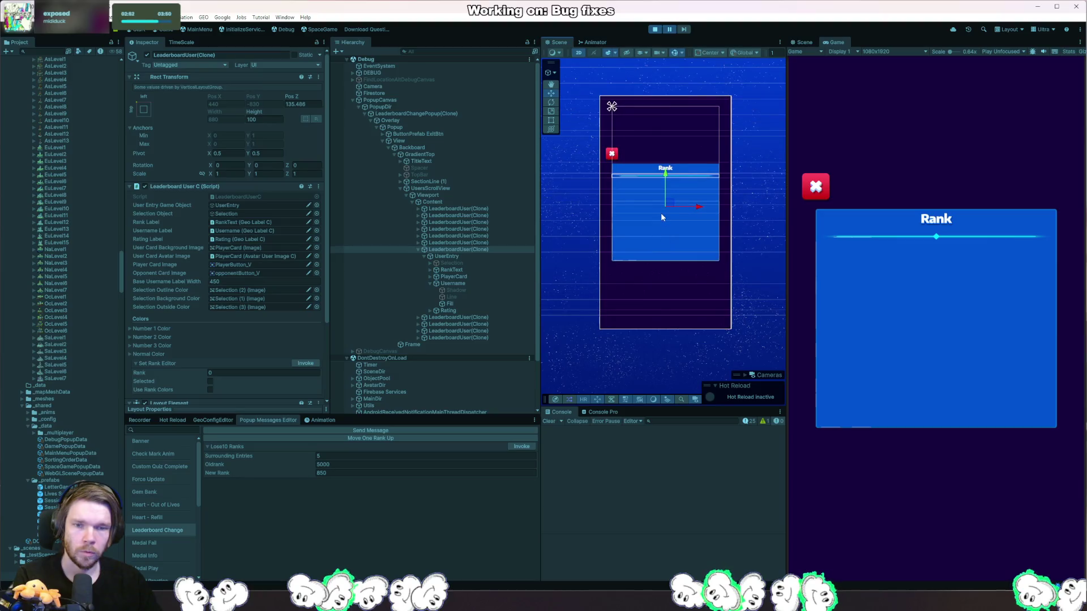
scroll(659, 211, down, 2)
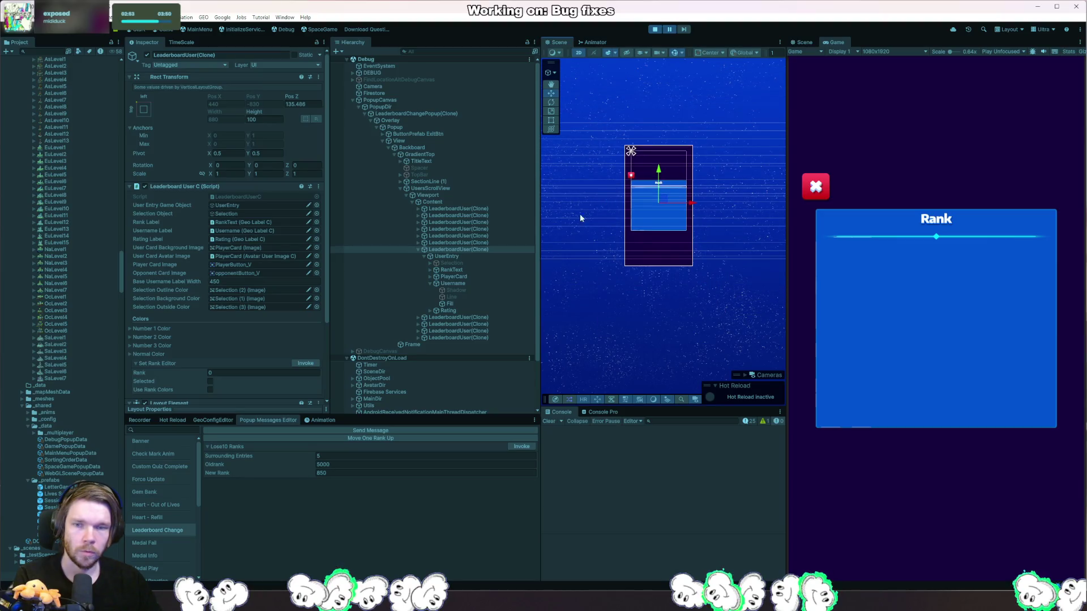
click(418, 249)
- Select all LeaderboardUser(Clone) entries and set their scale to 1
click(453, 209)
shift+click(453, 276)
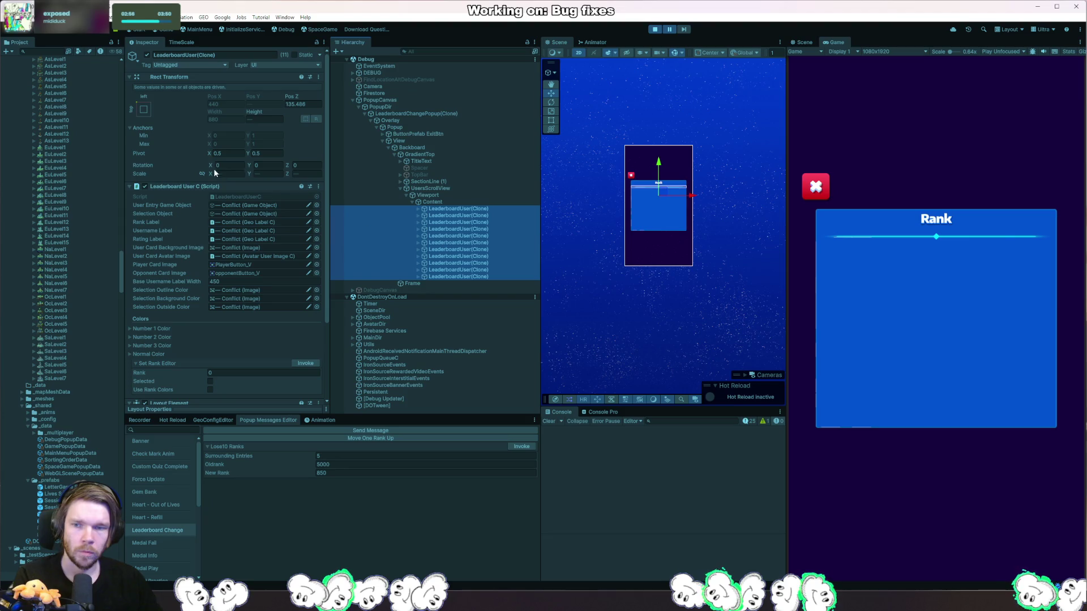
click(226, 174)
key(Tab)
text(1)
key(Tab)
text(1)
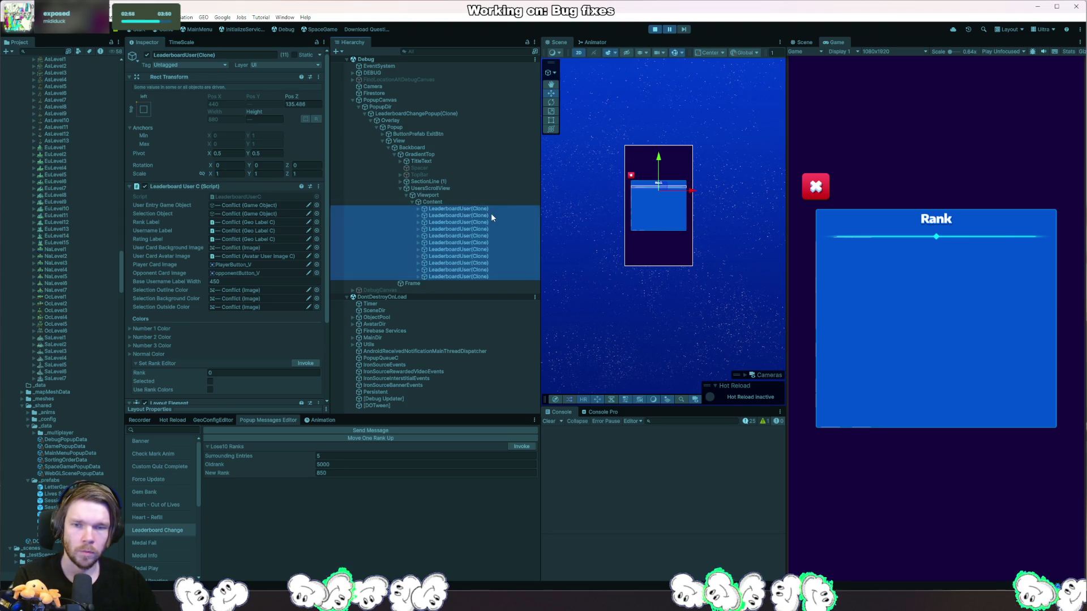
- Select the first LeaderboardUser(Clone), frame it in the Scene view, and stop play mode
click(492, 209)
scroll(670, 231, up, 3)
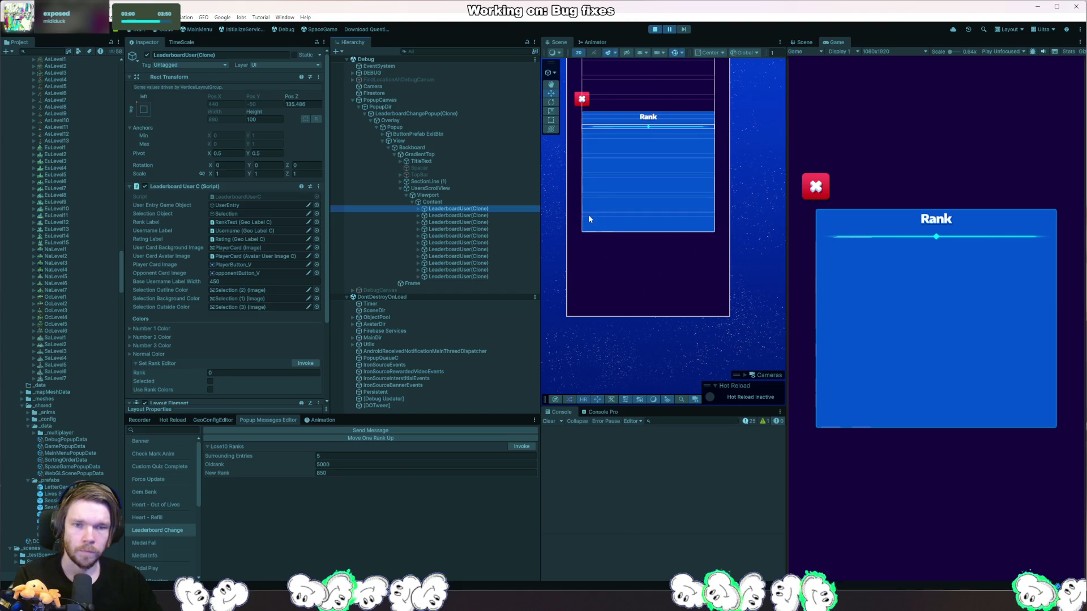
click(685, 30)
drag(640, 148, 653, 226)
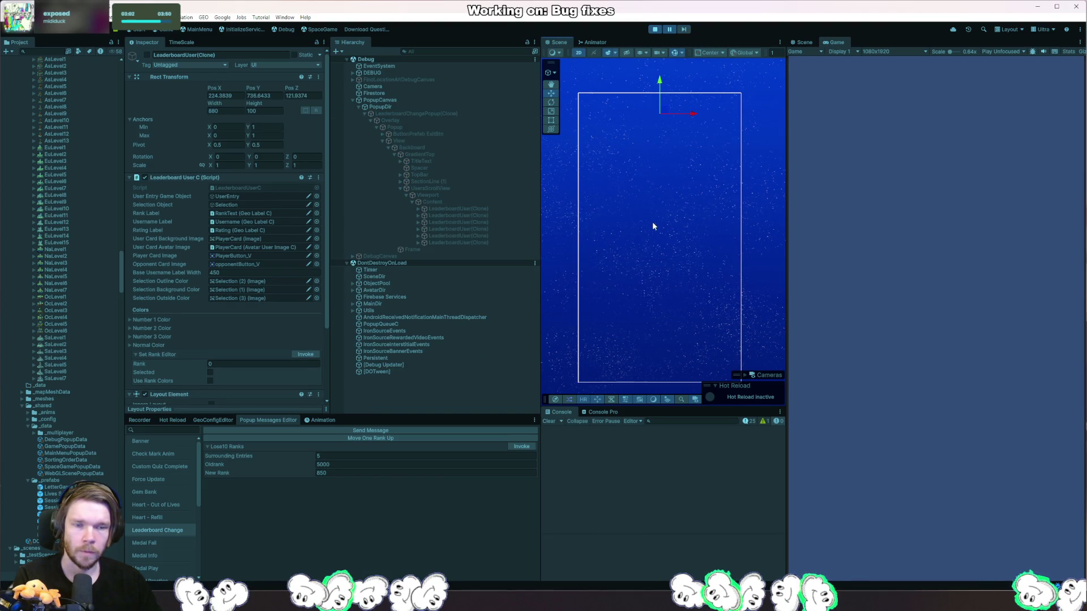
click(657, 33)
- Return to the userInstance.Activate() line in LeaderboardChangePopupC.cs
key(alt+Tab)
key(ctrl+alt+Left)
key(ctrl+b)
key(Return)
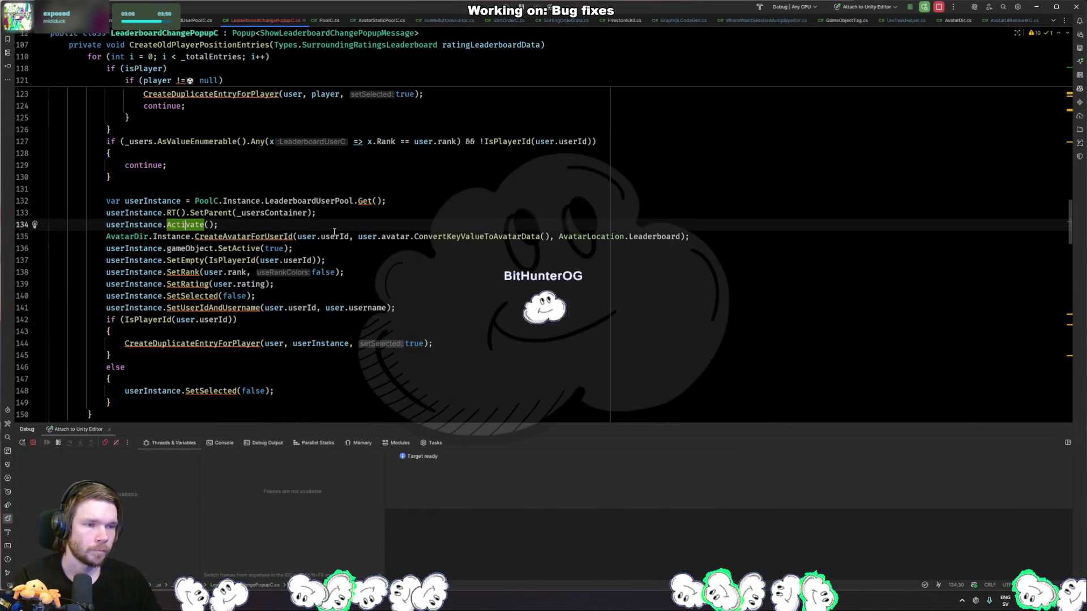
key(End)
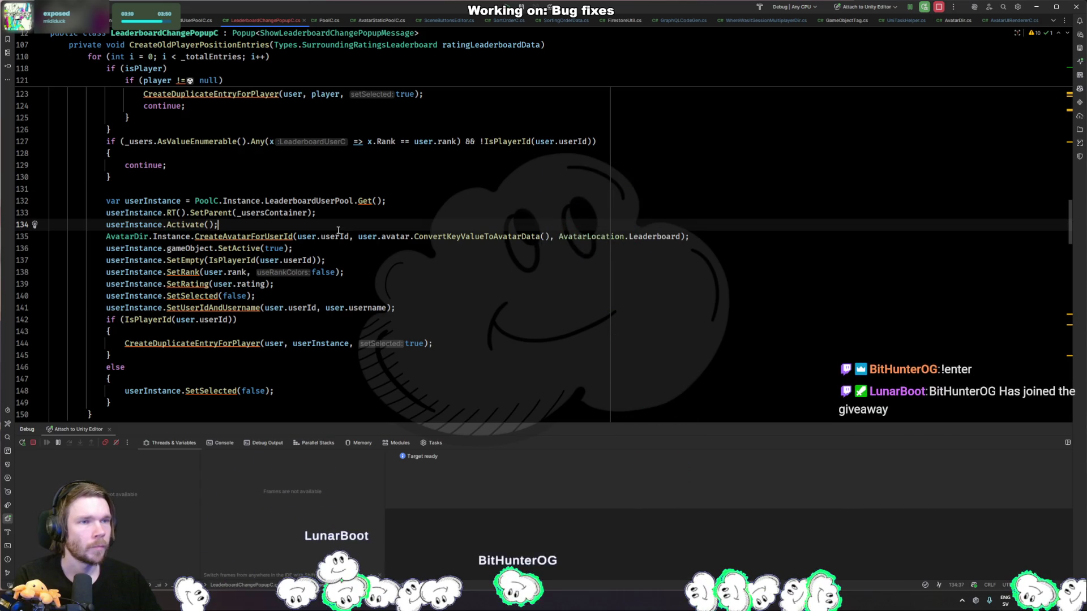
- Add userInstance.RT().localScale = Vector3.one; after Activate() and switch to Unity
key(Return)
text(u)
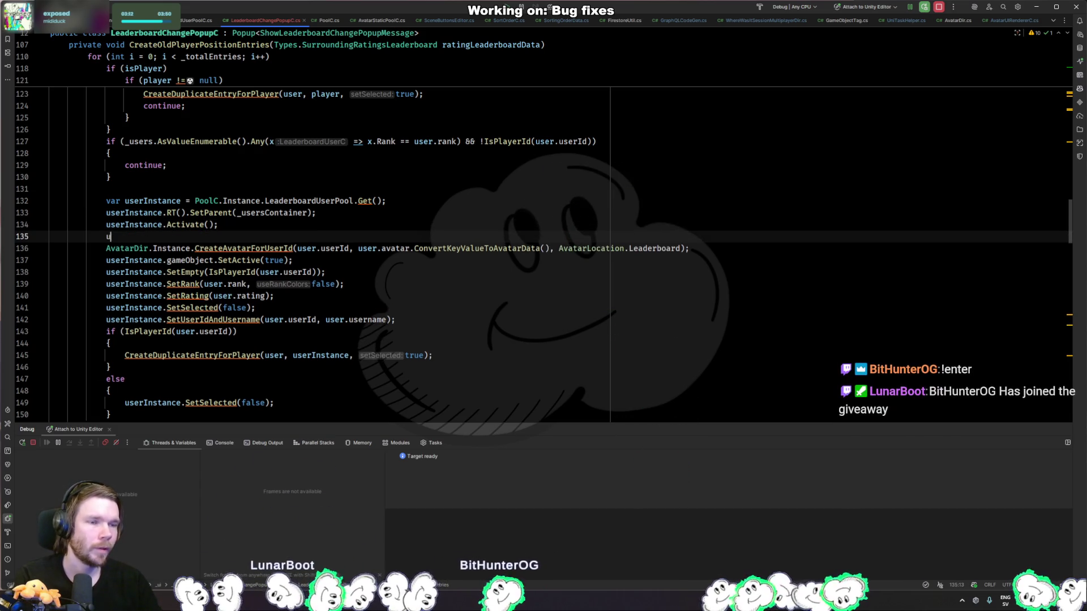
text(ser)
key(Return)
text(.RT)
key(Return)
text(.)
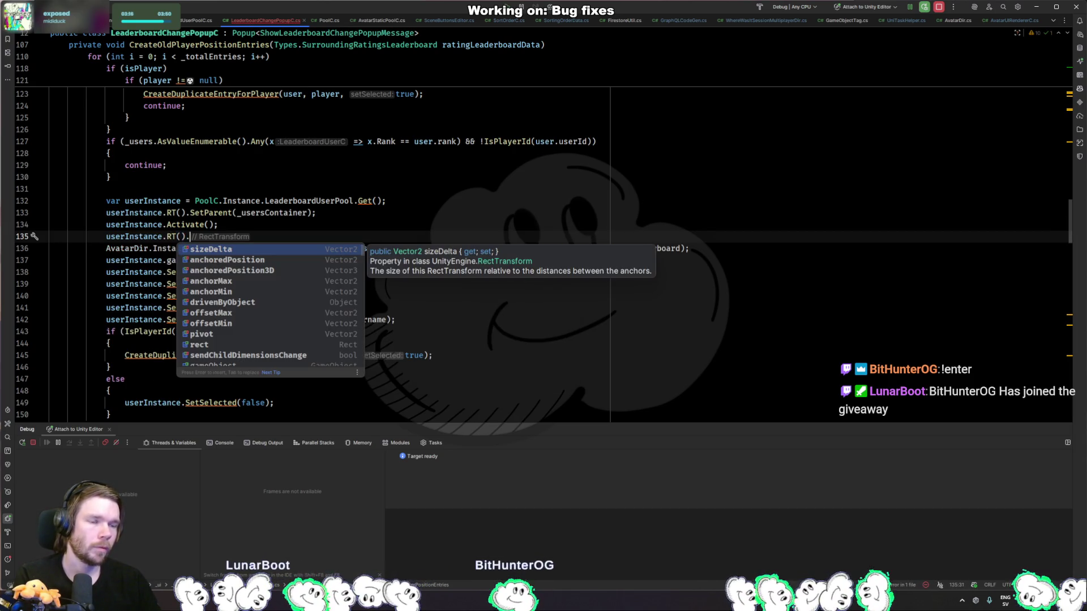
text(scal)
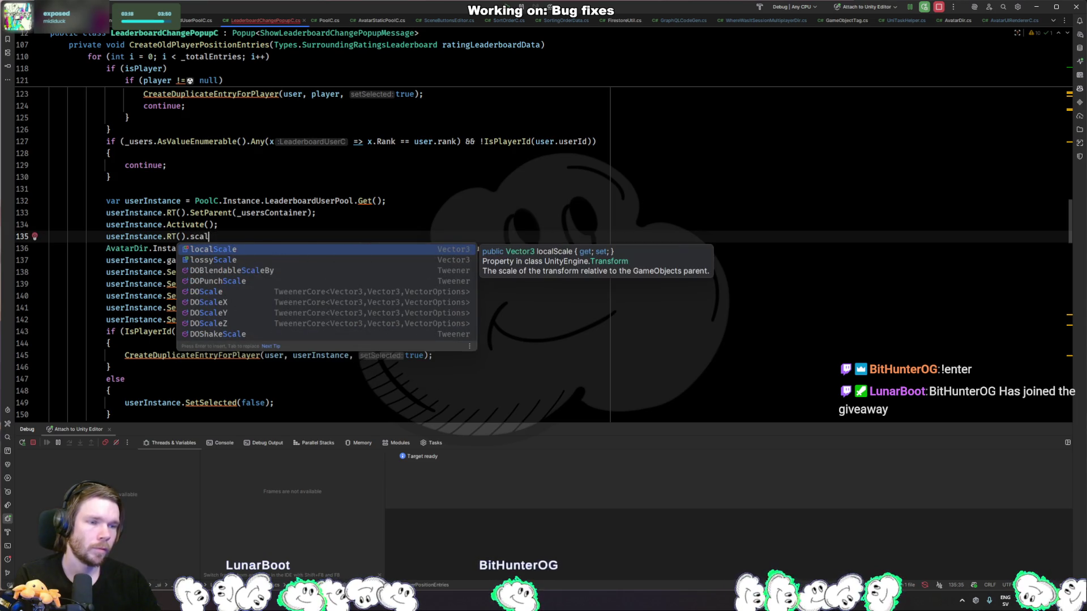
key(Return)
text(= vec)
key(Return)
text(.one;)
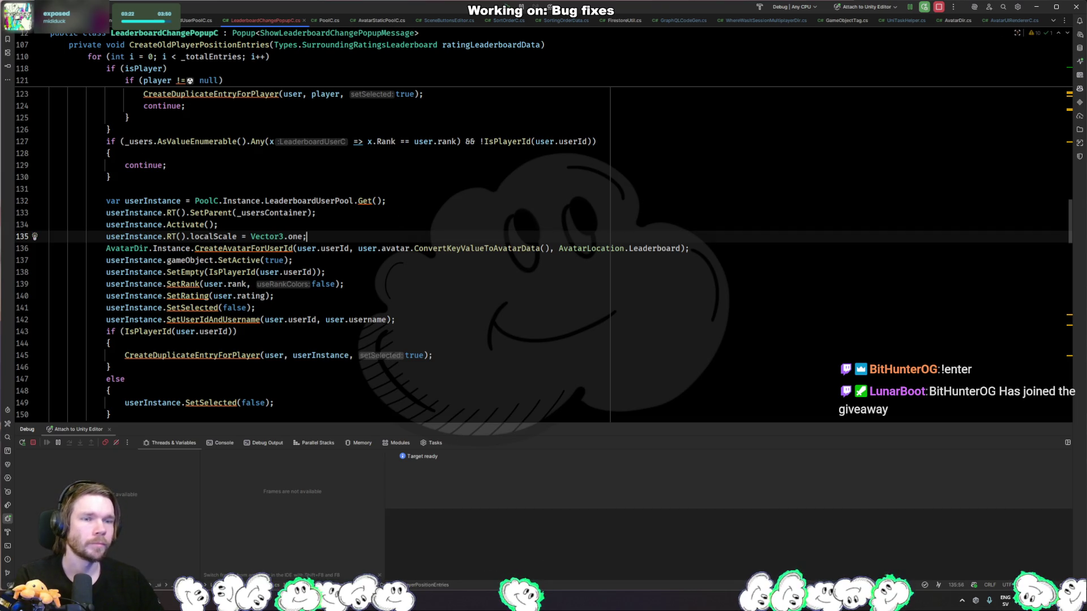
key(alt+Tab)
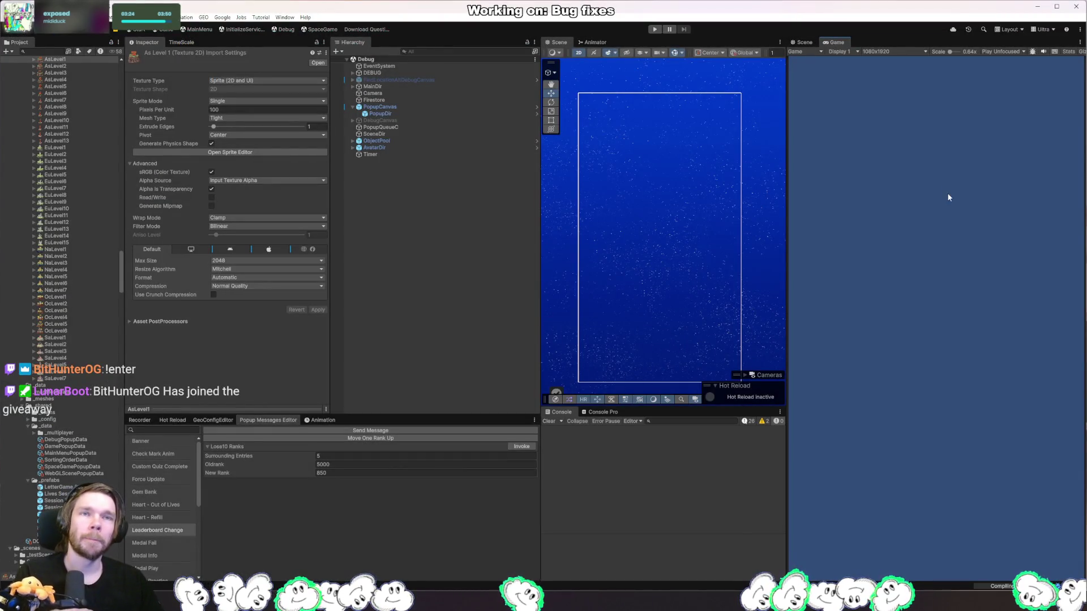
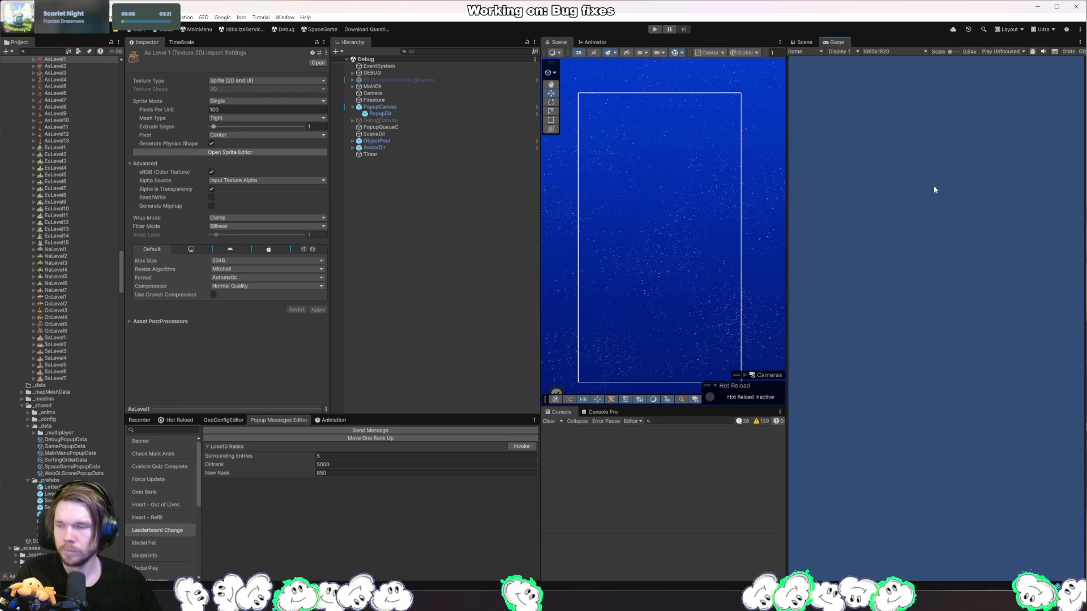
- Run the game, show the Leaderboard Change popup and select the username Fill text element
click(654, 29)
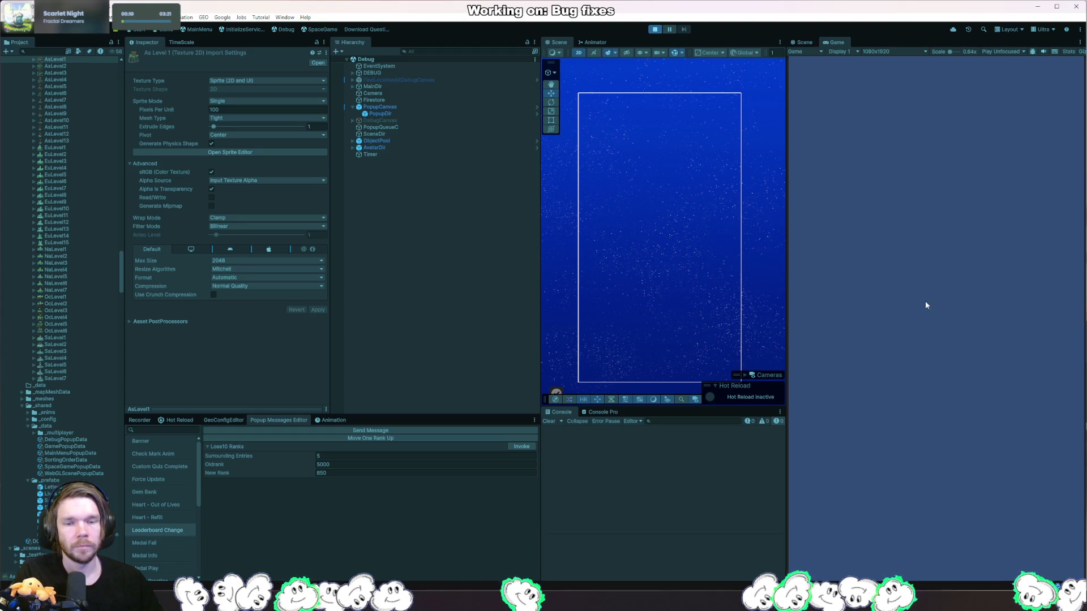
click(521, 447)
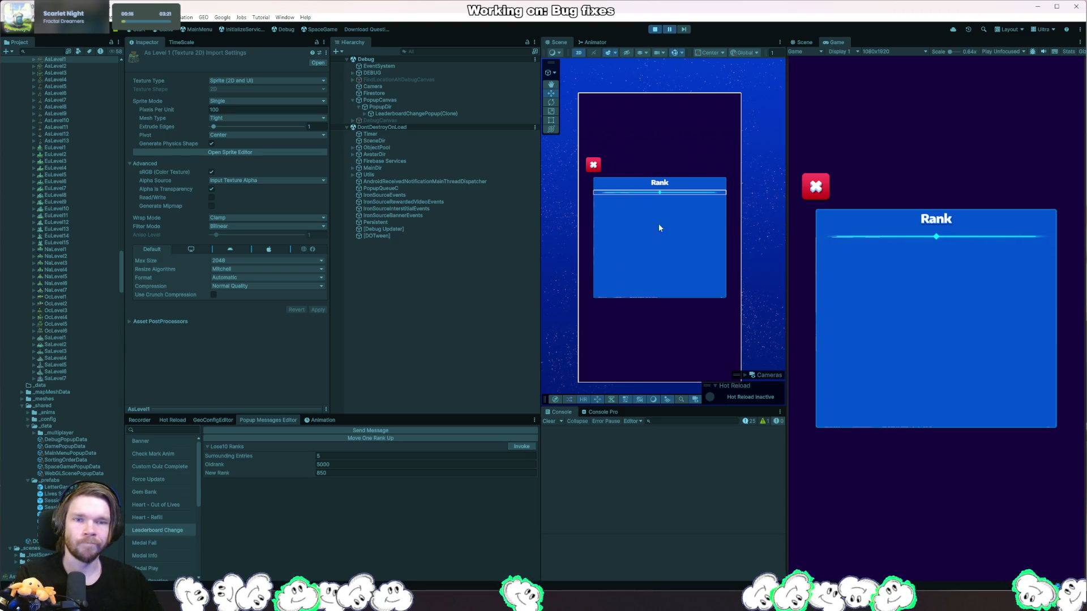
right_click(658, 263)
mouse_move(712, 277)
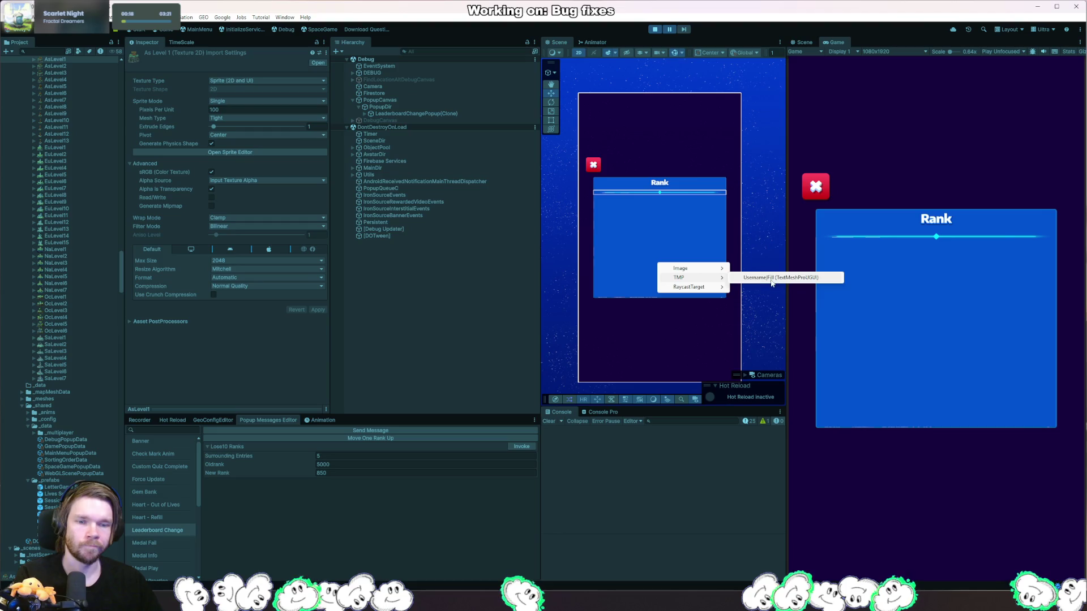
click(758, 275)
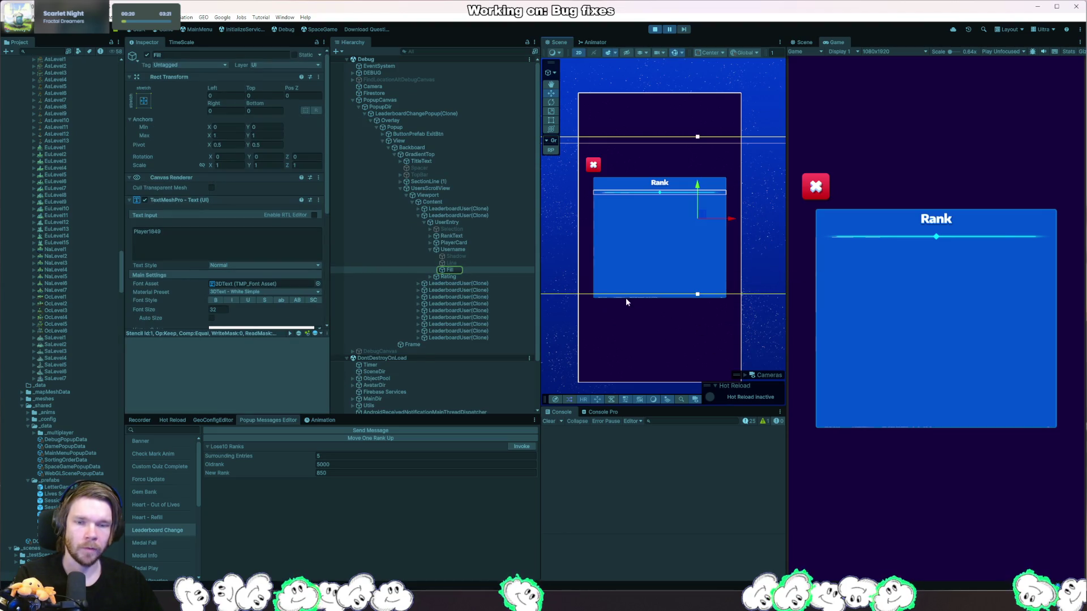
- Inspect the LeaderboardUser(Clone) rows, then search Project assets for 'leaderboarduse'
click(475, 290)
key(f)
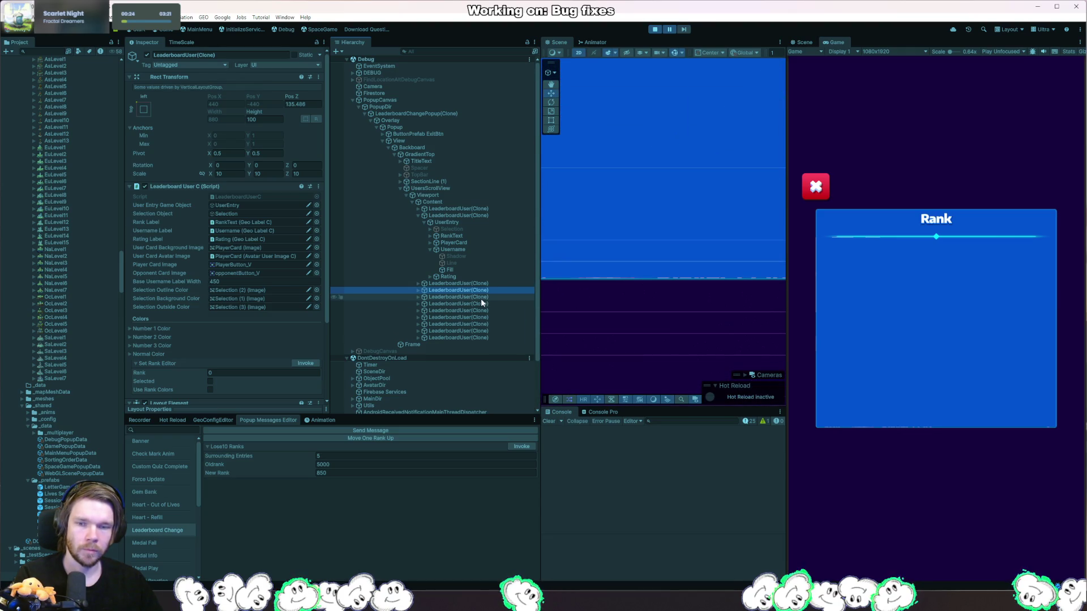
scroll(640, 273, down, 5)
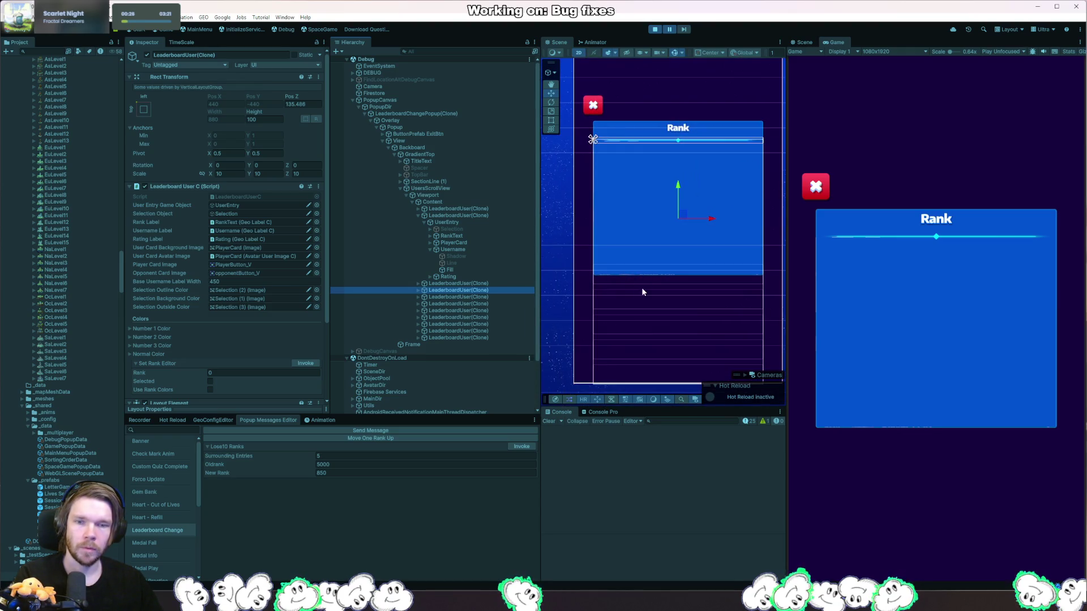
click(457, 216)
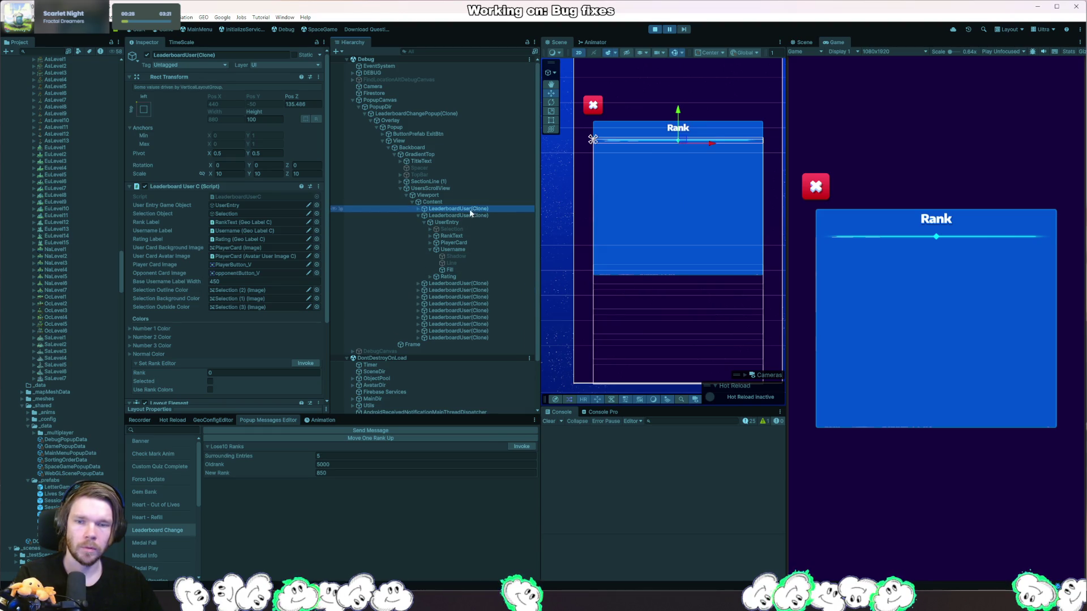
click(417, 216)
click(453, 230)
click(454, 223)
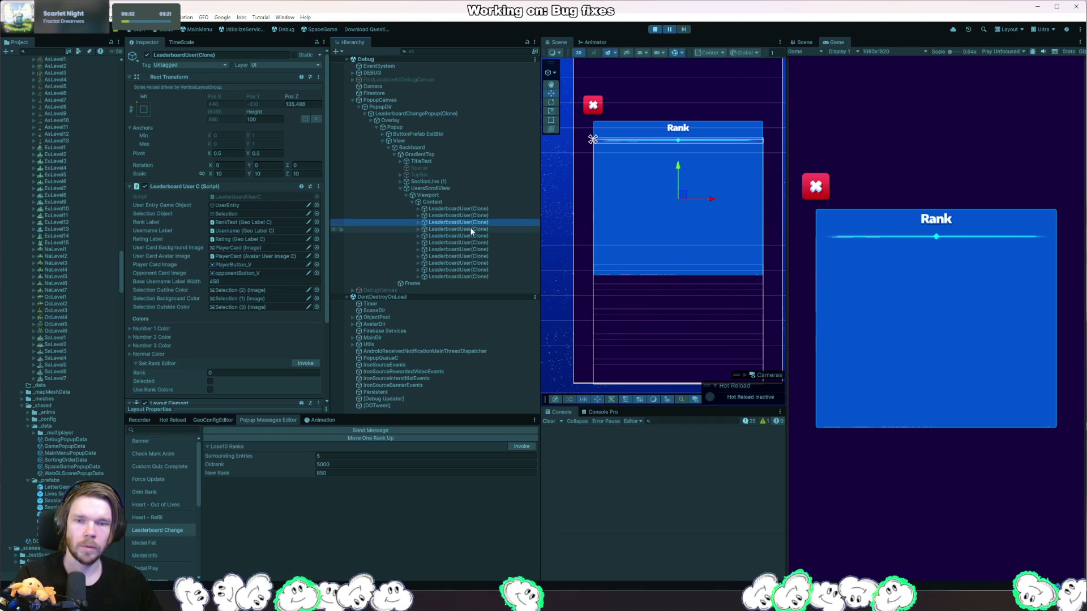
click(446, 209)
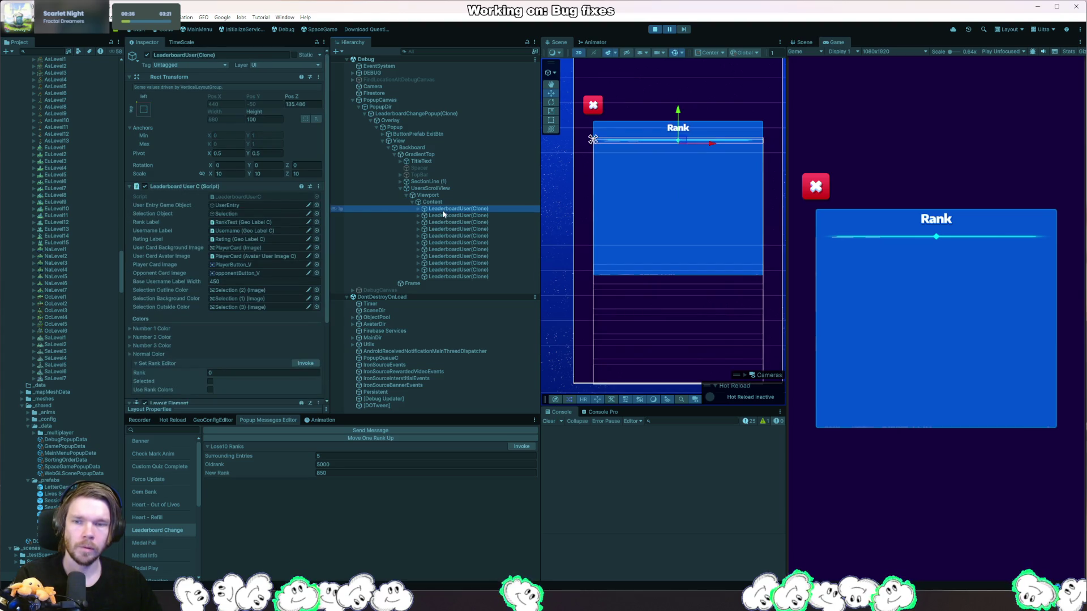
click(47, 51)
text(leaderboarduse)
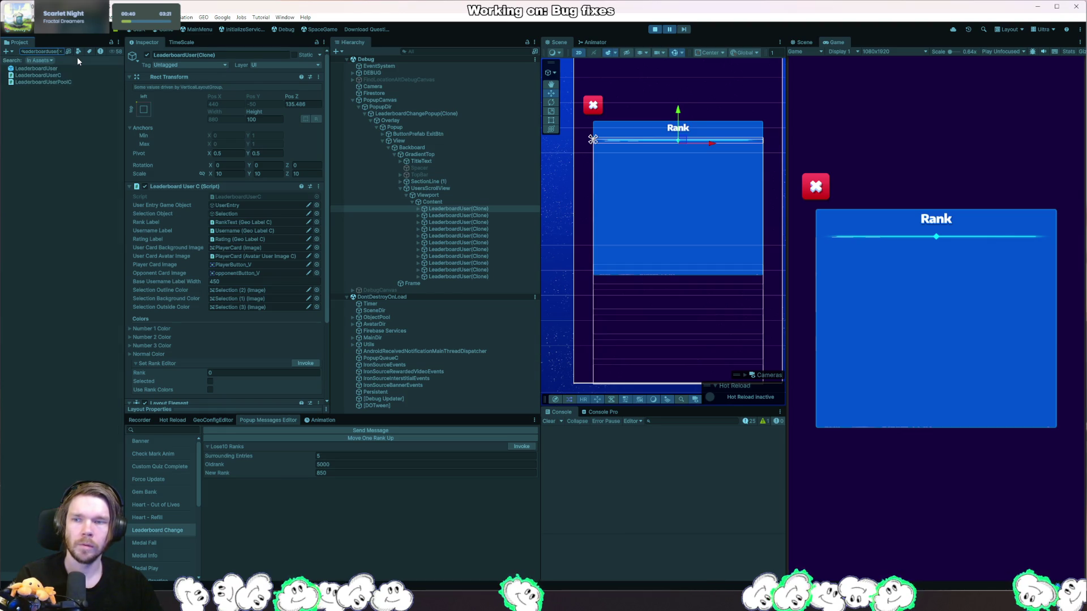
- Locate the LeaderboardUser prefab and add an instance at the end of Content
click(63, 72)
click(61, 51)
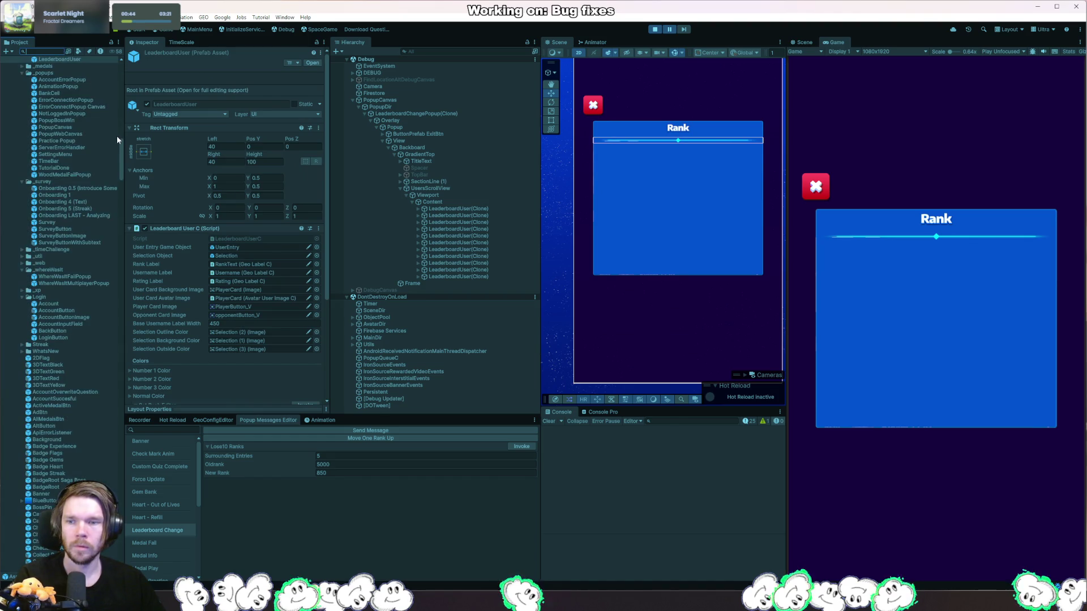
scroll(86, 213, up, 5)
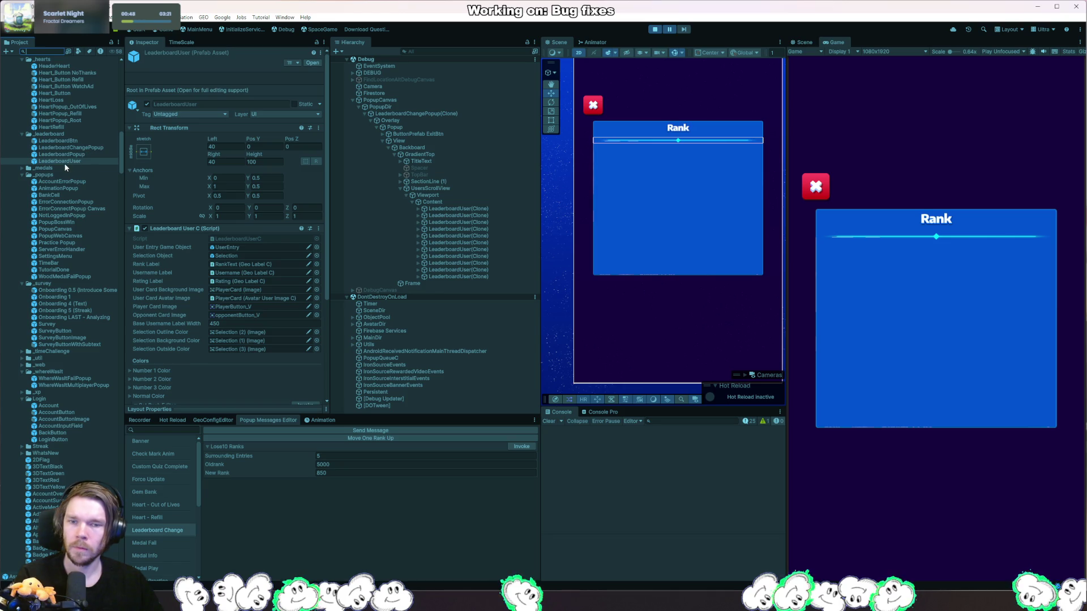
drag(65, 162, 243, 172)
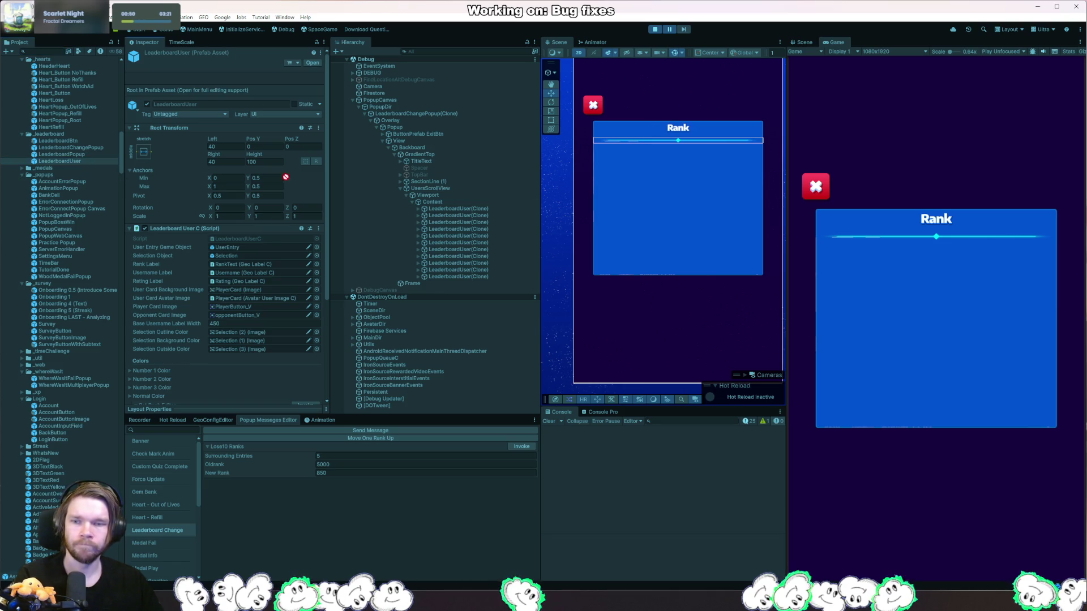
drag(437, 206, 437, 205)
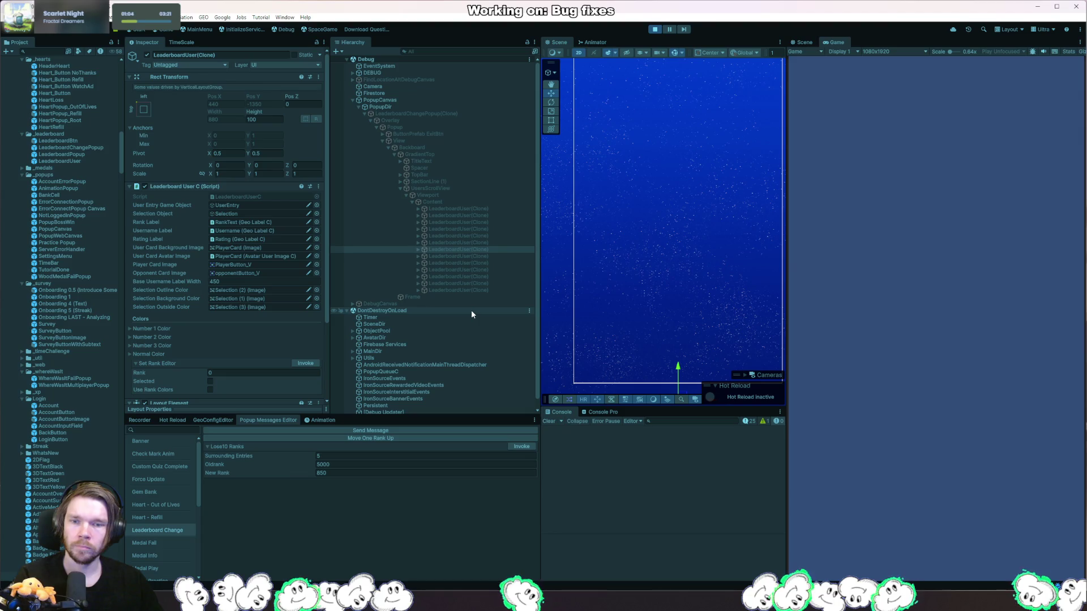
- Trigger the Lose10 Ranks popup and inspect Content and all LeaderboardUser(Clone) entries
click(521, 447)
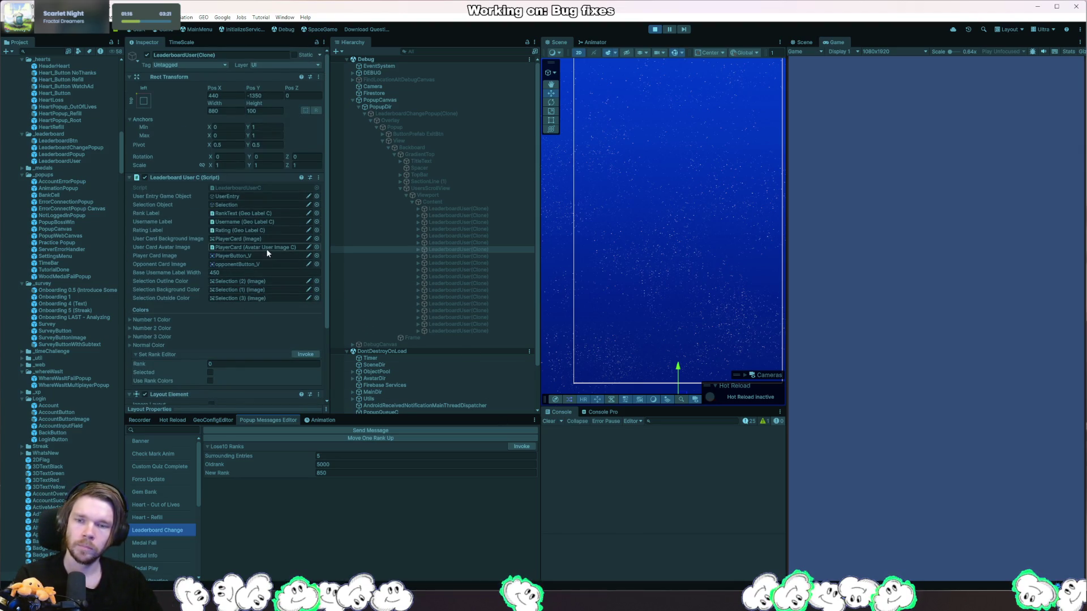
click(520, 448)
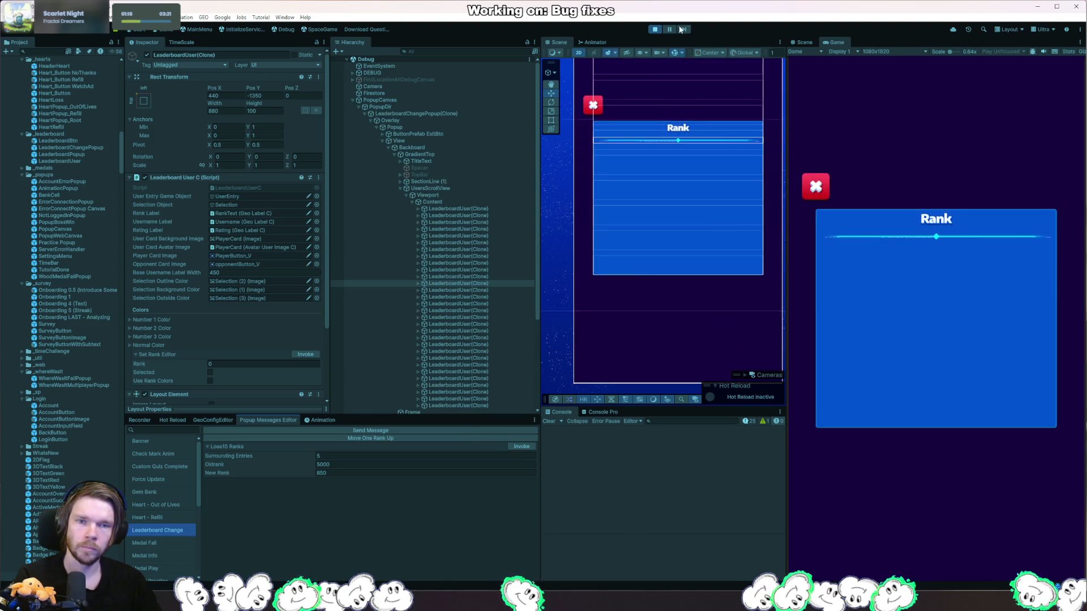
click(505, 203)
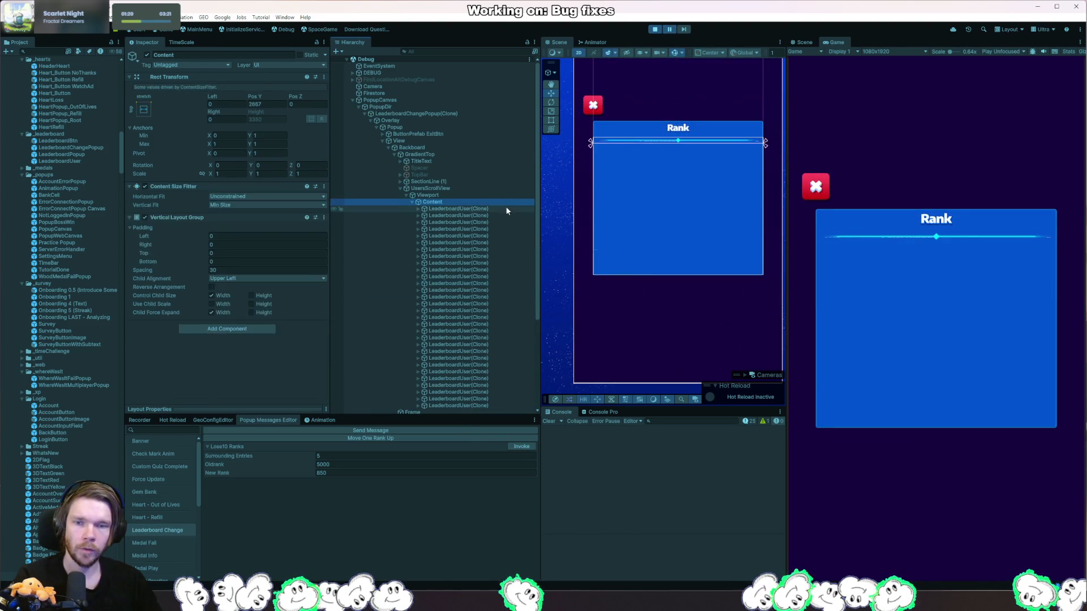
click(481, 208)
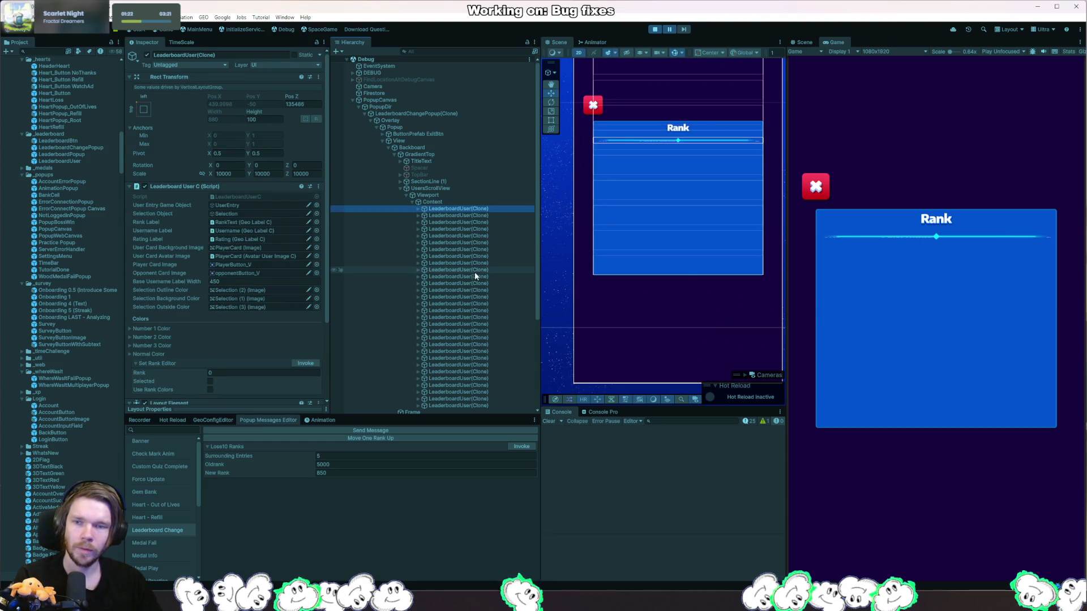
scroll(470, 343, down, 3)
shift+click(458, 303)
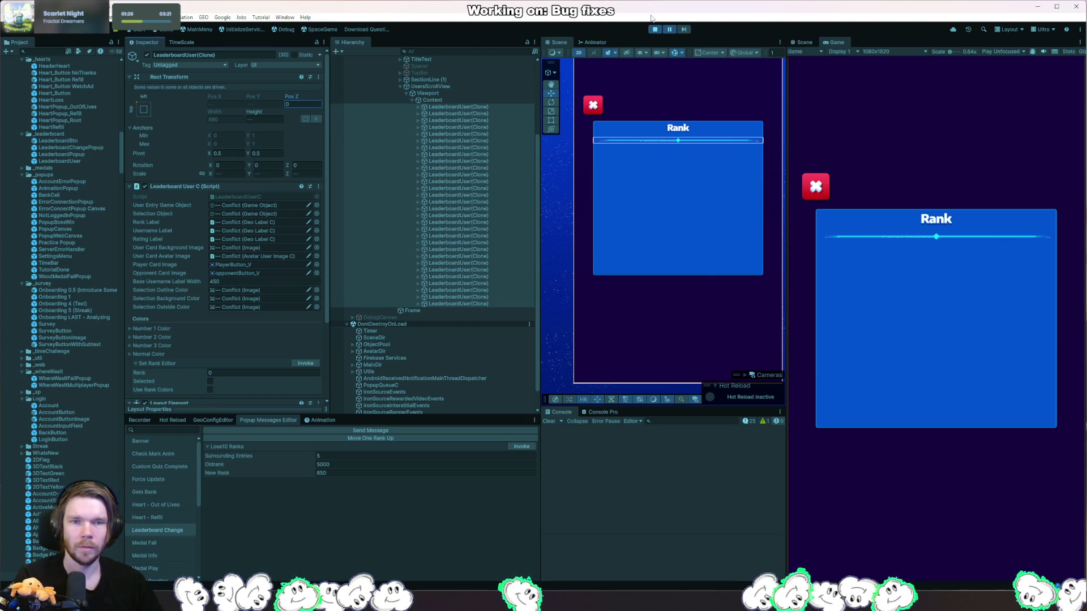
- Retrigger Lose10 Ranks while pausing to inspect the first entry, then stop play mode
click(669, 30)
click(521, 446)
click(669, 30)
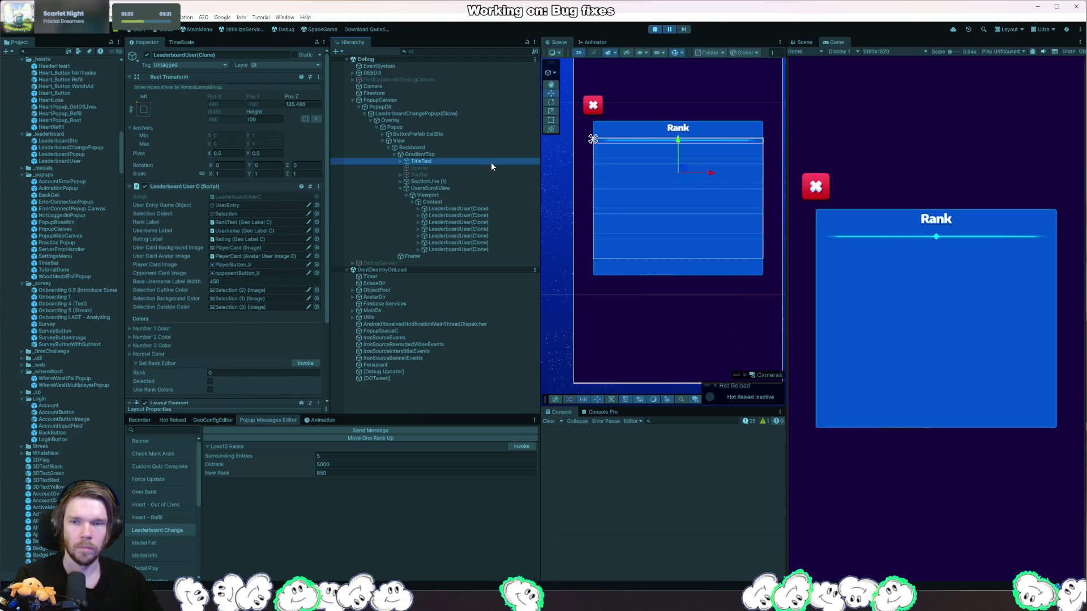
click(474, 208)
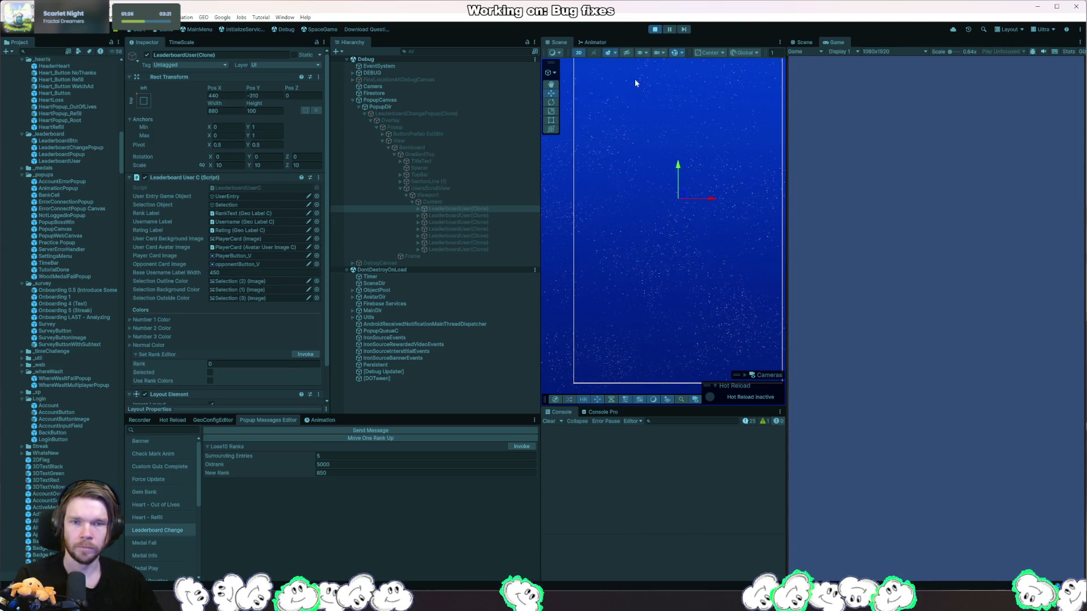
click(520, 446)
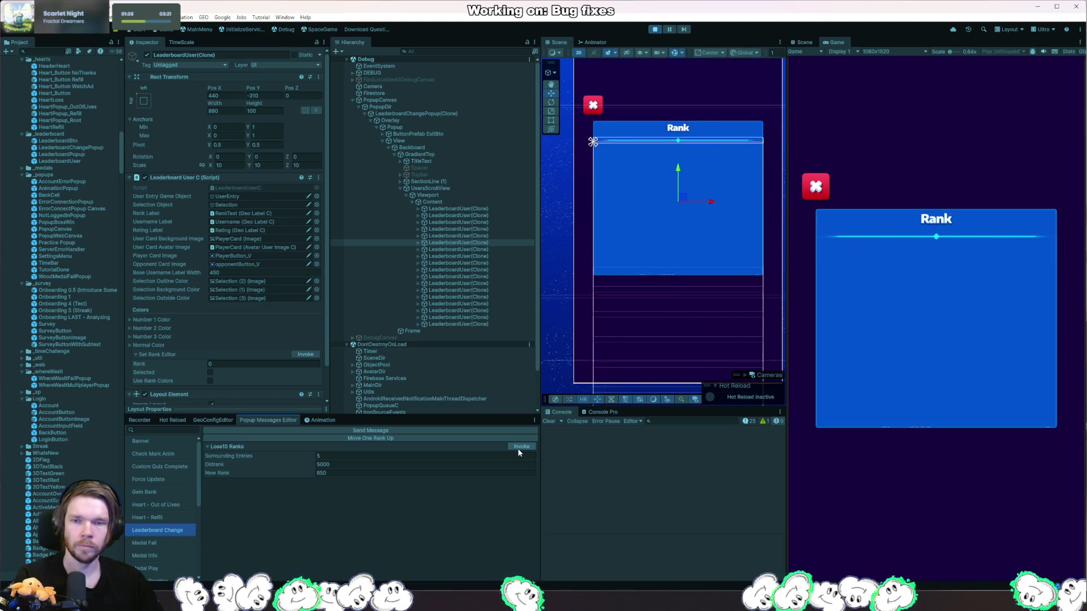
click(655, 29)
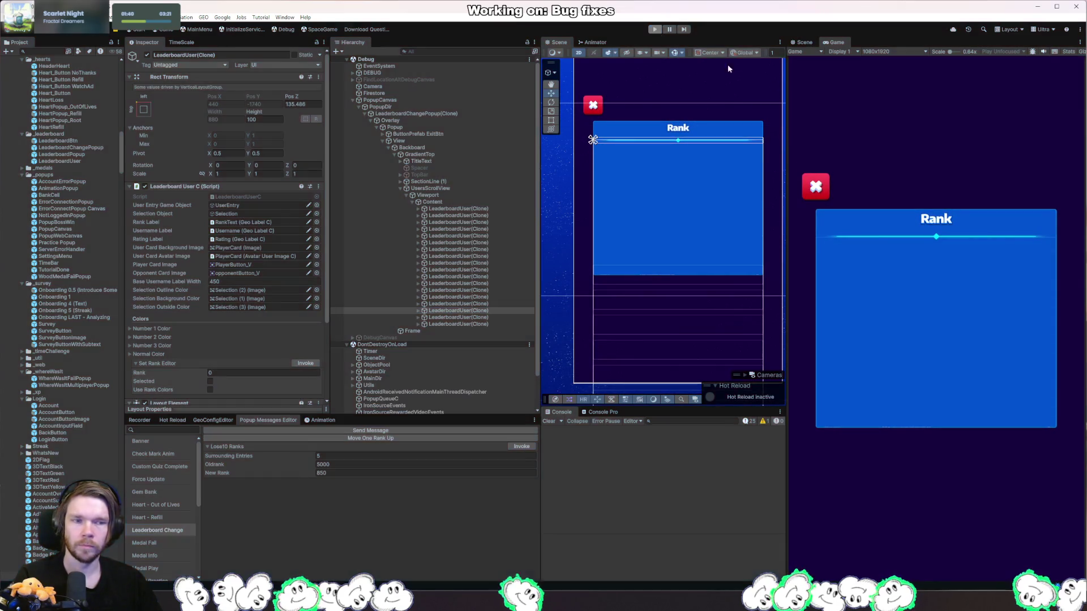
- In Rider, start a new 'userInstance.RT().anc' line after the localScale assignment
key(alt+Tab)
click(334, 225)
click(340, 237)
key(Return)
text(userInstance.RT().)
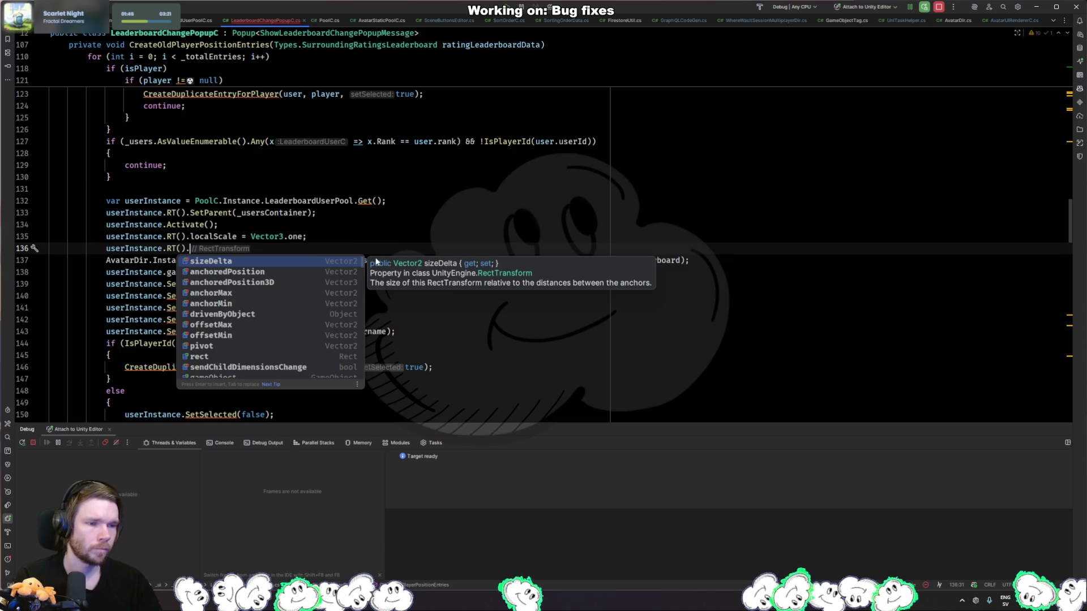
text(anc)
- Set the row's anchoredPosition3D z to 0, applying the mutate-struct-as-local-variable fix
key(Return)
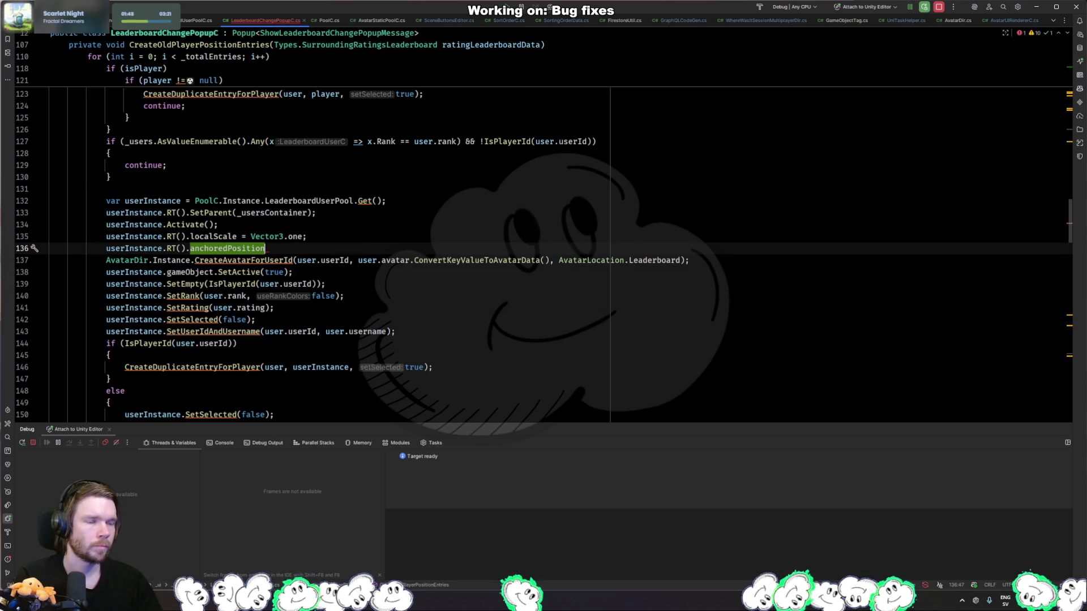
text(.)
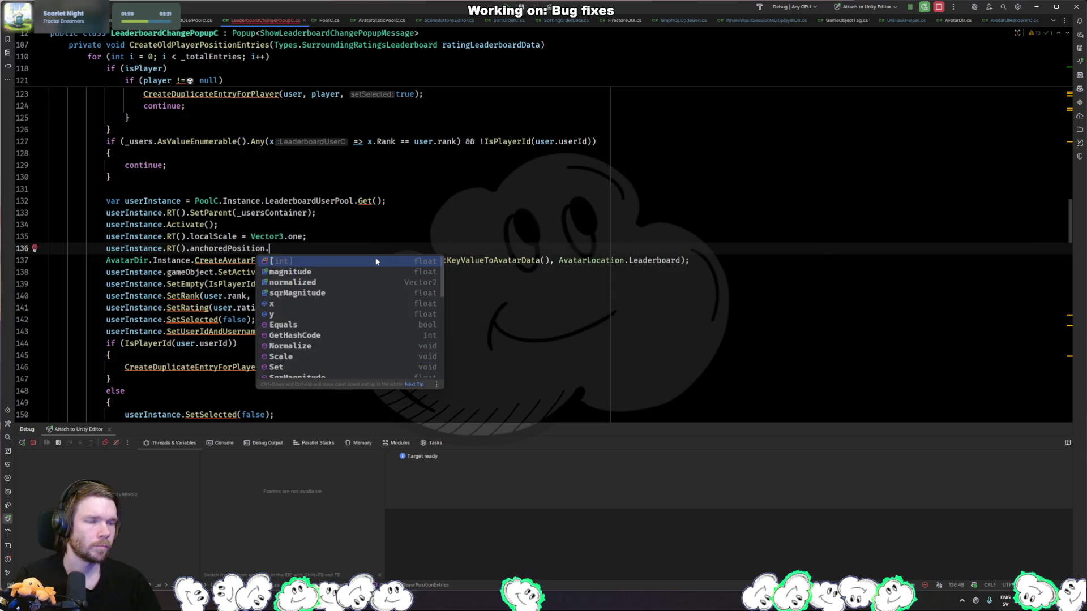
key(ctrl+BackSpace)
key(ctrl+BackSpace)
text(po)
key(Down)
key(Down)
key(Return)
text(.z)
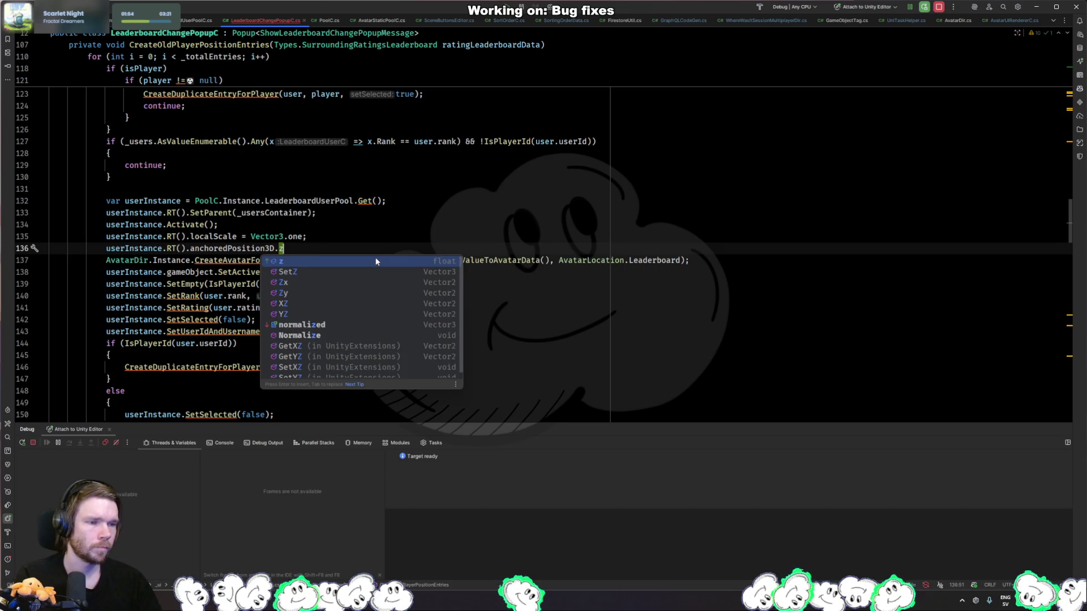
text( = 0;)
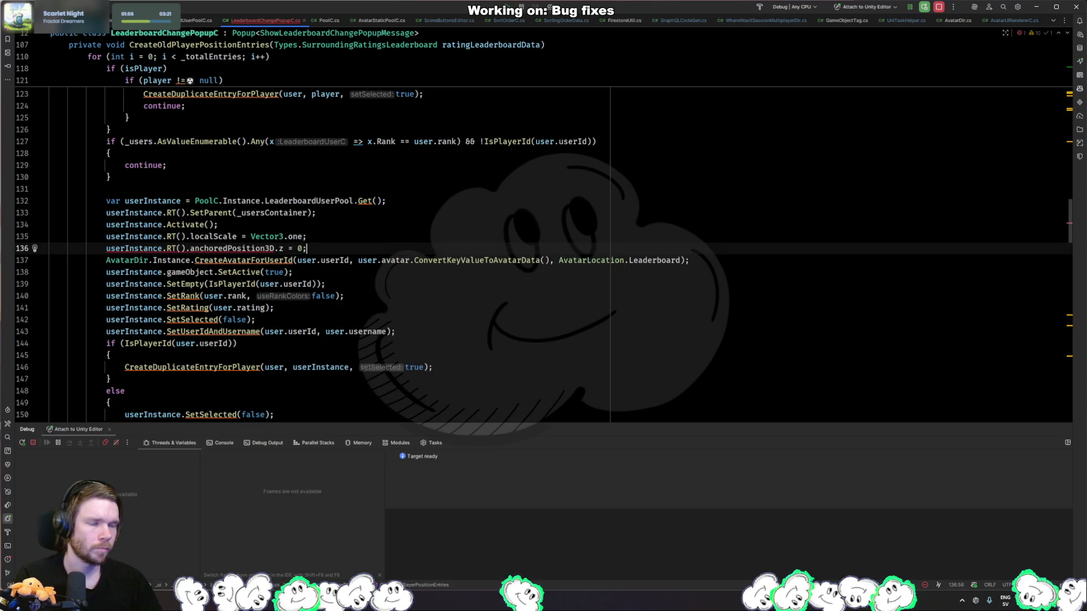
click(276, 248)
key(alt+Return)
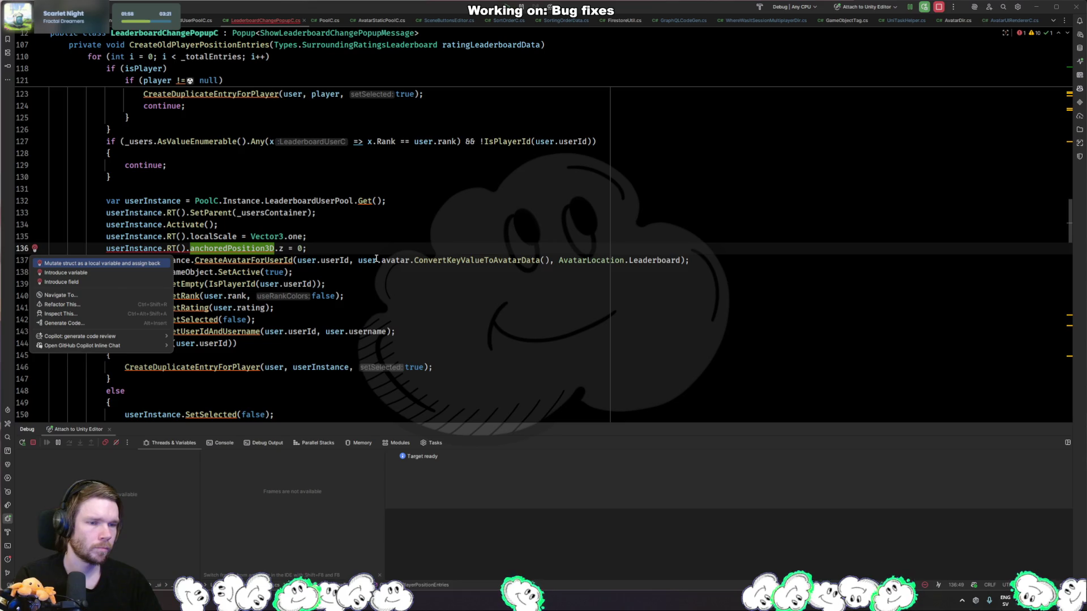
key(Return)
key(alt+Tab)
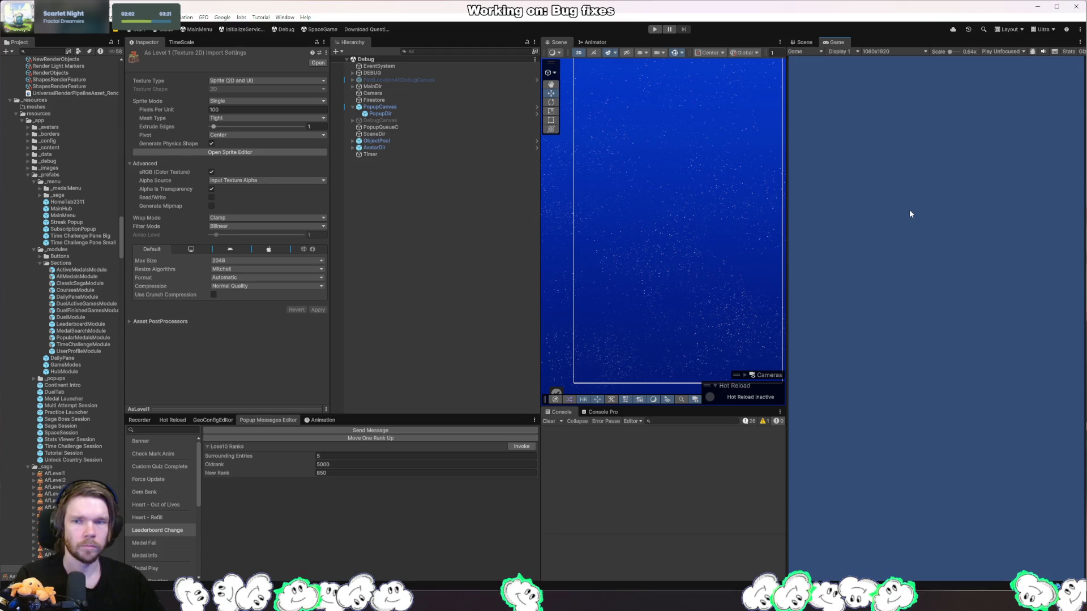
- Add ', false' after _usersContainer in the SetParent call
key(alt+Tab)
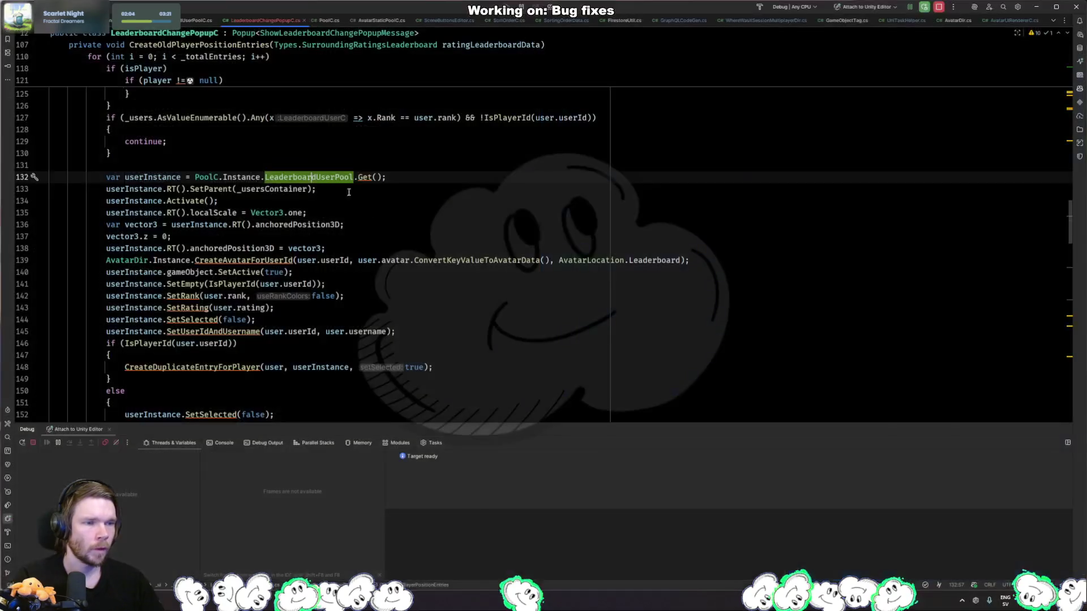
click(311, 189)
text(,)
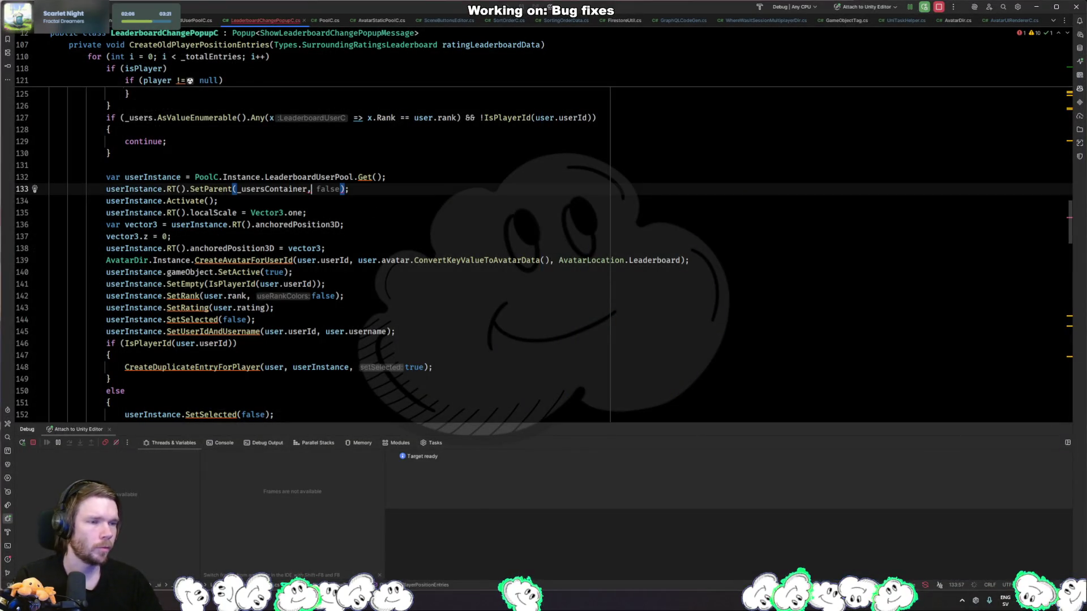
text( false)
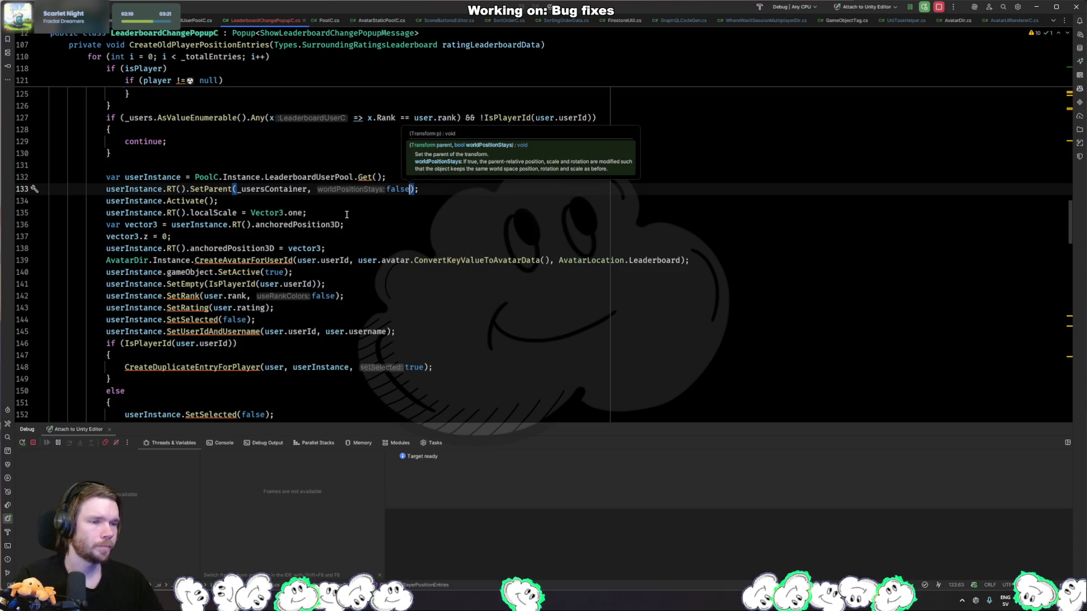
key(alt+Tab)
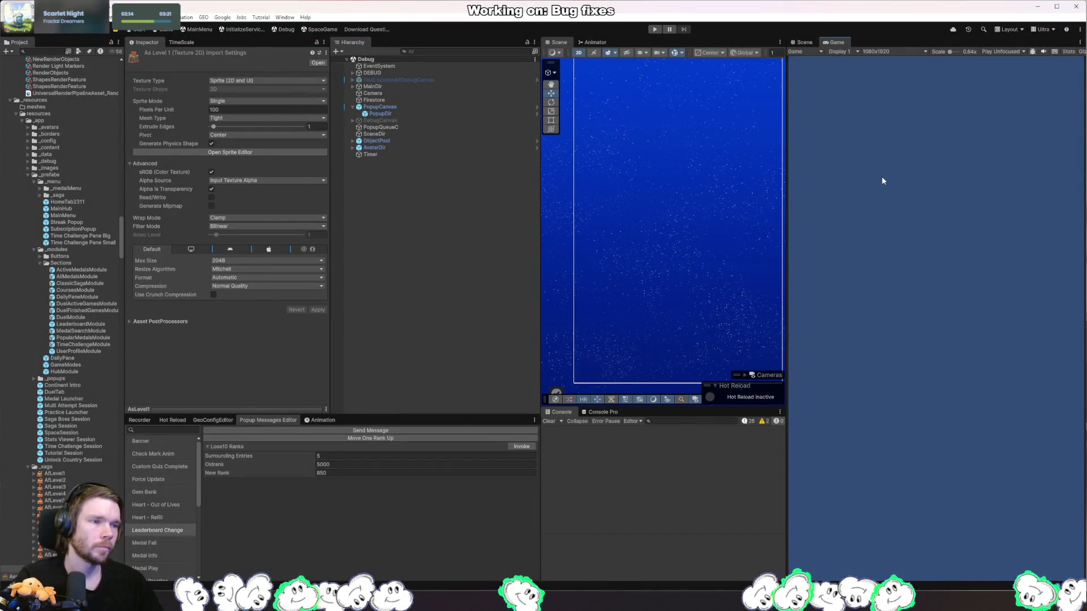
- Delete the vector3 anchoredPosition reset lines and return to Unity
key(alt+Tab)
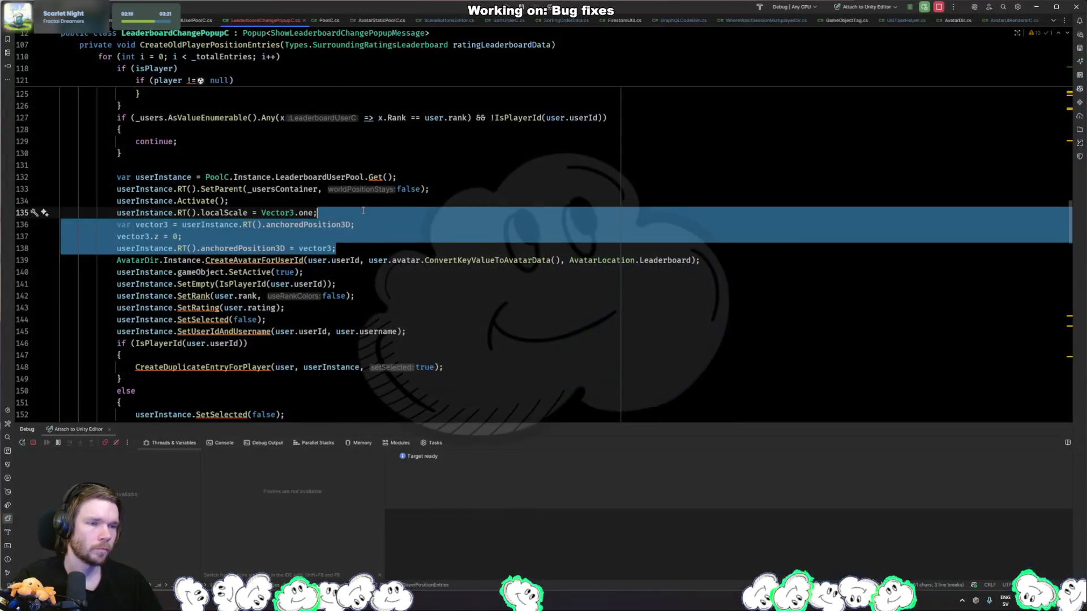
key(Delete)
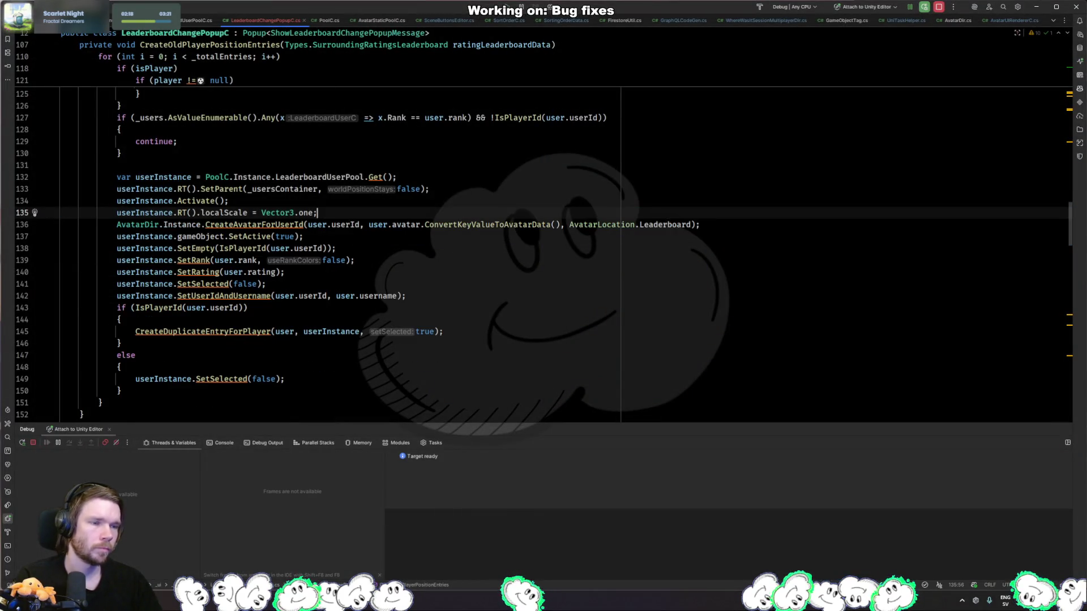
key(alt+Tab)
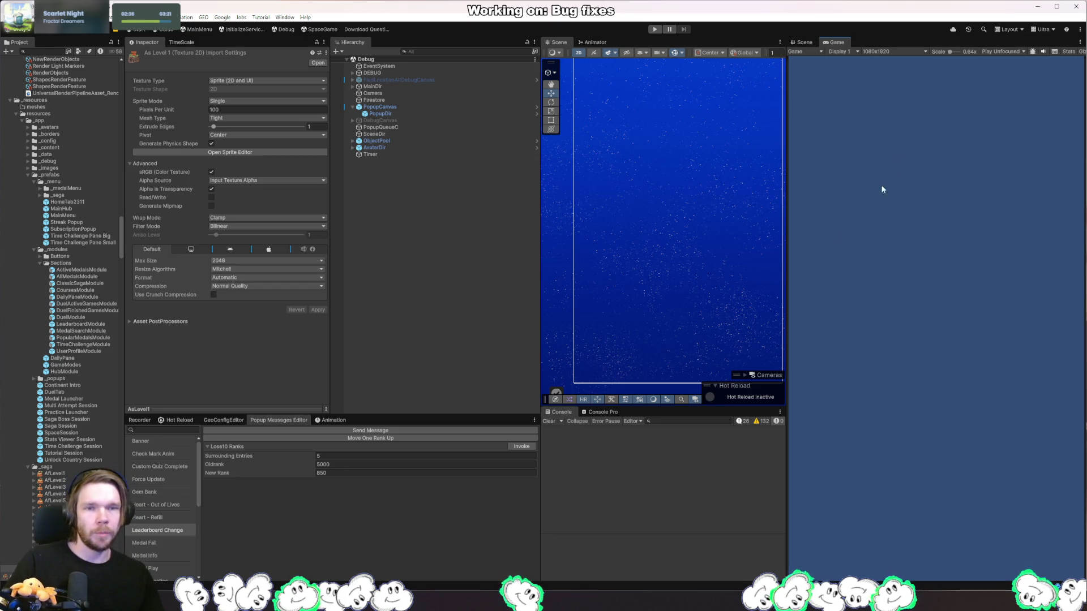
click(659, 30)
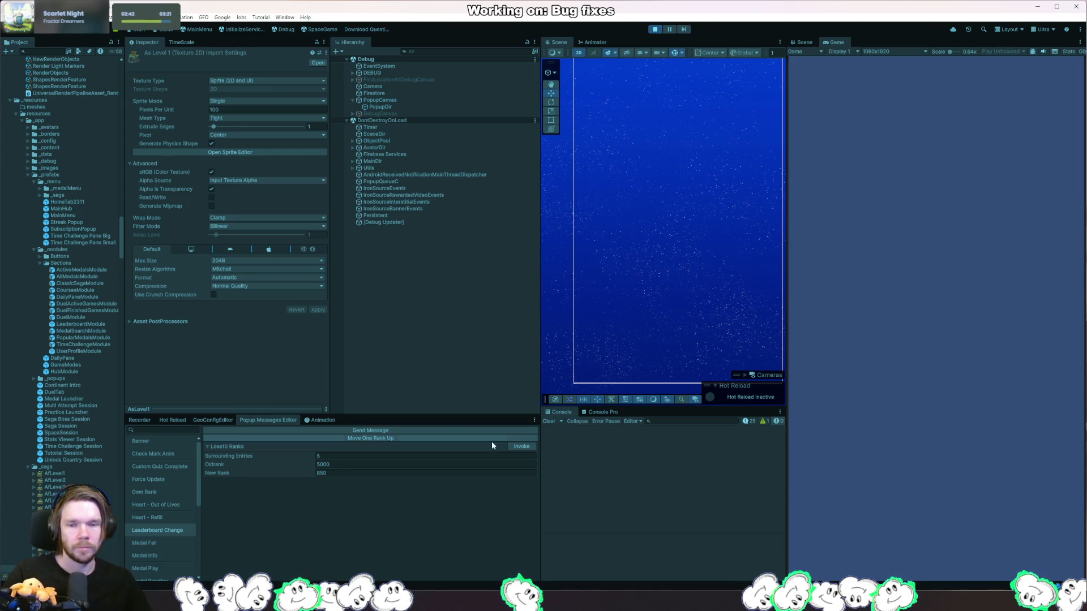
click(526, 445)
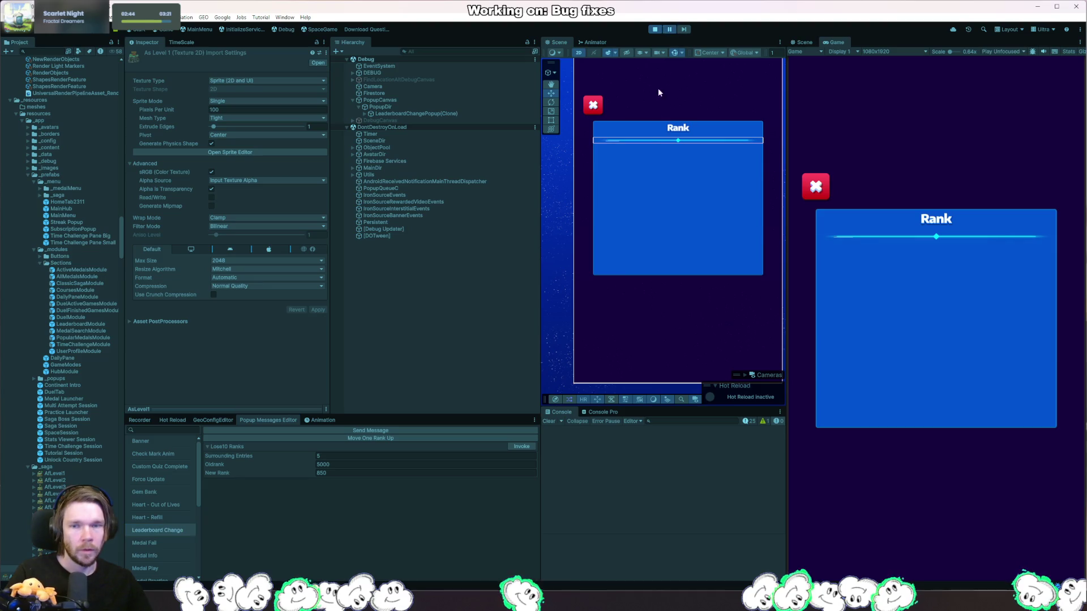
right_click(653, 213)
mouse_move(696, 214)
click(781, 214)
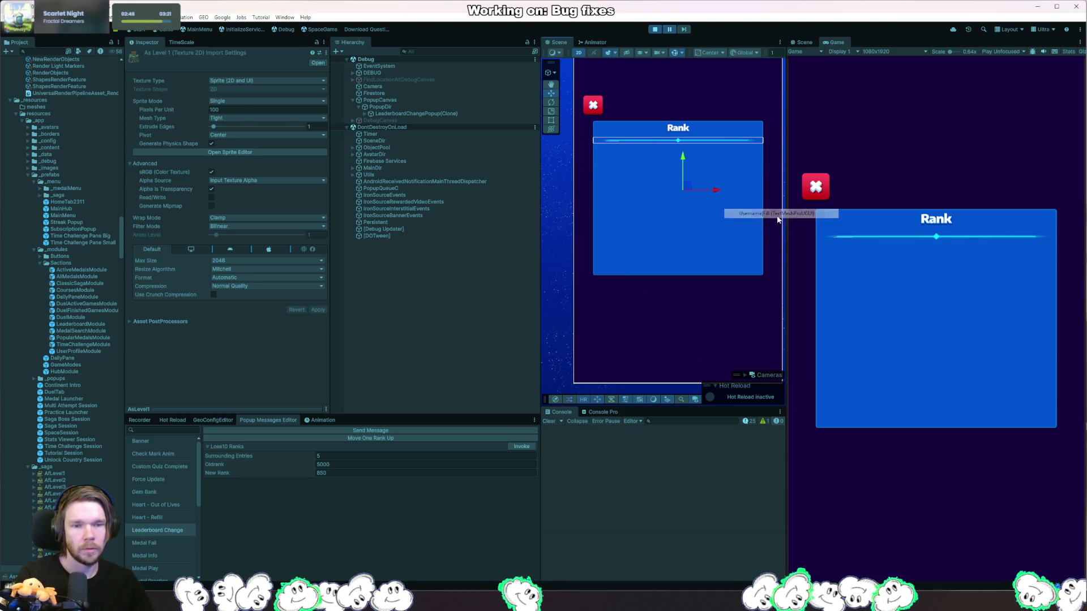
click(474, 250)
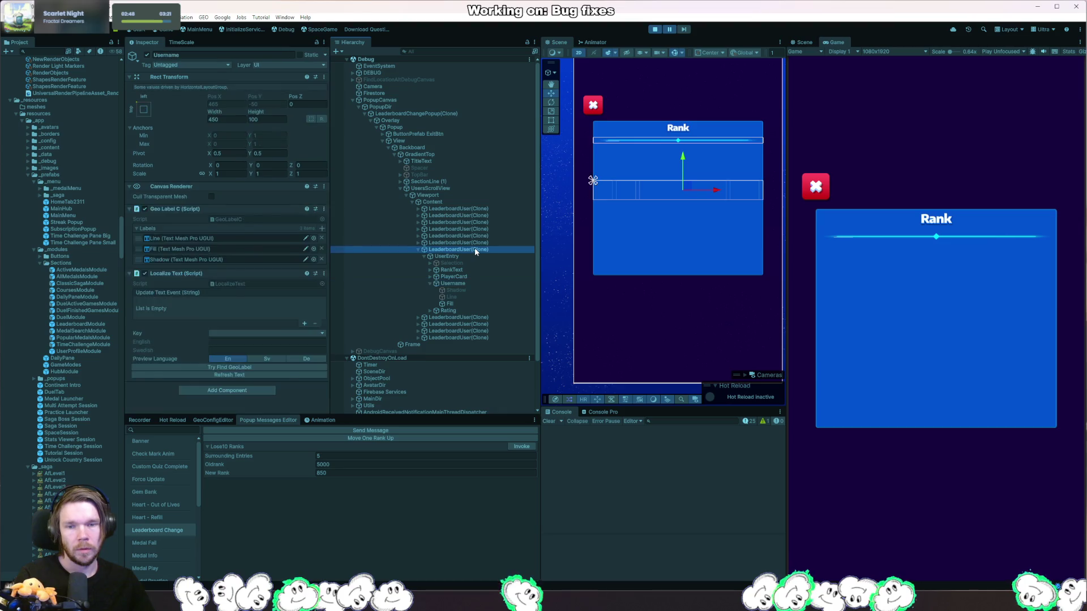
click(473, 257)
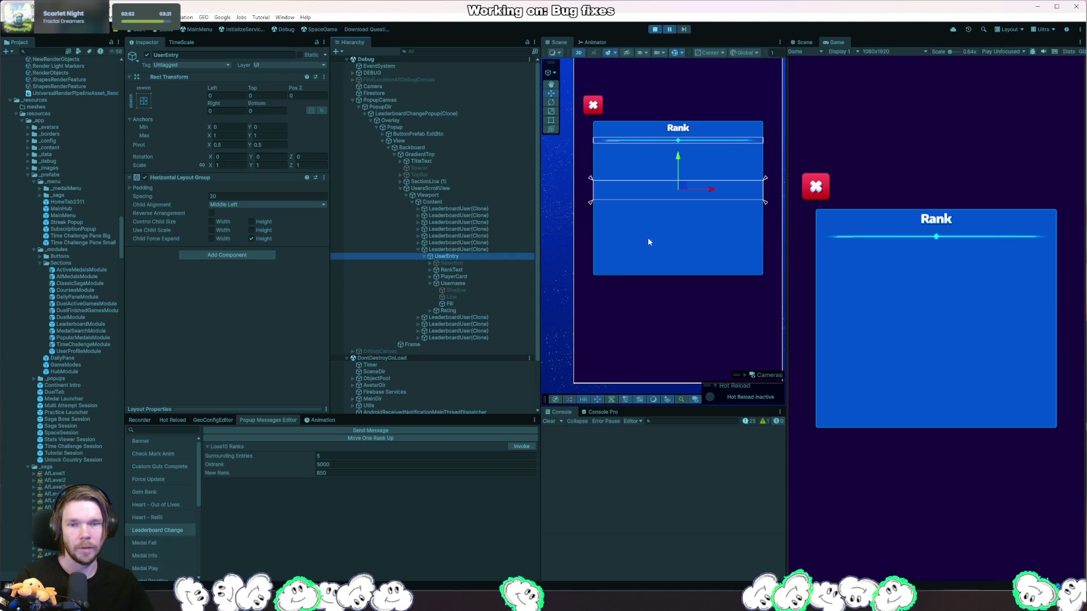
click(480, 249)
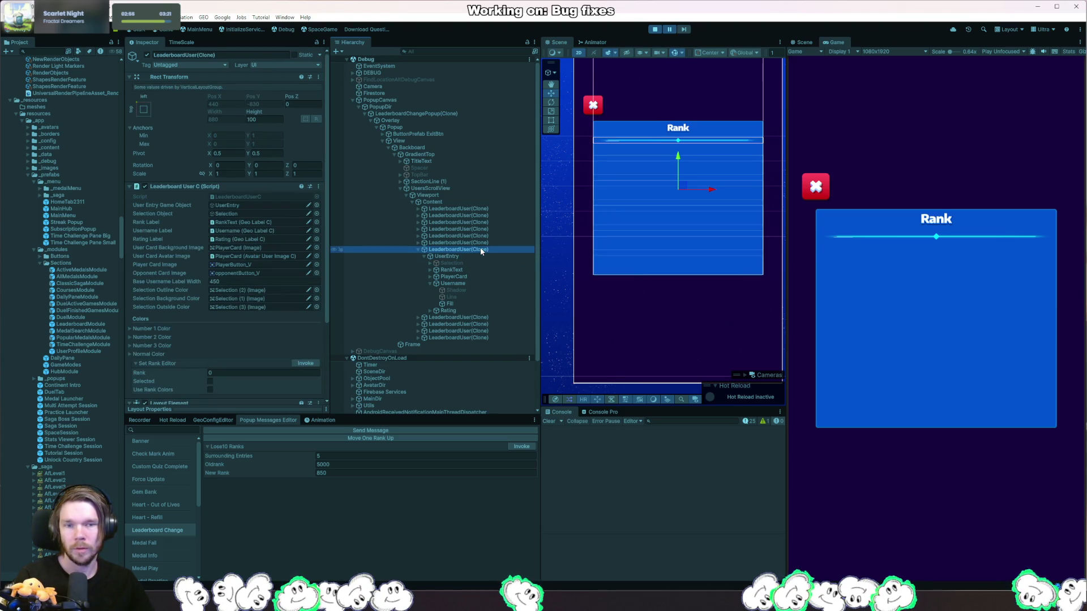
key(f)
scroll(731, 260, down, 3)
mouse_move(729, 297)
mouse_down()
mouse_move(685, 257)
mouse_move(731, 295)
mouse_move(787, 315)
mouse_move(662, 285)
mouse_up()
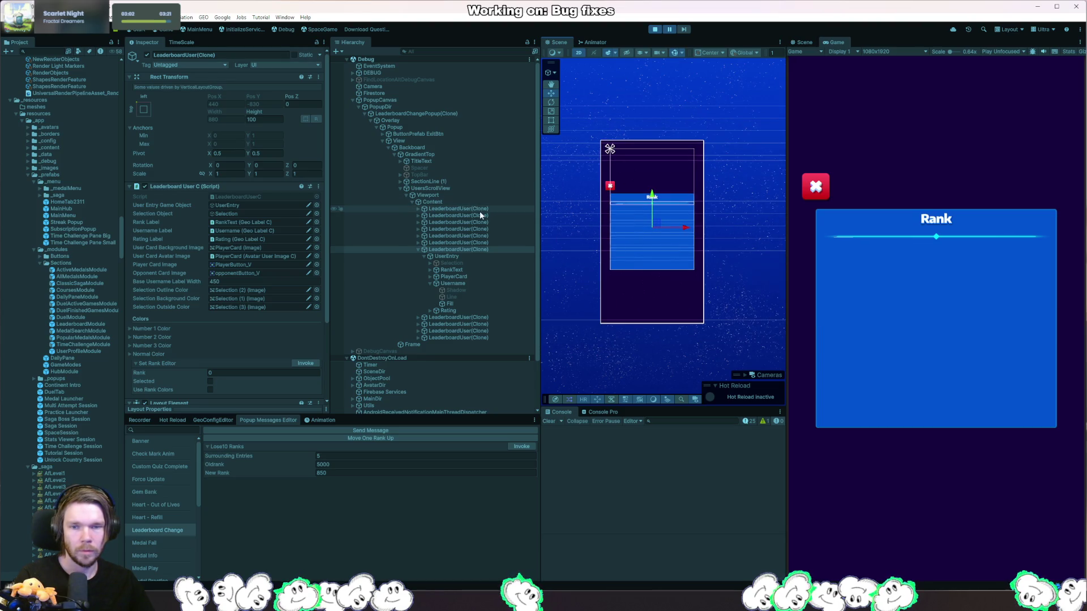
click(418, 249)
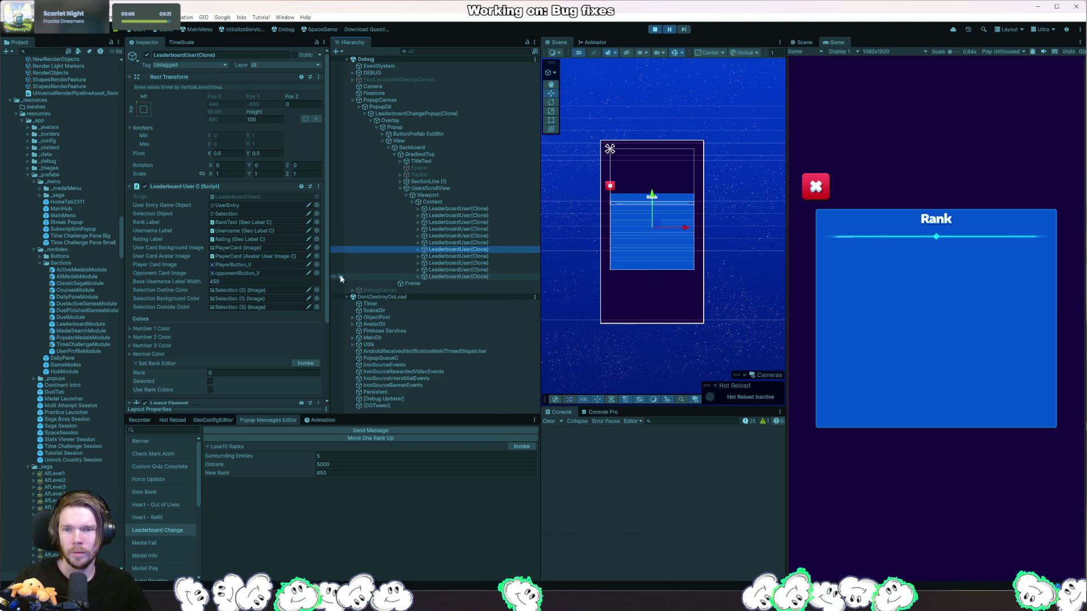
drag(675, 276, 583, 275)
scroll(582, 274, down, 5)
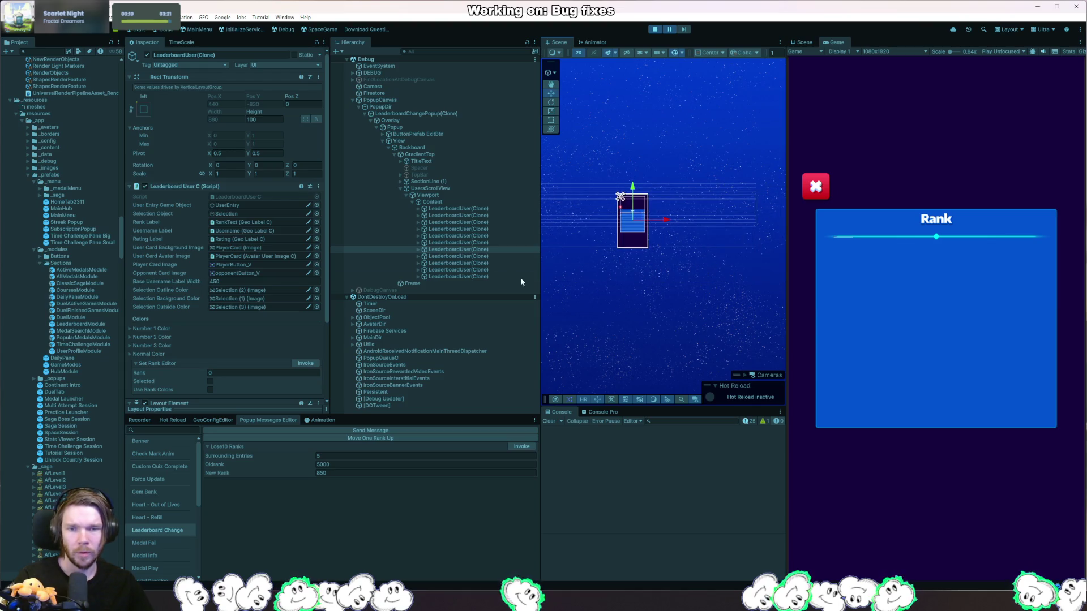
click(419, 250)
click(453, 283)
click(465, 278)
click(471, 270)
click(482, 263)
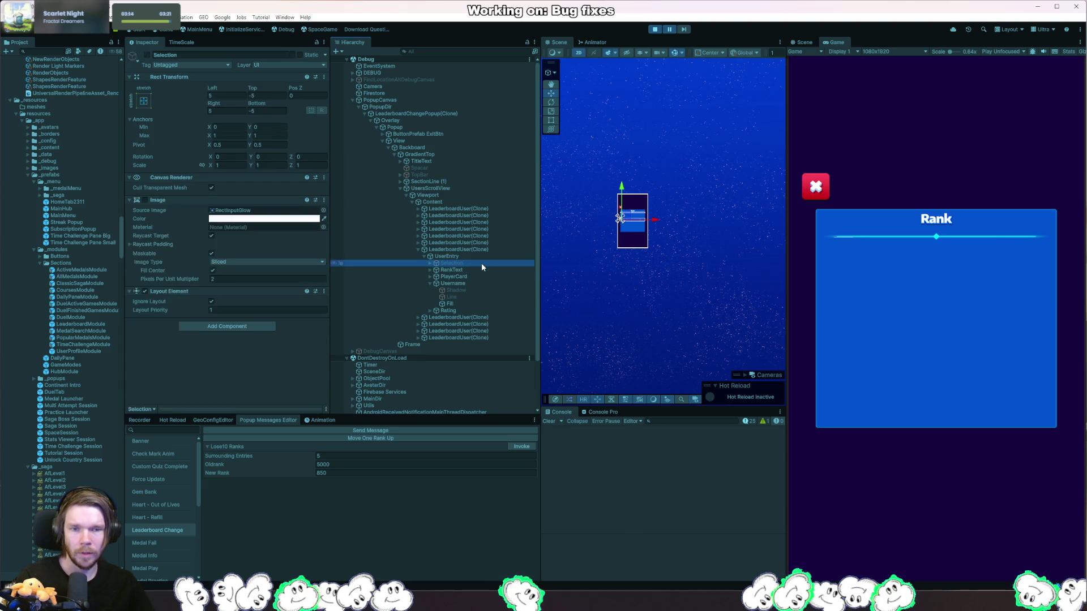
click(477, 291)
click(460, 304)
click(456, 249)
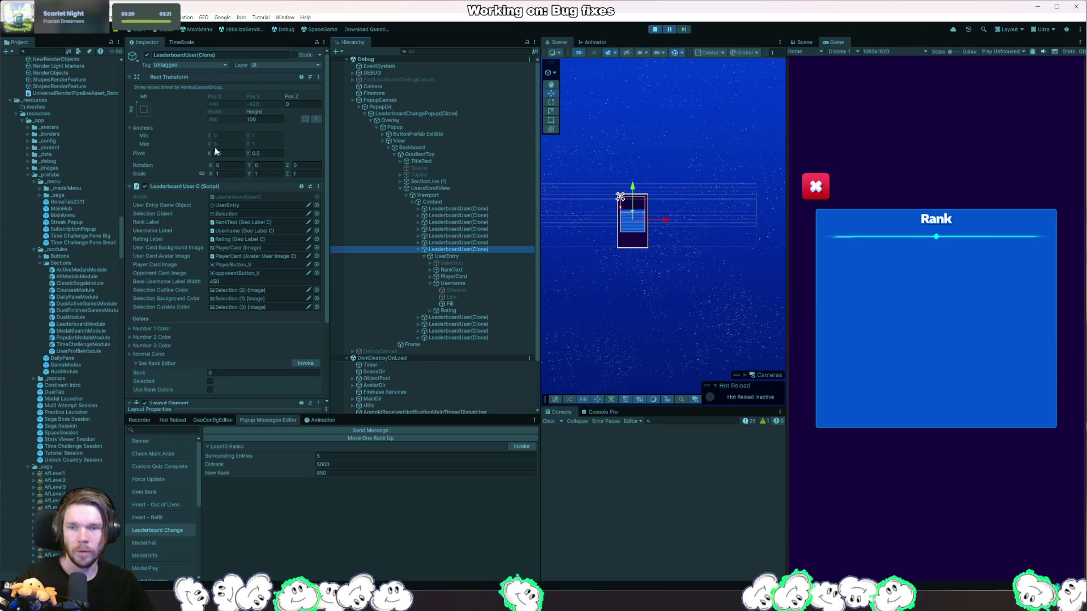
scroll(215, 170, down, 3)
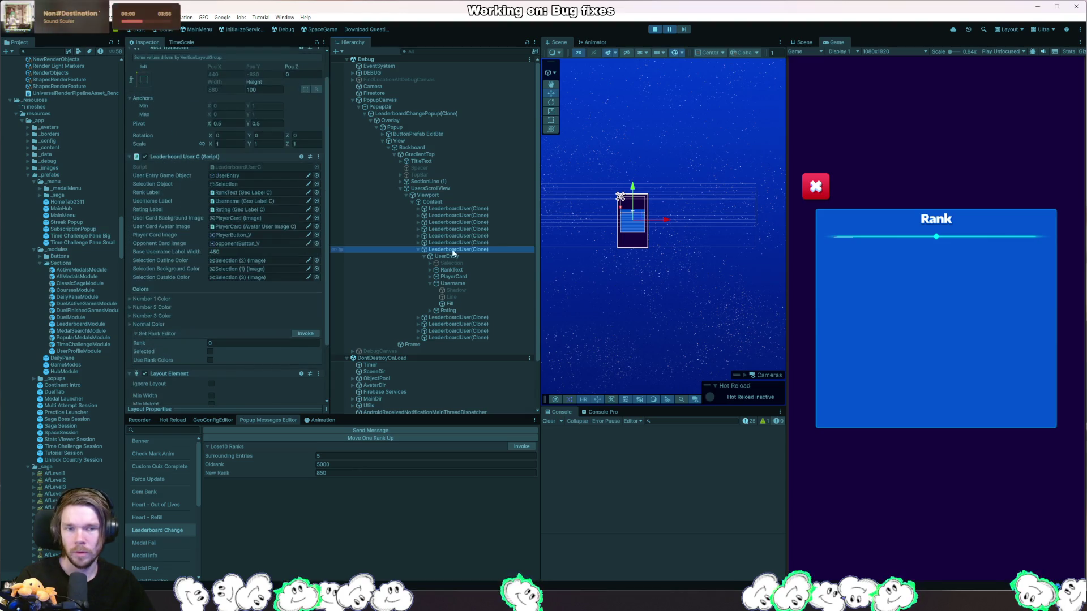
click(435, 202)
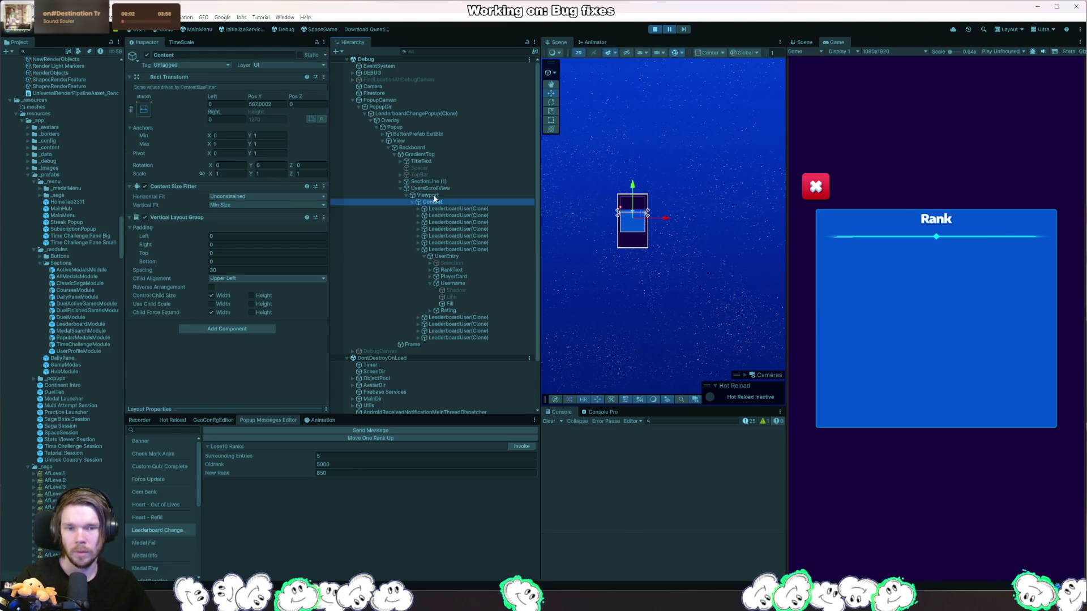
click(436, 196)
click(436, 202)
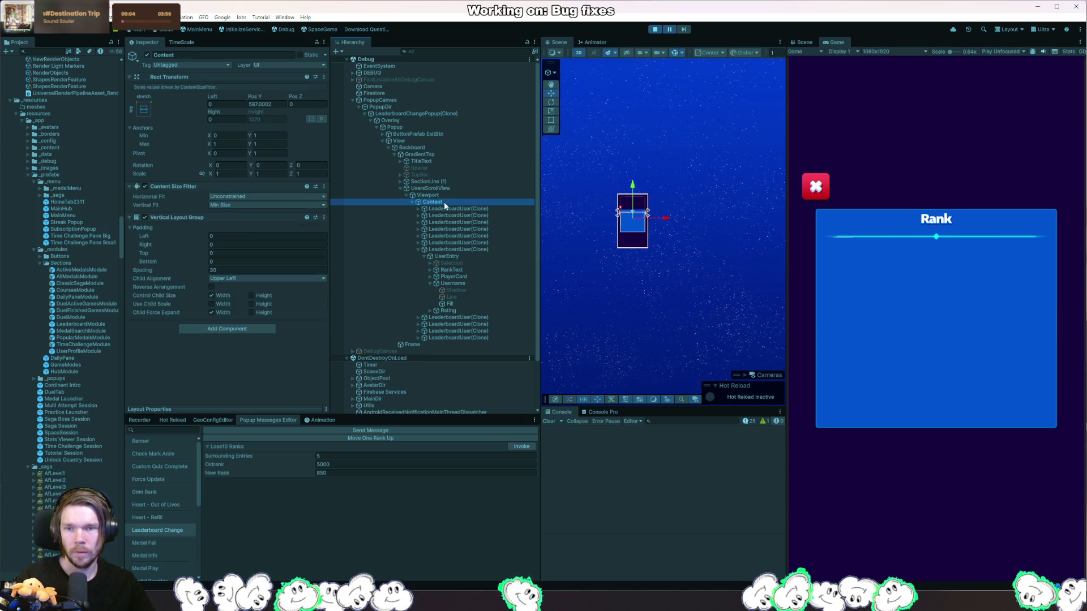
scroll(651, 307, up, 2)
scroll(631, 219, up, 3)
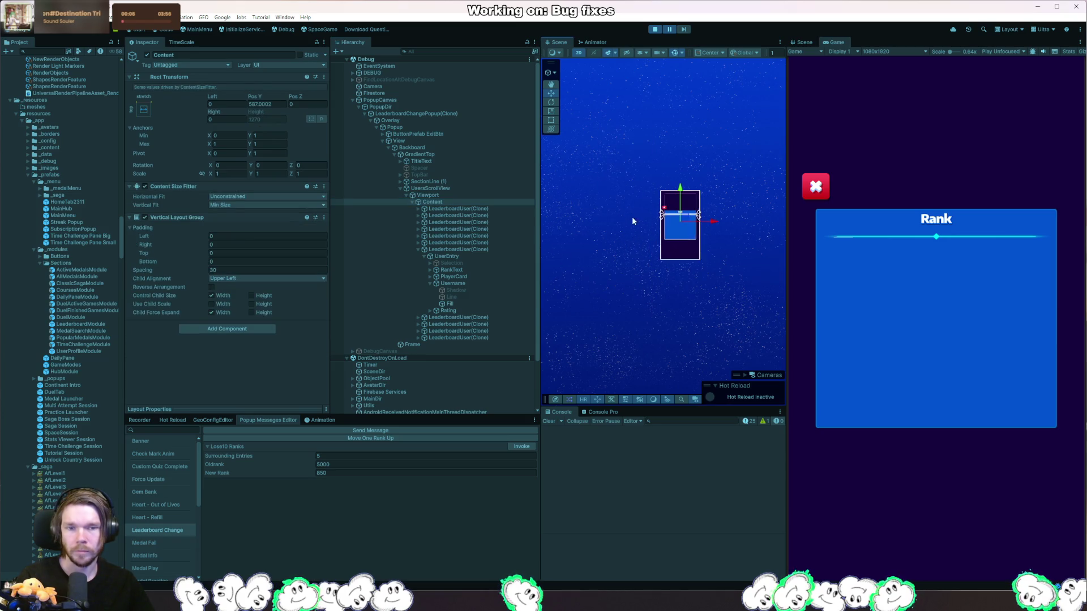
click(503, 209)
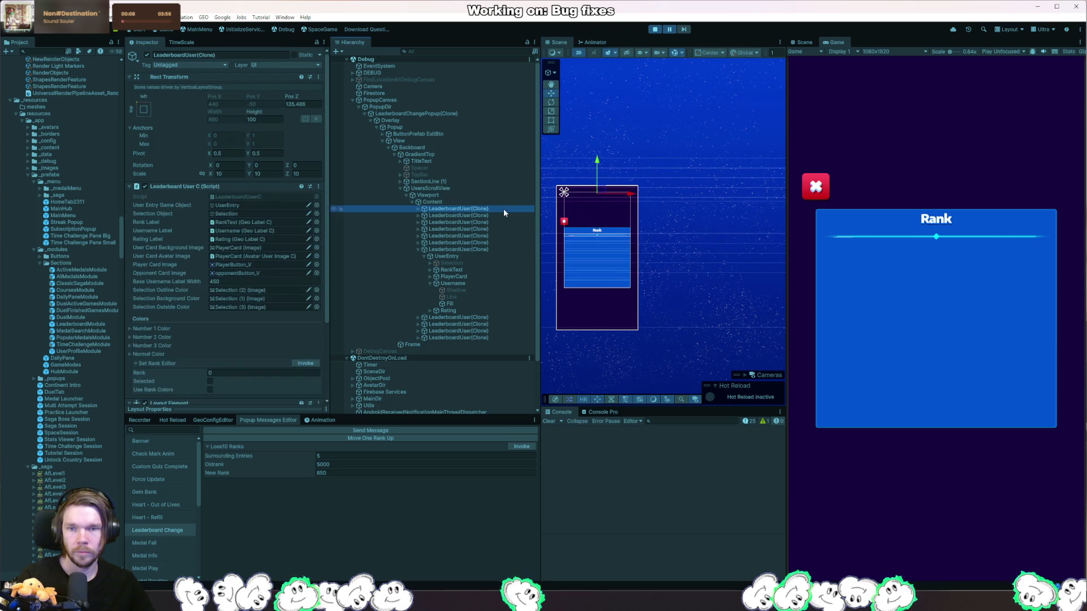
click(492, 249)
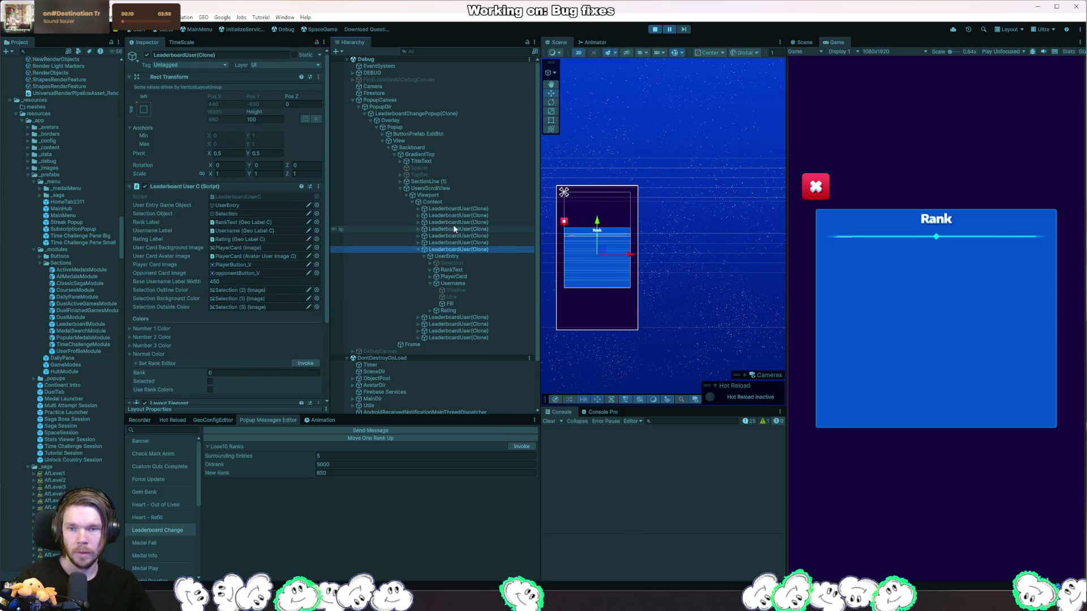
click(478, 242)
click(476, 229)
click(479, 222)
click(481, 215)
click(483, 209)
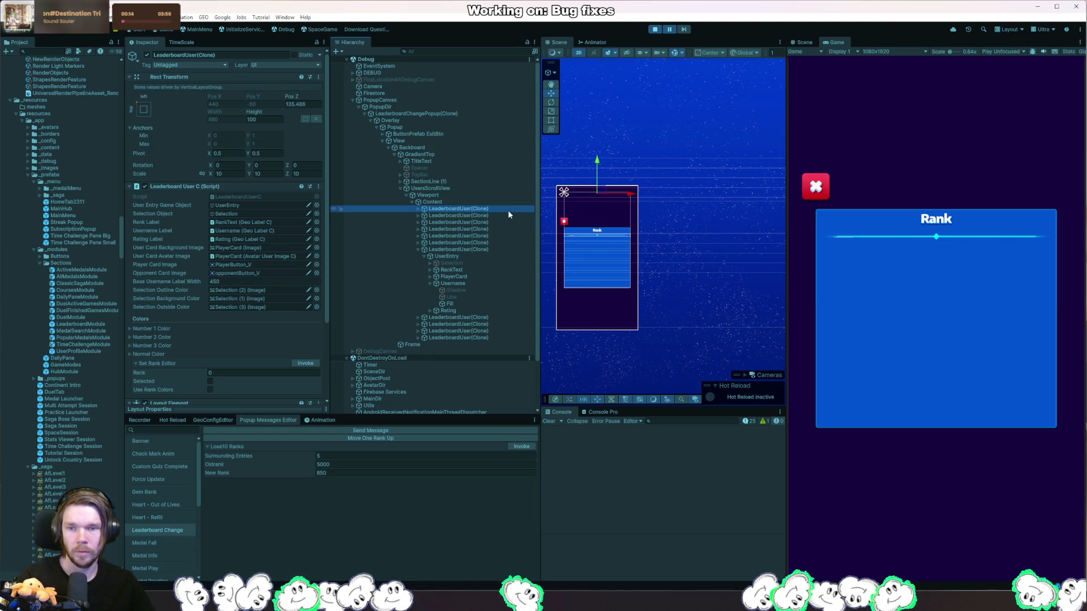
click(481, 249)
click(483, 242)
click(480, 215)
click(478, 208)
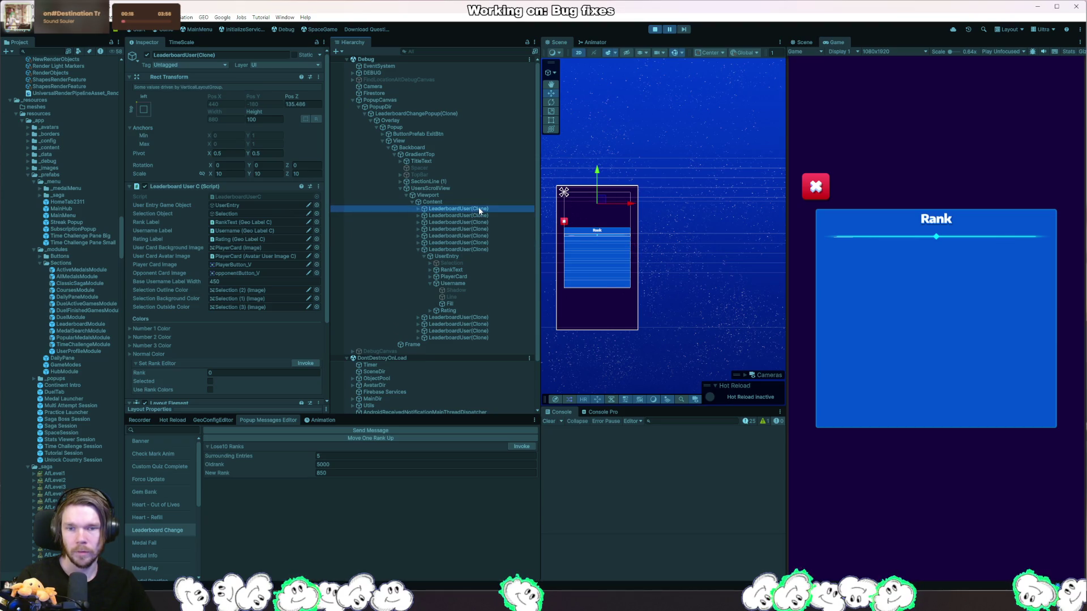
click(660, 28)
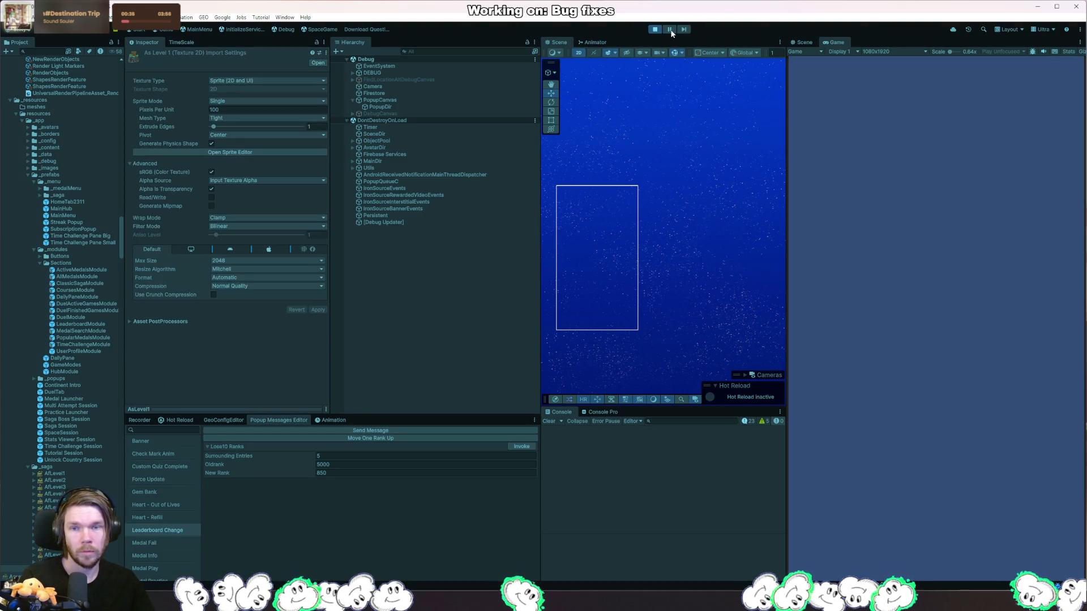
- Select the popup's TMP Fill text object from the Scene view
right_click(606, 243)
mouse_move(625, 254)
click(698, 257)
- Inspect each LeaderboardUser(Clone) row, stepping from the last up to the first
click(444, 209)
click(463, 276)
click(467, 270)
click(471, 262)
click(477, 256)
click(477, 250)
click(481, 243)
click(483, 236)
click(485, 229)
click(487, 223)
click(489, 215)
click(491, 208)
key(alt+Tab)
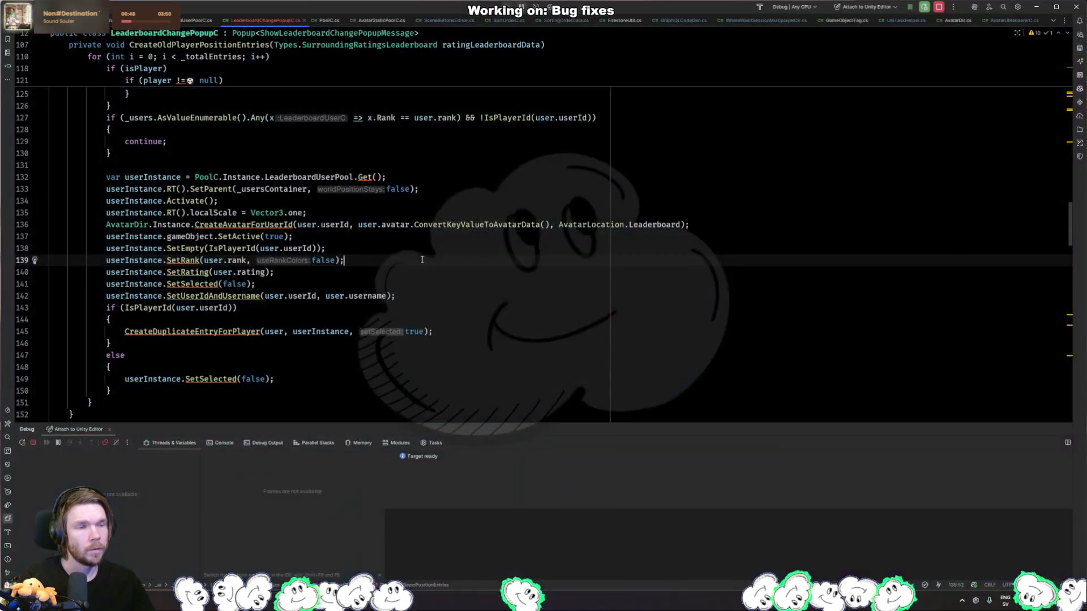
- Select the SetParent, Activate and localScale lines in CreateOldPlayerPositionEntries for copying
drag(414, 212, 434, 169)
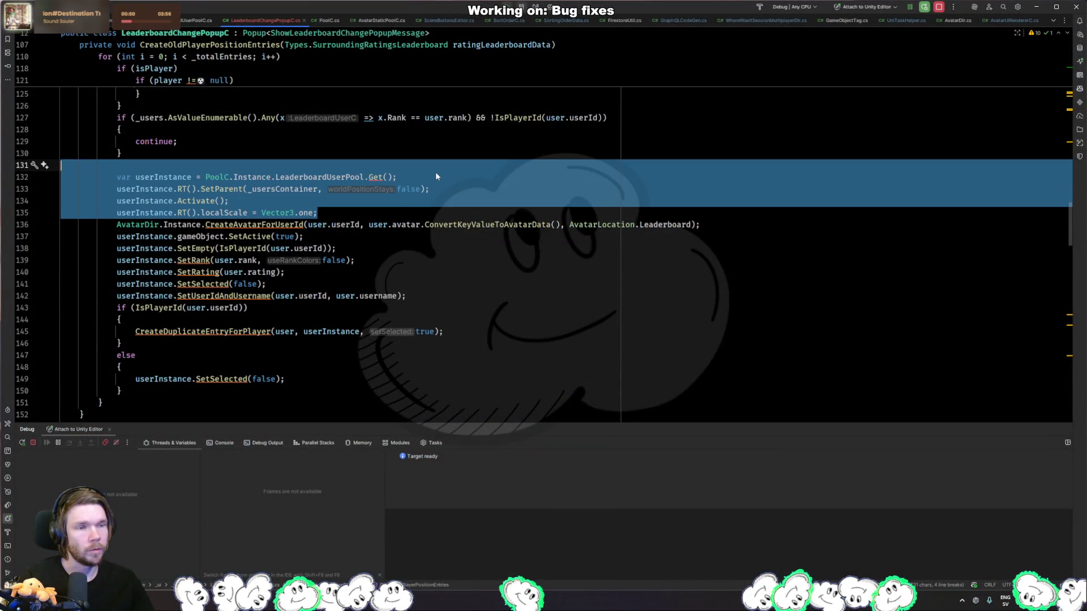
key(shift+Down)
key(ctrl+c)
scroll(450, 176, down, 7)
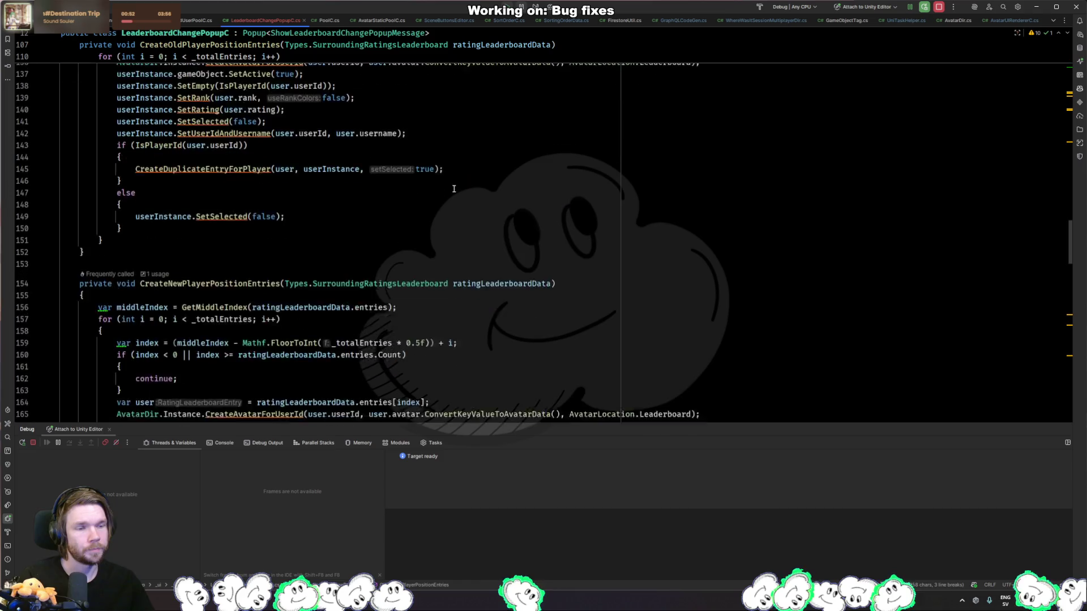
scroll(450, 181, up, 6)
scroll(450, 193, up, 15)
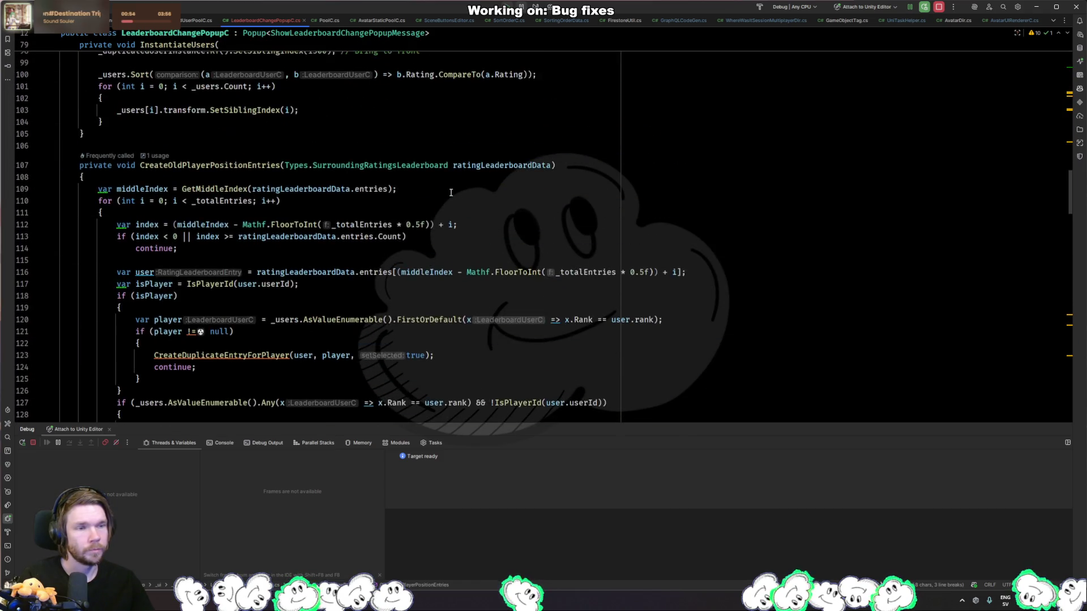
scroll(412, 215, down, 2)
ctrl+click(215, 231)
scroll(333, 283, down, 11)
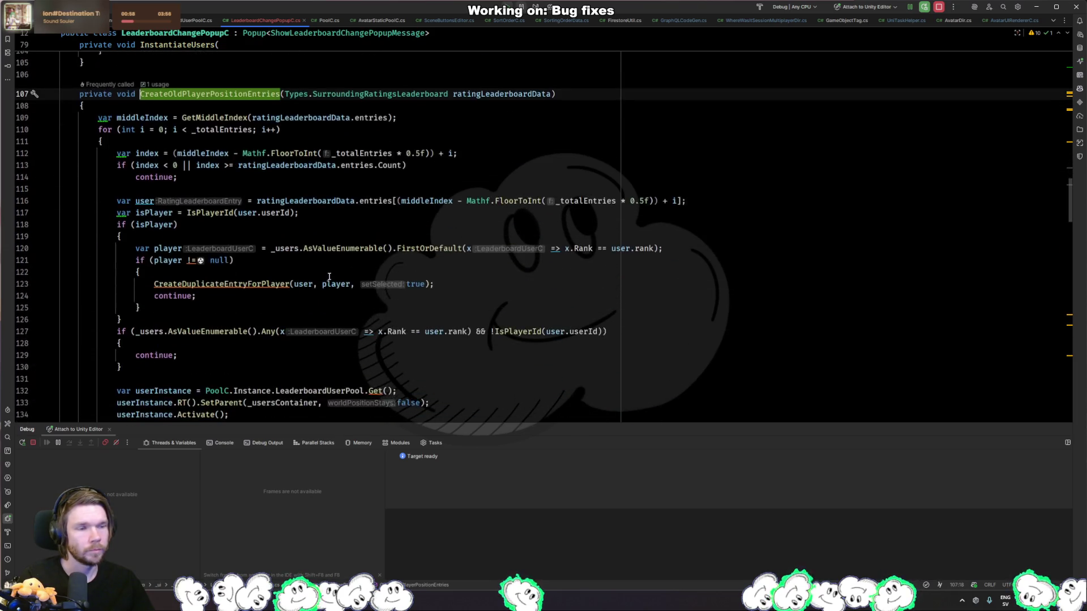
click(415, 309)
click(431, 297)
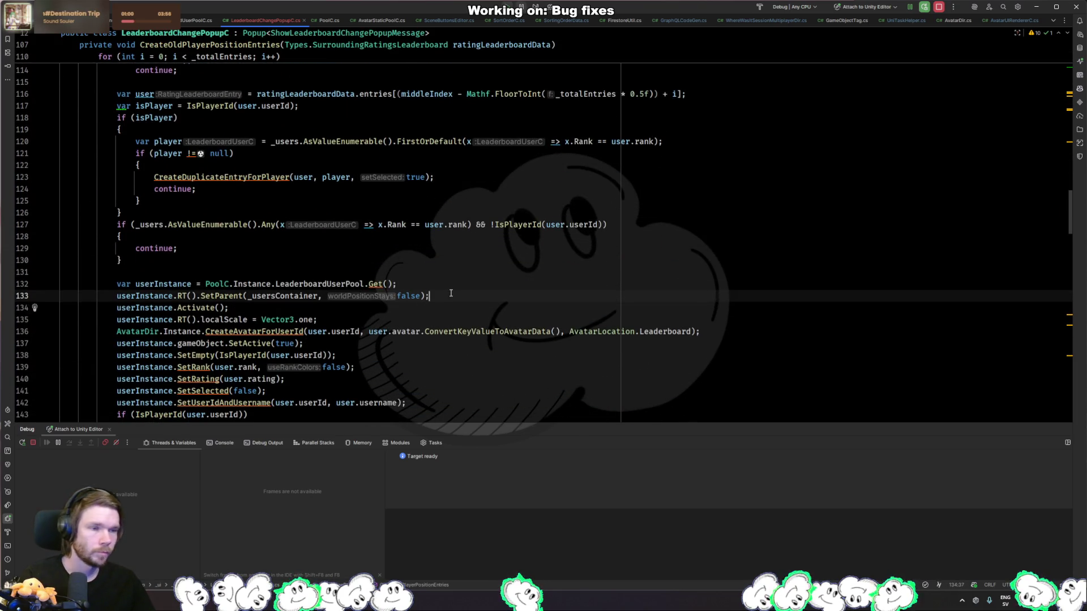
click(439, 289)
click(438, 309)
scroll(439, 311, down, 12)
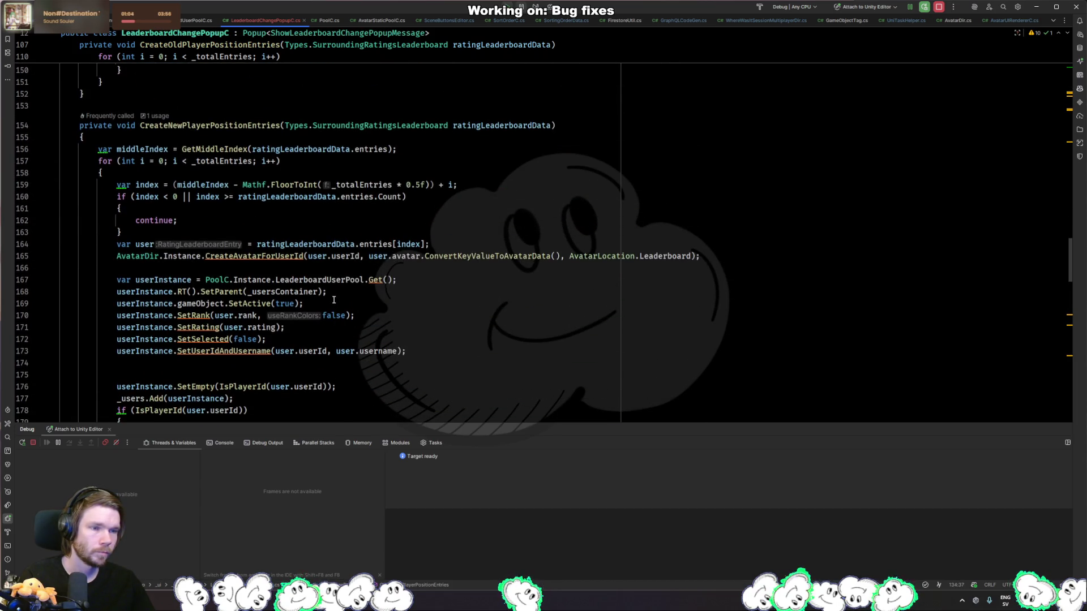
- Paste them below SetParent in CreateNewPlayerPositionEntries, removing the duplicate SetParent and blank line
click(334, 299)
click(429, 286)
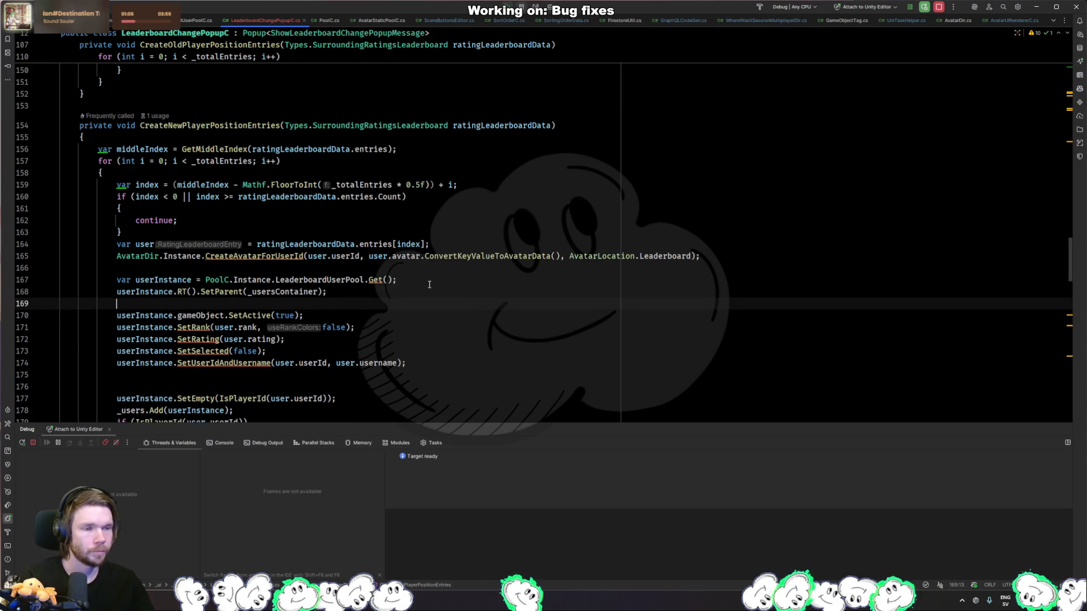
key(Return)
key(ctrl+v)
key(Up)
key(Up)
key(ctrl+x)
key(Up)
key(BackSpace)
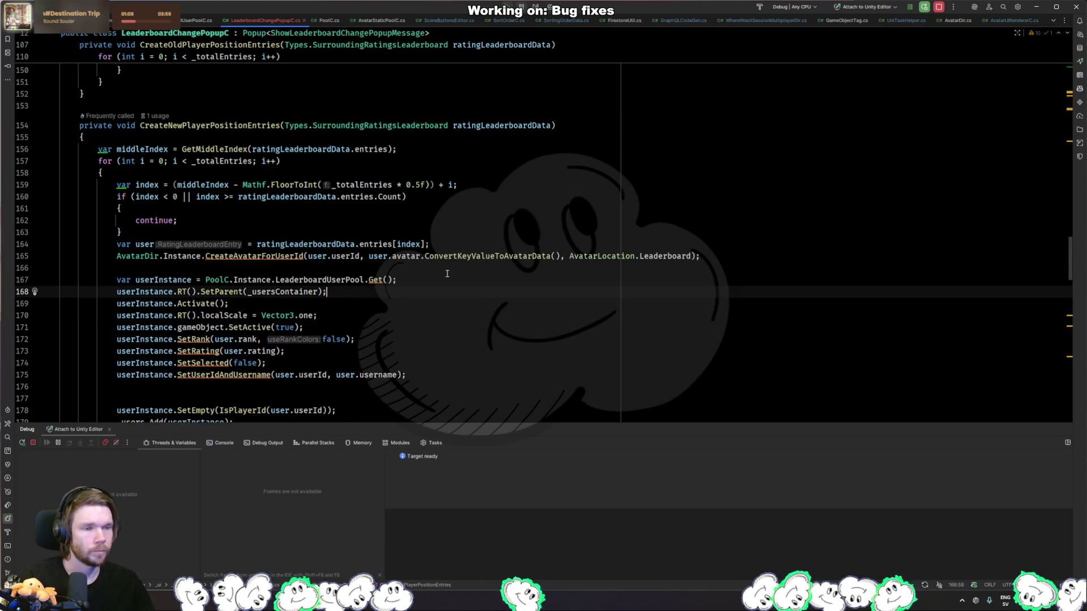
key(alt+Tab)
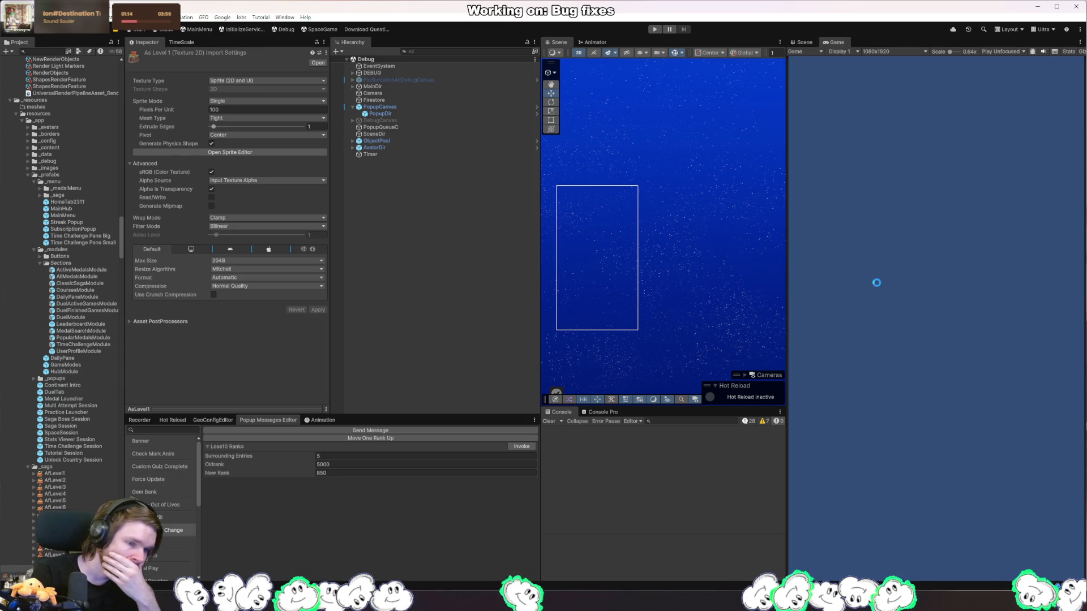
- Append ', false' to the SetParent call on line 168 and let Unity recompile
key(alt+Tab)
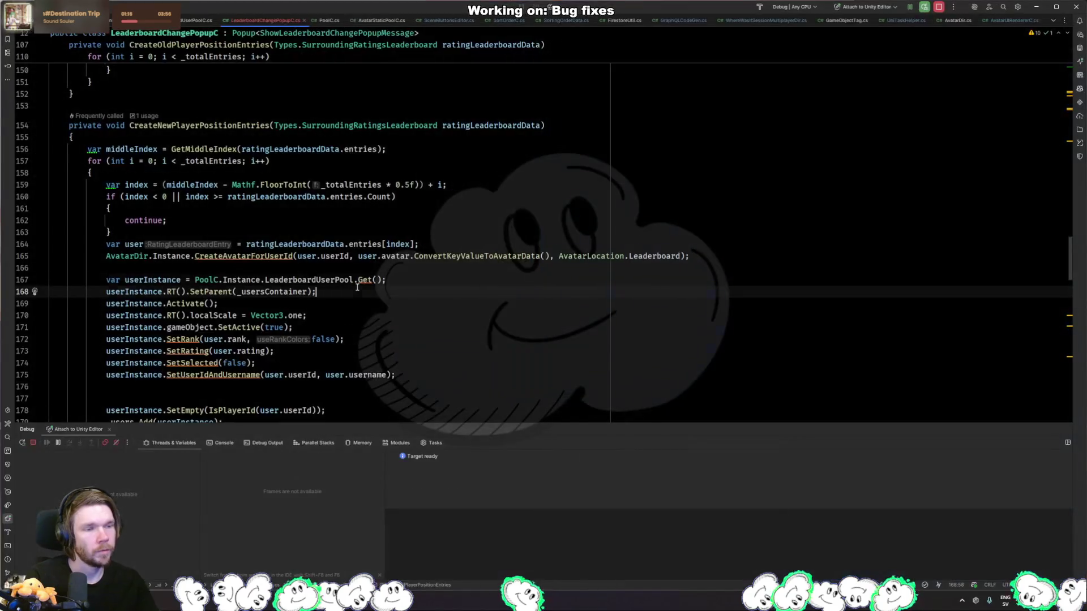
text(, fa)
key(Return)
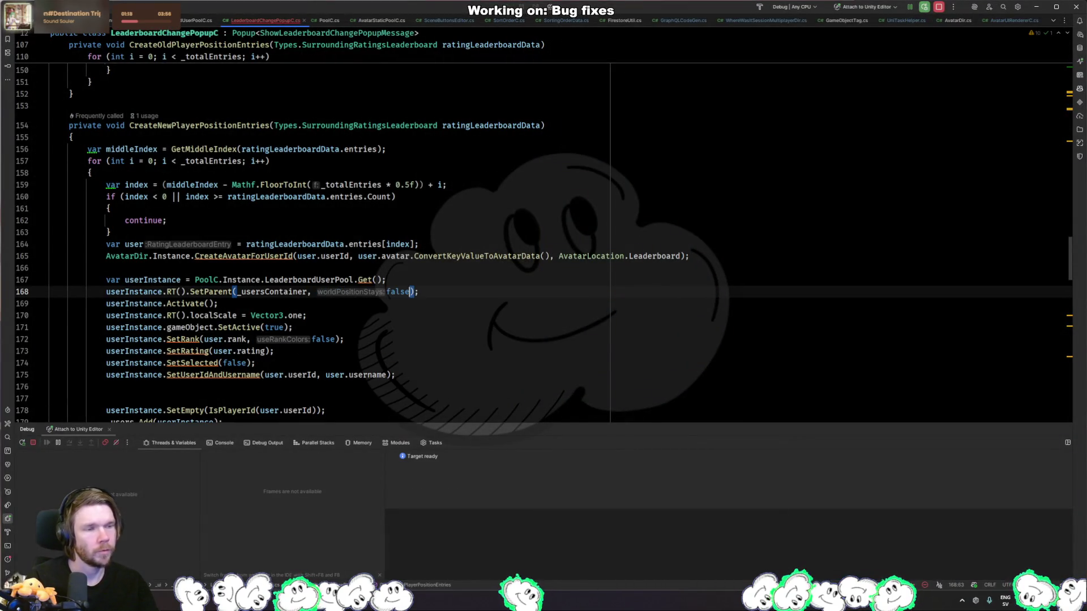
key(alt+Tab)
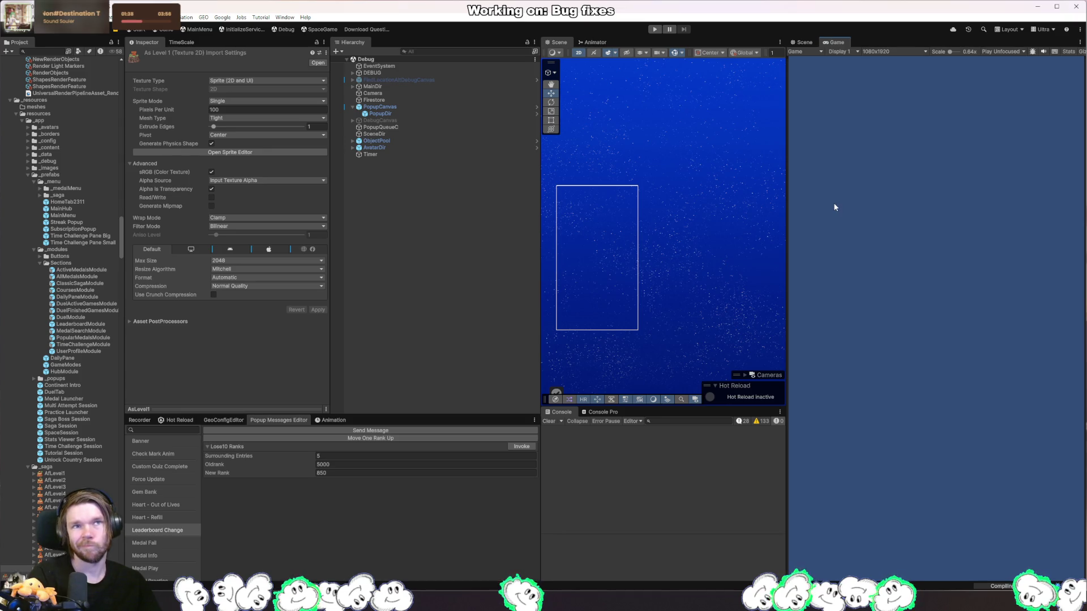
- Run the game, trigger Leaderboard Change and select the popup's username Fill text
click(655, 30)
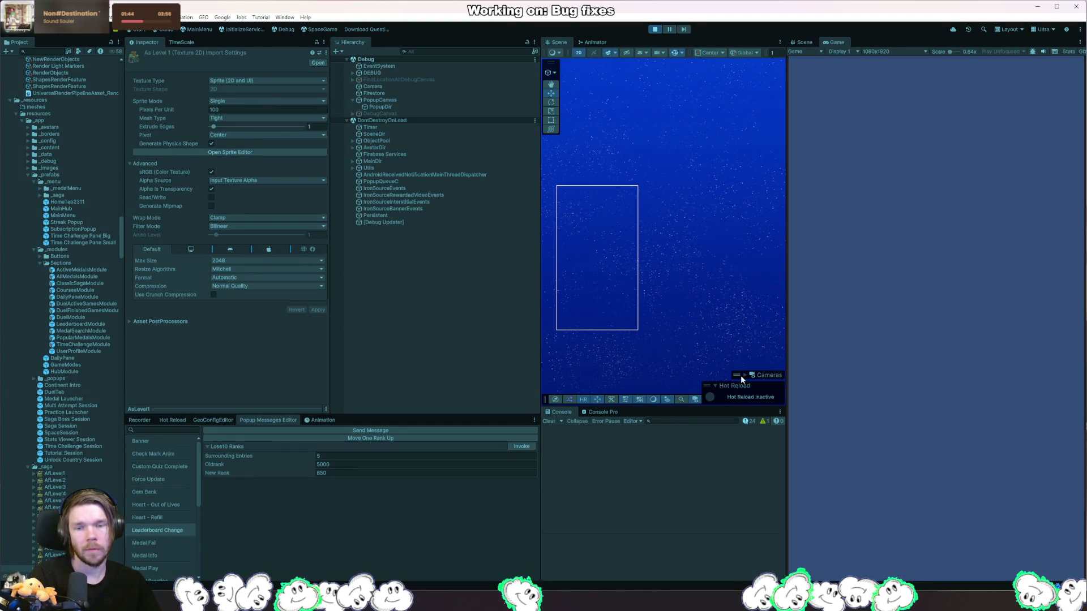
click(522, 447)
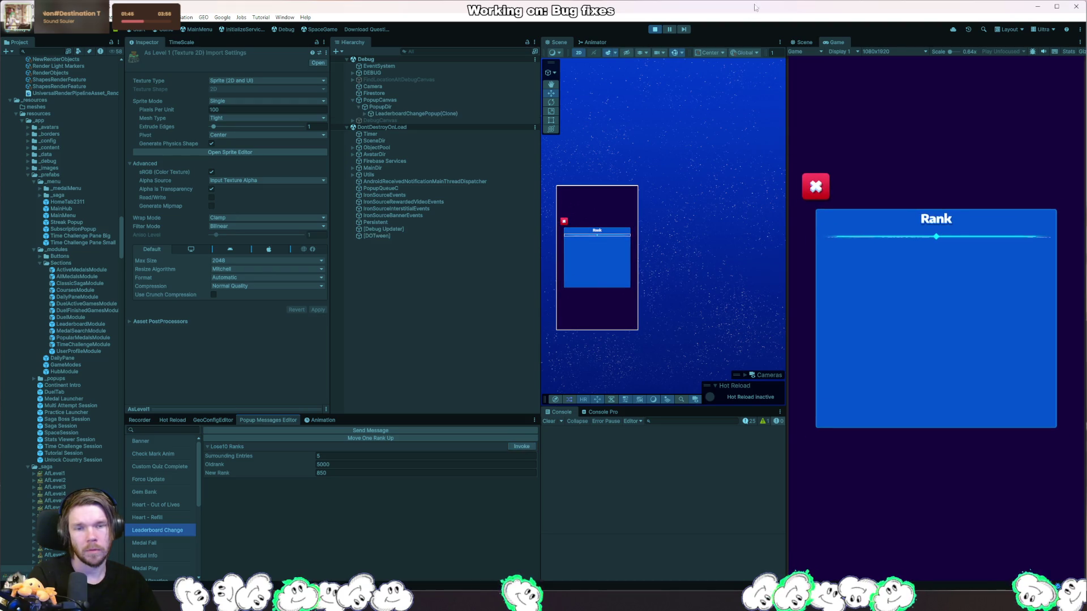
right_click(594, 258)
mouse_move(622, 273)
click(721, 274)
- Frame a LeaderboardUser row, step through neighbouring rows and nudge its Pos Z off zero
click(463, 249)
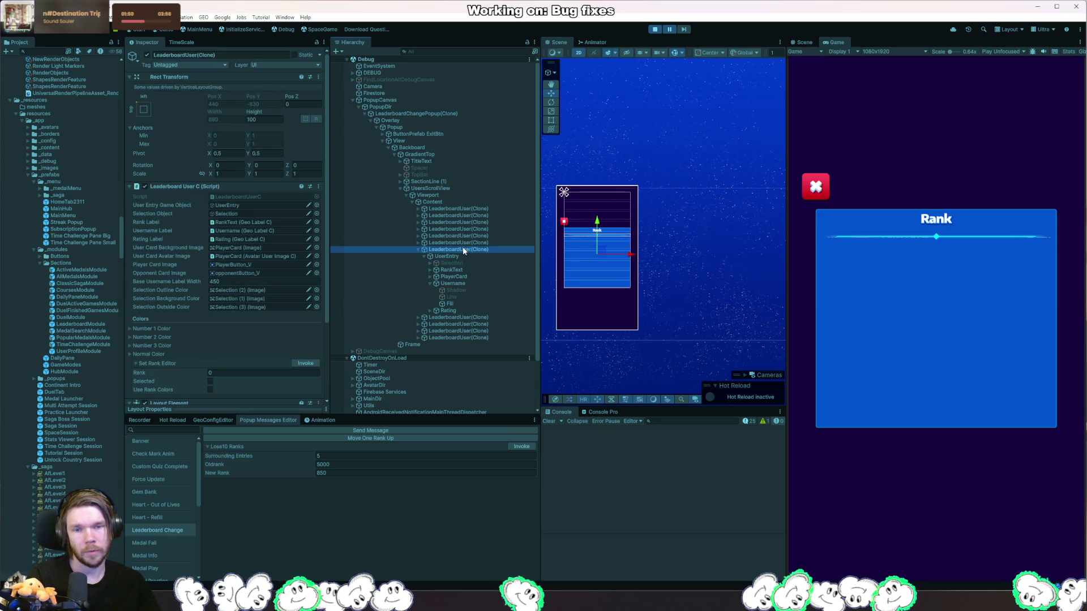
key(f)
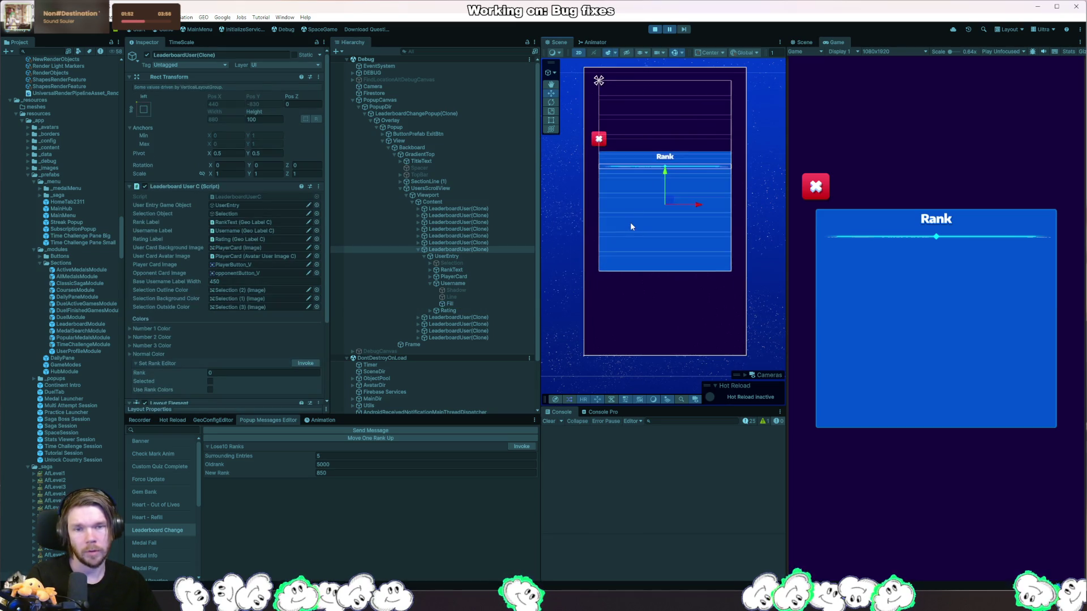
key(Up)
key(Up)
key(Up)
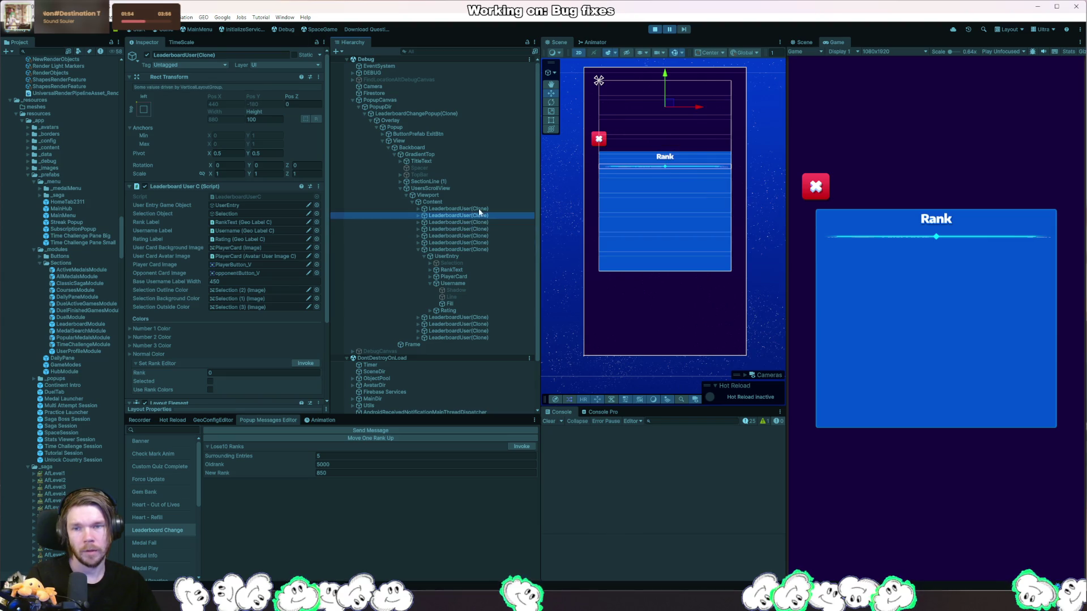
key(Down)
key(Down)
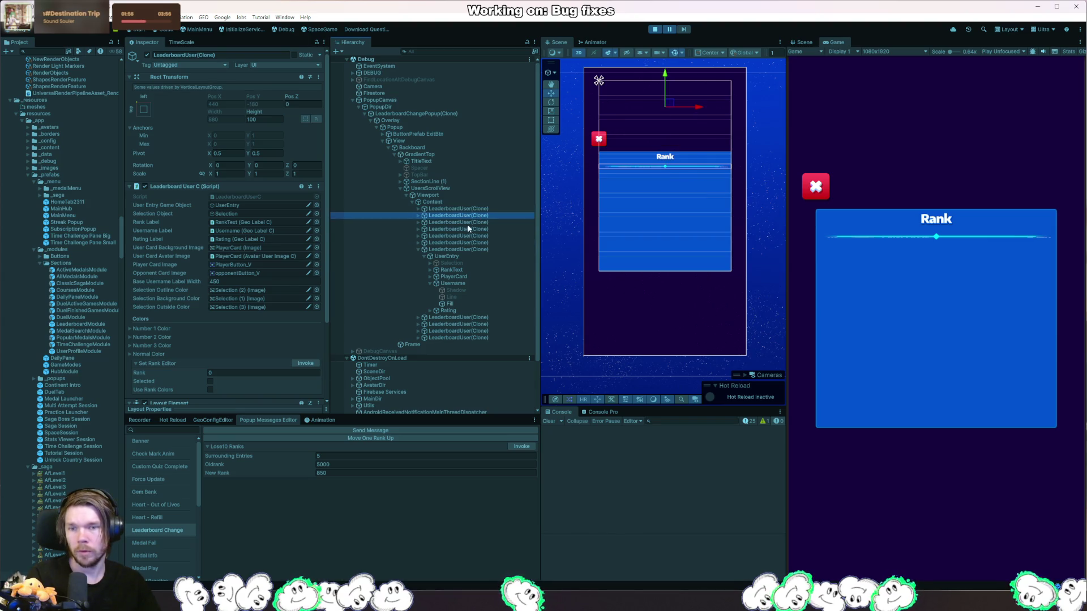
key(Down)
click(472, 250)
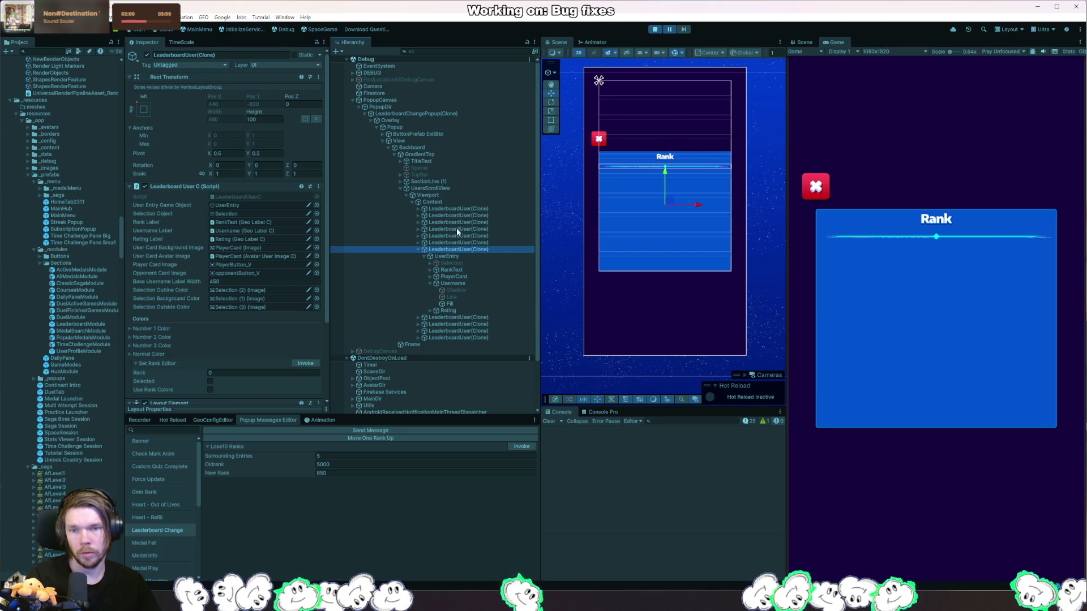
drag(292, 98, 310, 100)
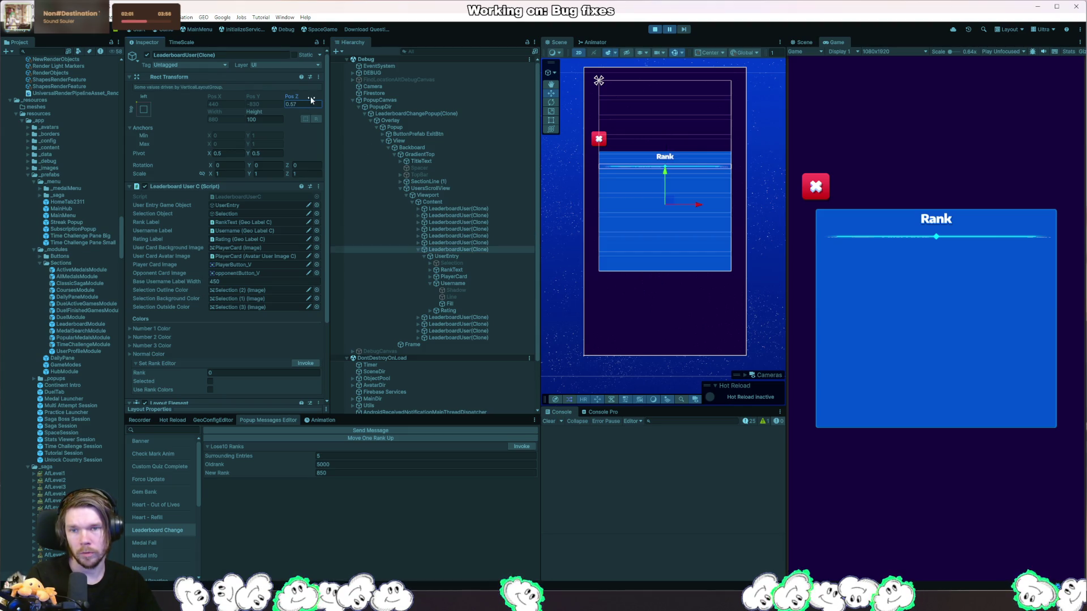
- Retrigger the Leaderboard Change popup while pausing, and inspect the row's UserEntry layout settings
click(684, 29)
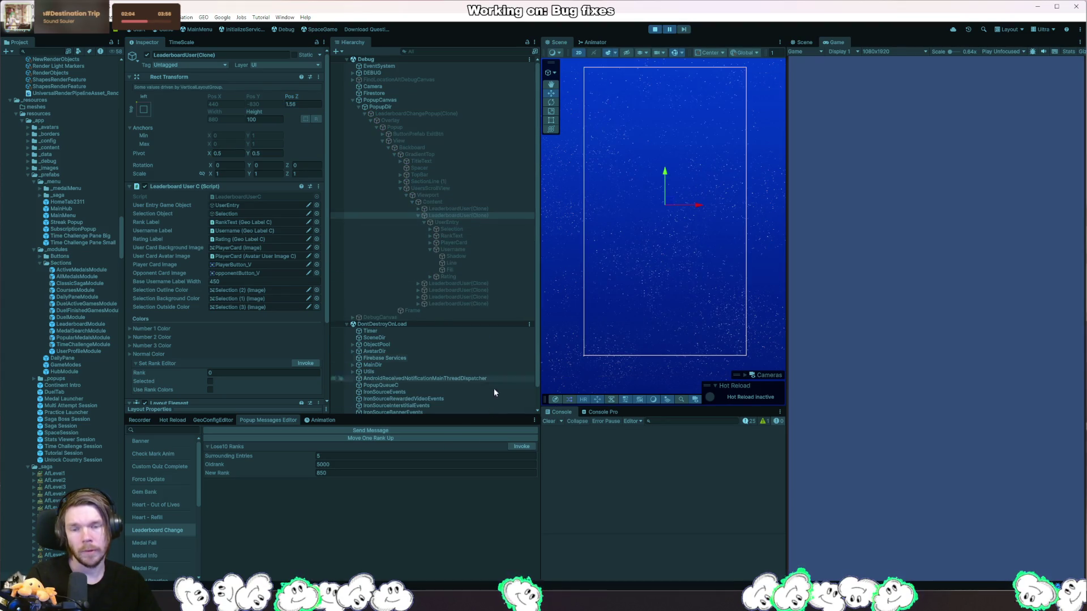
click(522, 447)
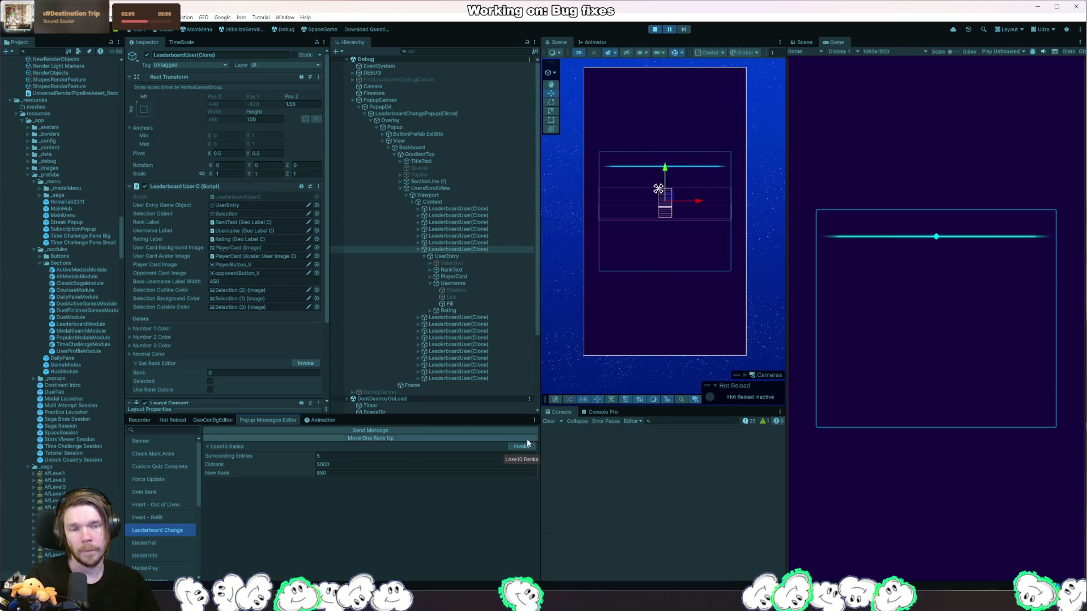
click(670, 31)
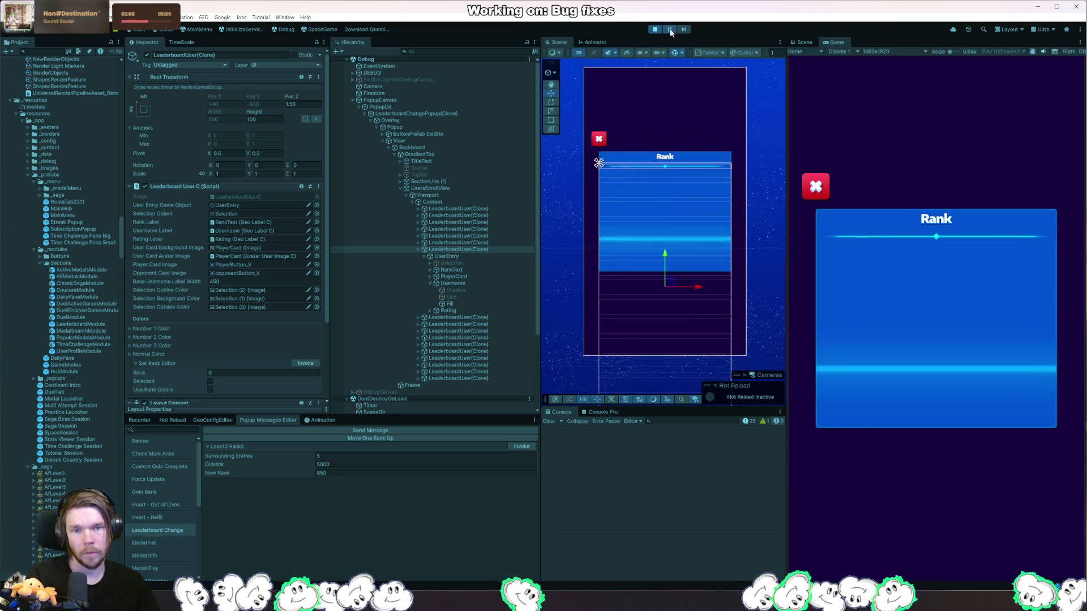
click(670, 30)
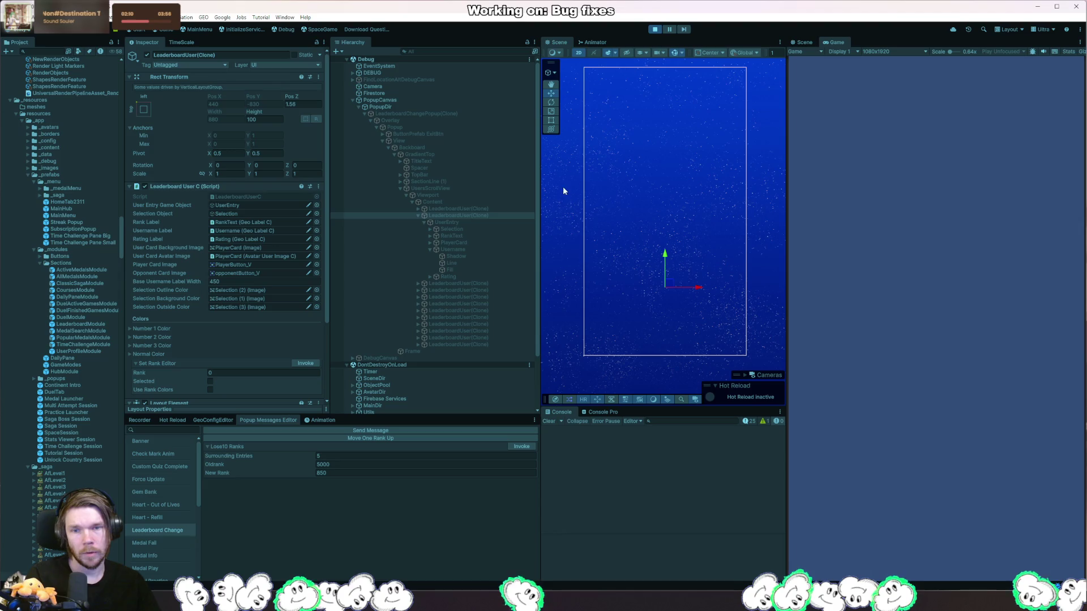
click(527, 449)
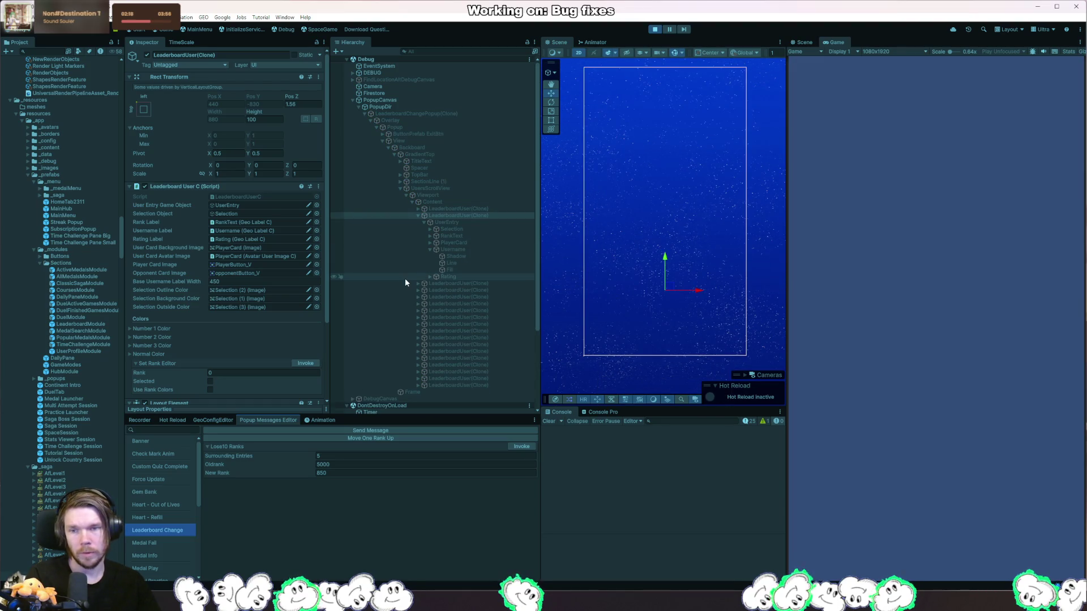
click(453, 221)
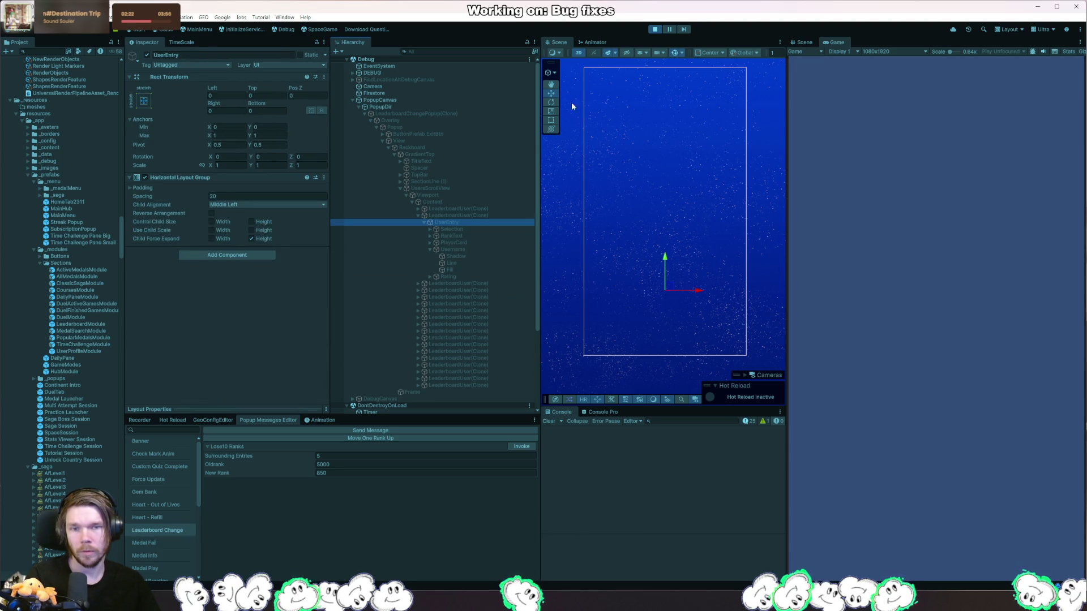
- Trigger the popup again and compare UserEntry layout group with its parent LeaderboardUser row
click(655, 29)
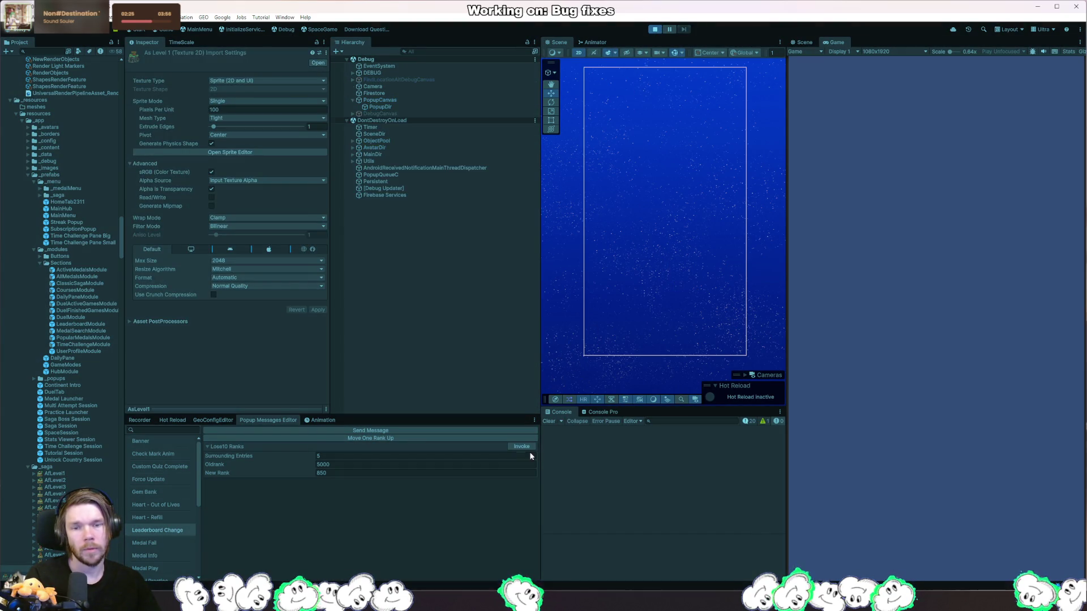
click(522, 446)
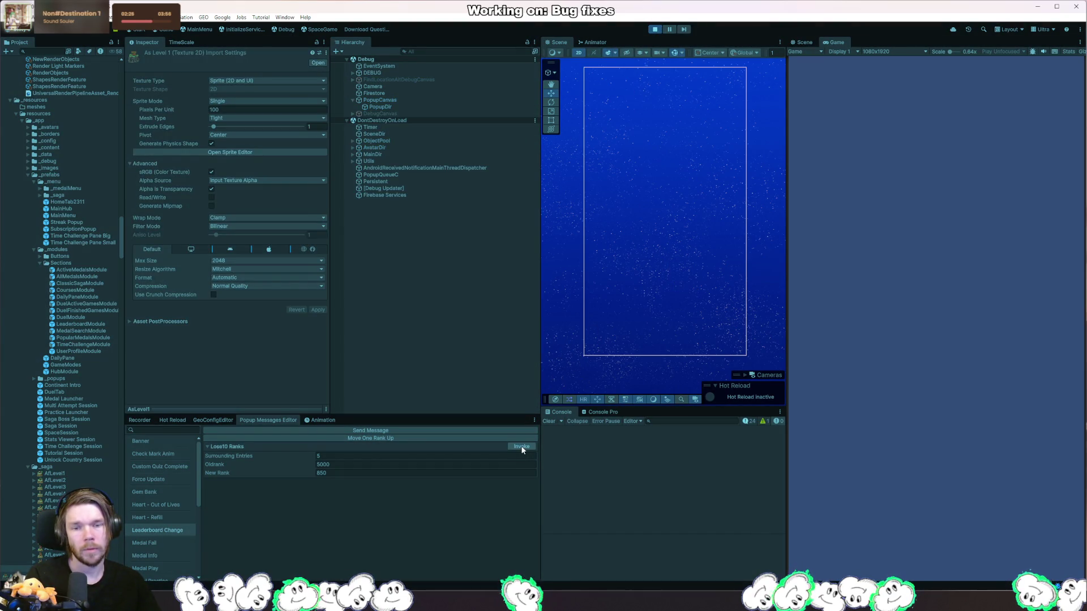
right_click(658, 243)
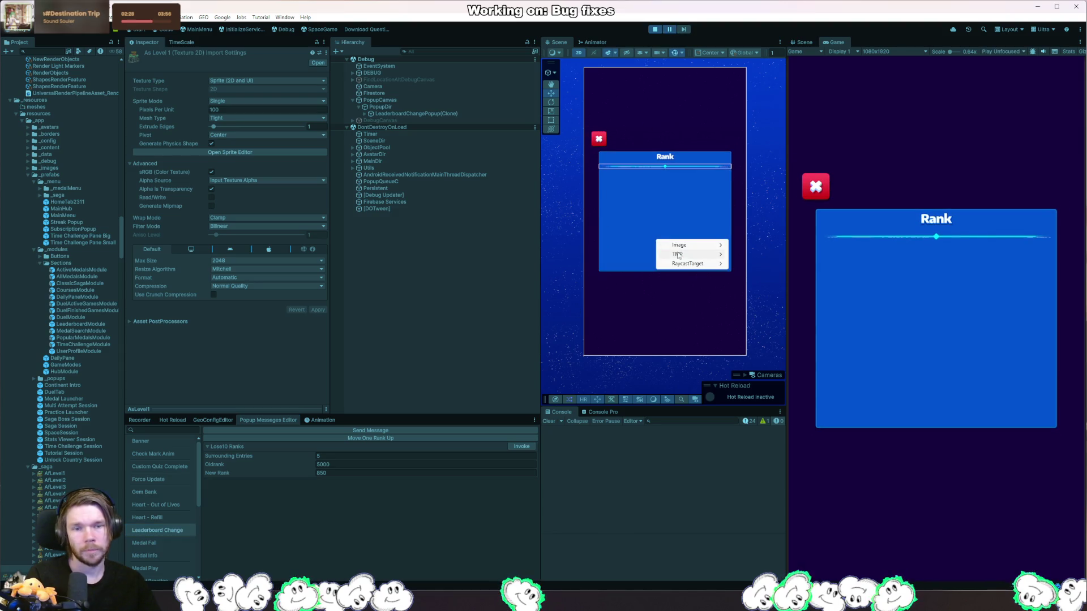
click(756, 255)
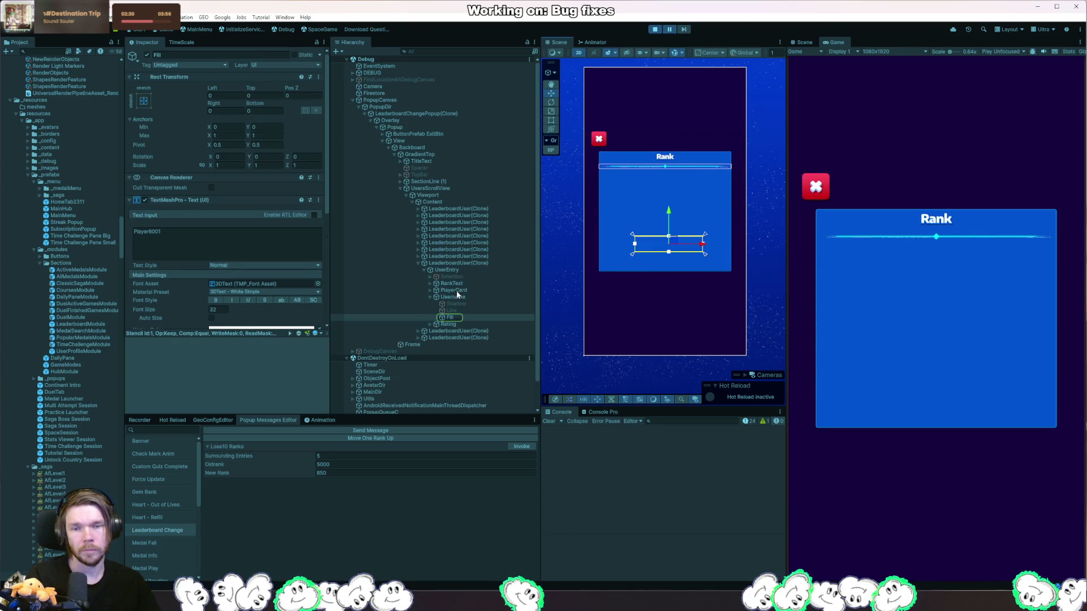
click(458, 271)
click(470, 262)
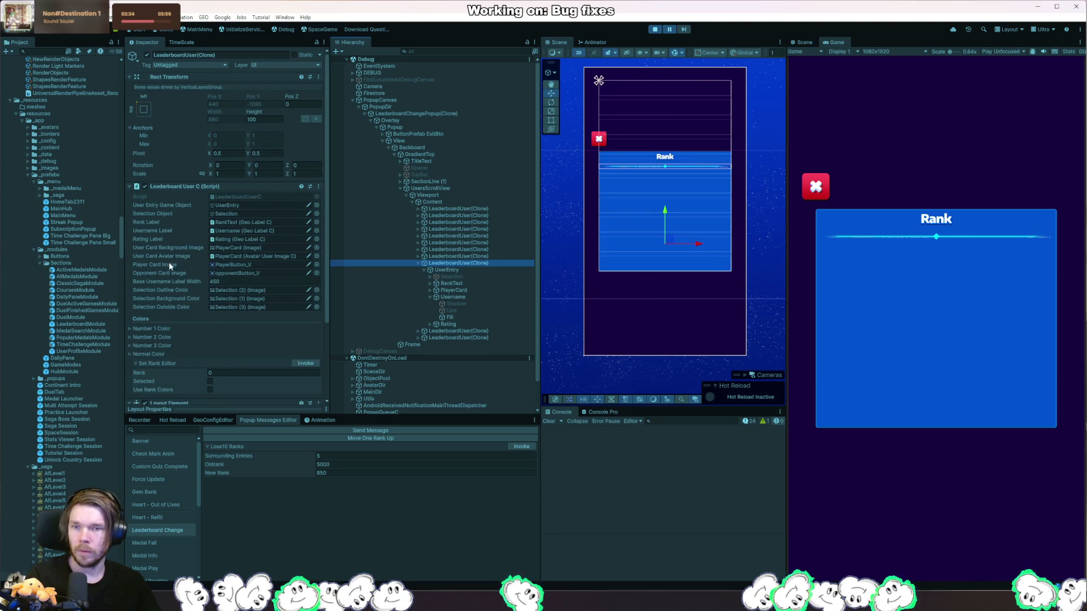
click(447, 271)
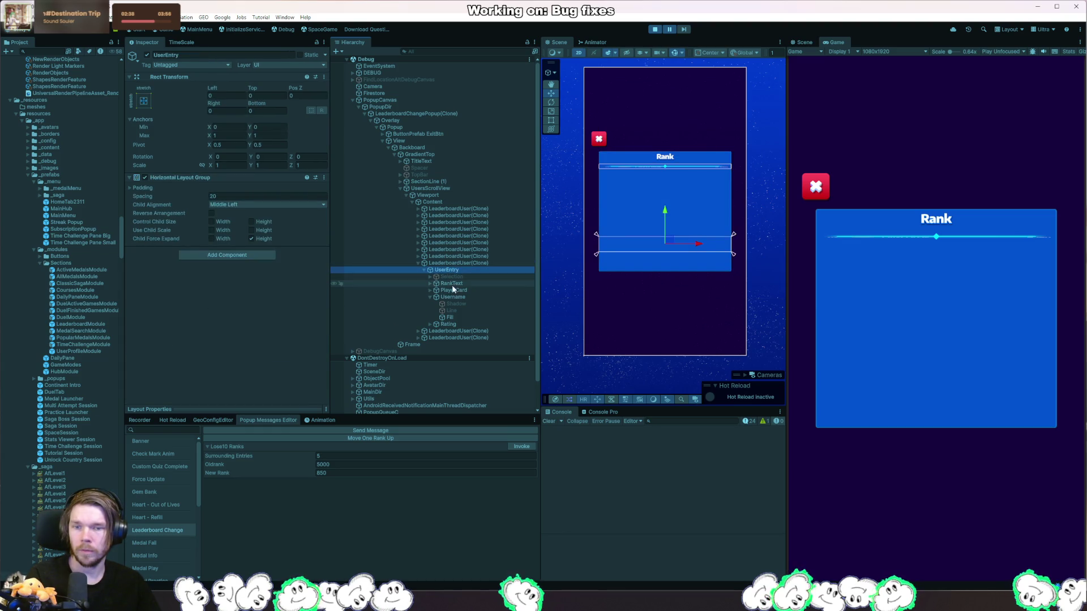
click(459, 263)
- Inspect Content, the first user row and UsersScrollView settings, then stop the game
scroll(266, 286, down, 3)
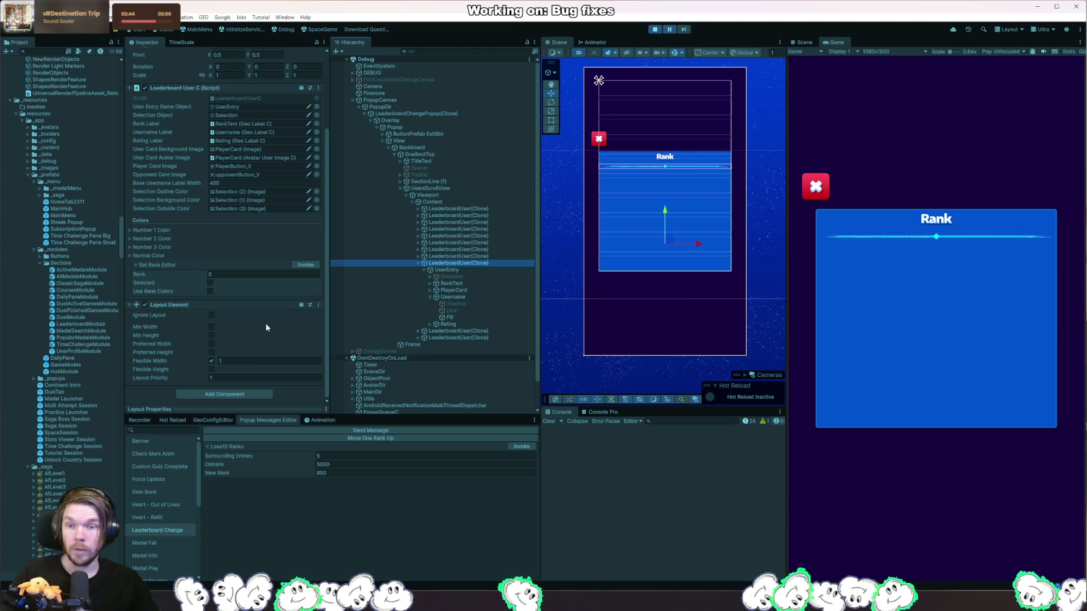
scroll(258, 322, up, 3)
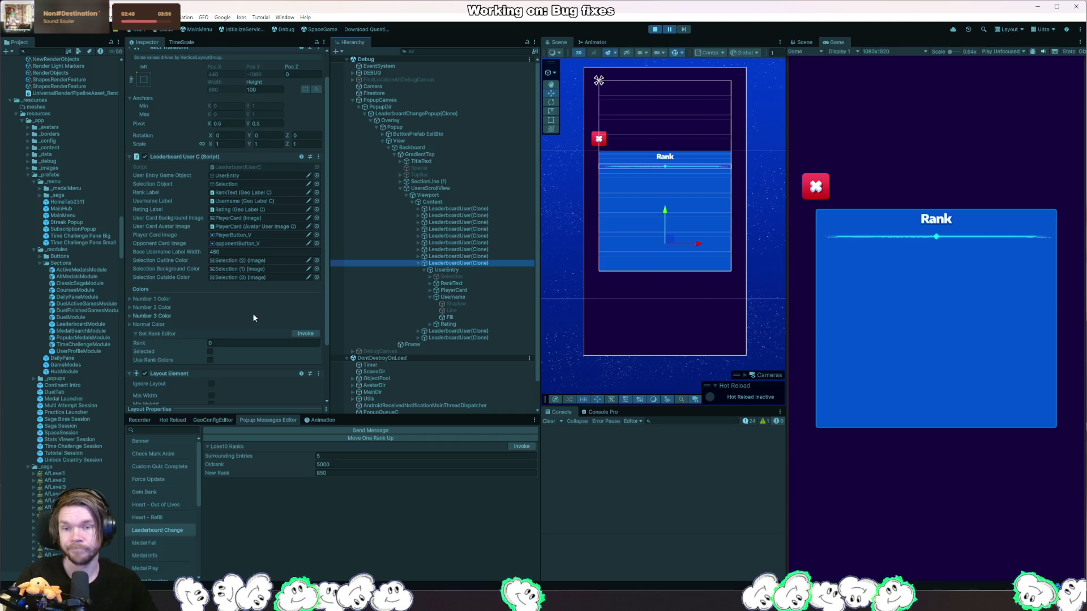
click(441, 202)
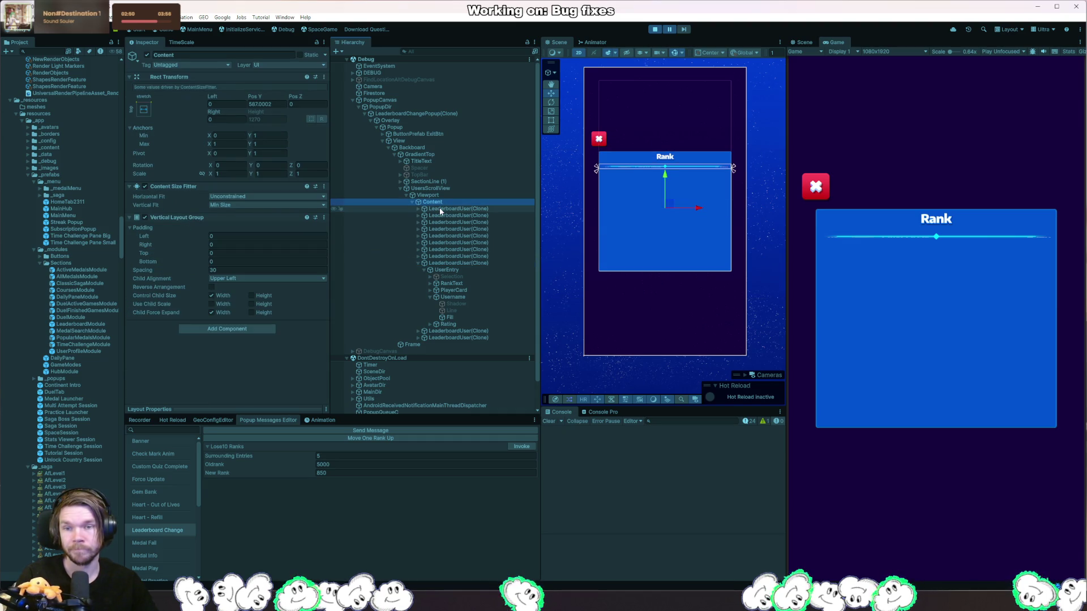
click(440, 210)
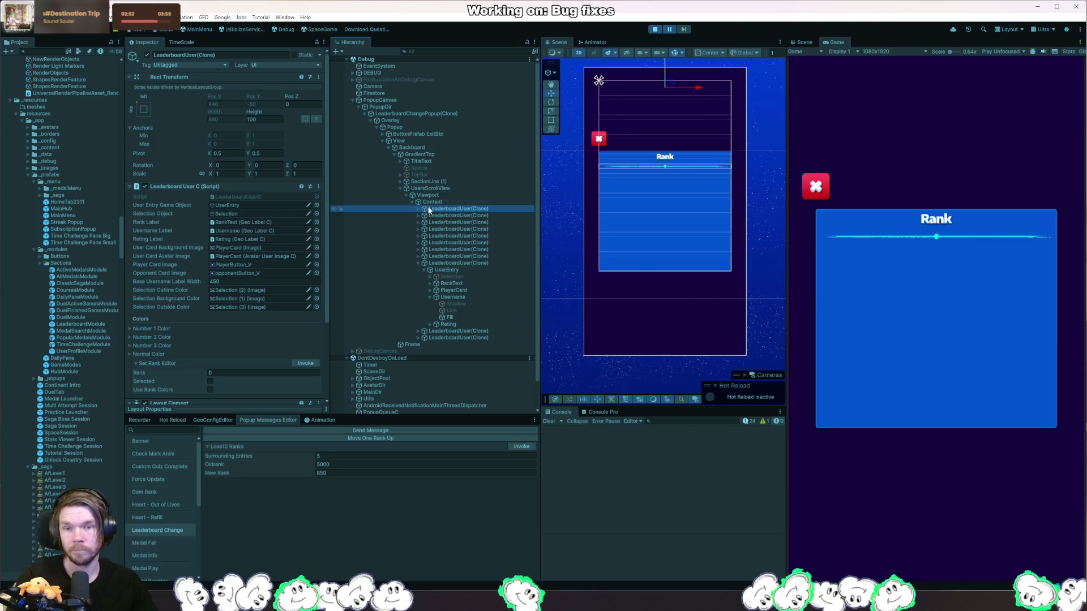
click(431, 202)
click(431, 195)
click(436, 188)
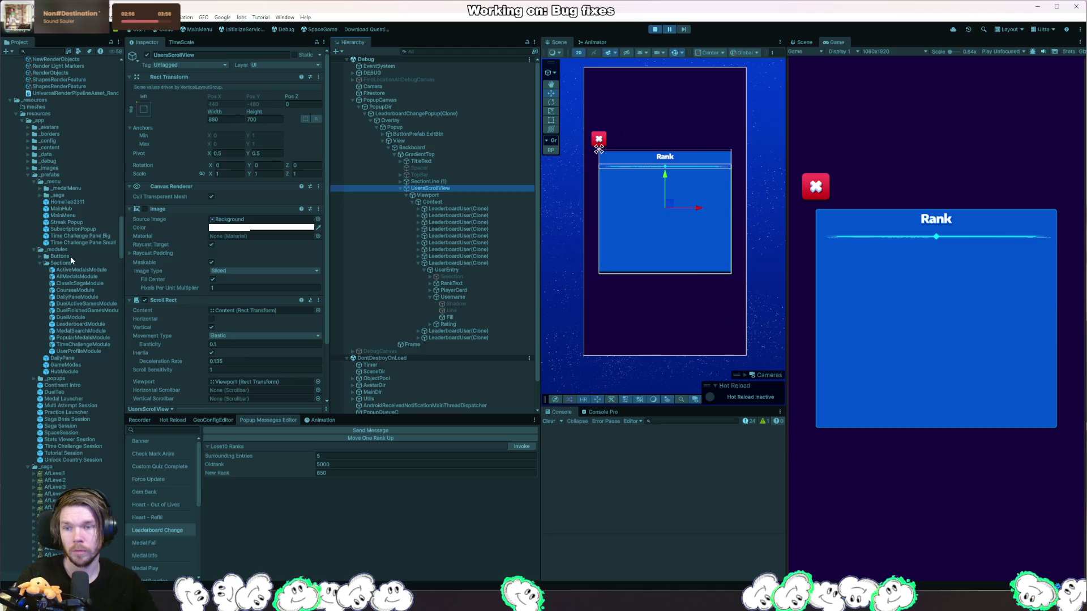
click(655, 30)
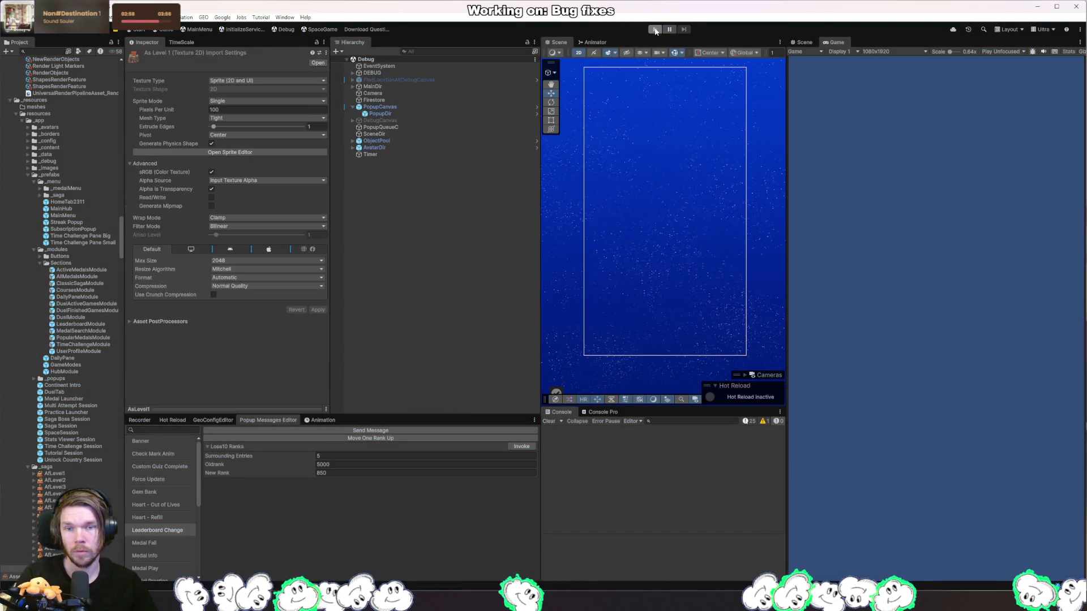
- Insert 'return;' as the first line of LeaderboardChangePopupC.Close()
click(655, 29)
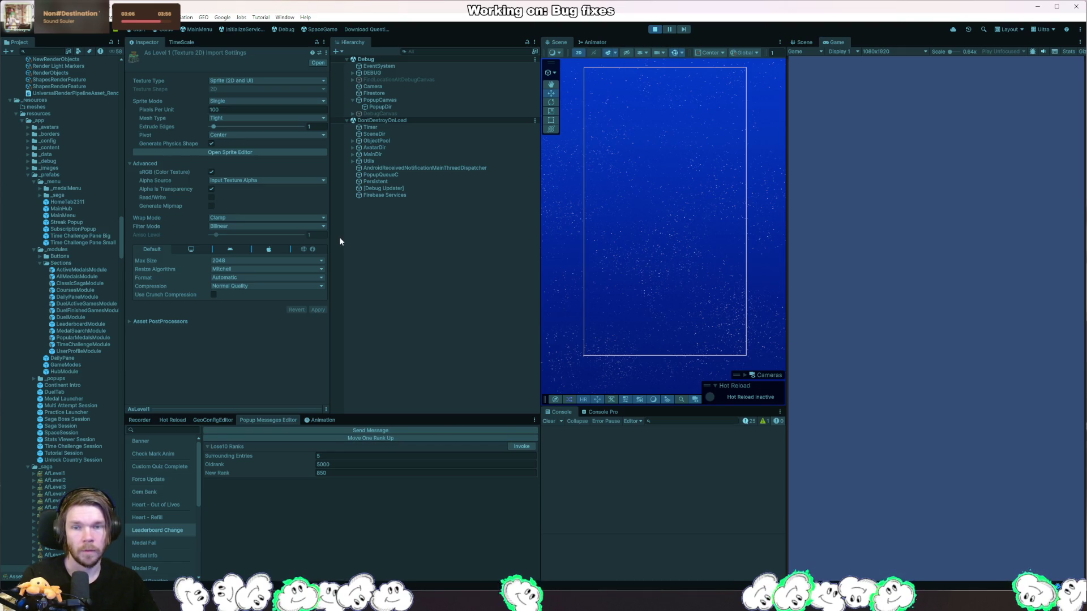
key(alt+Tab)
scroll(404, 305, up, 5)
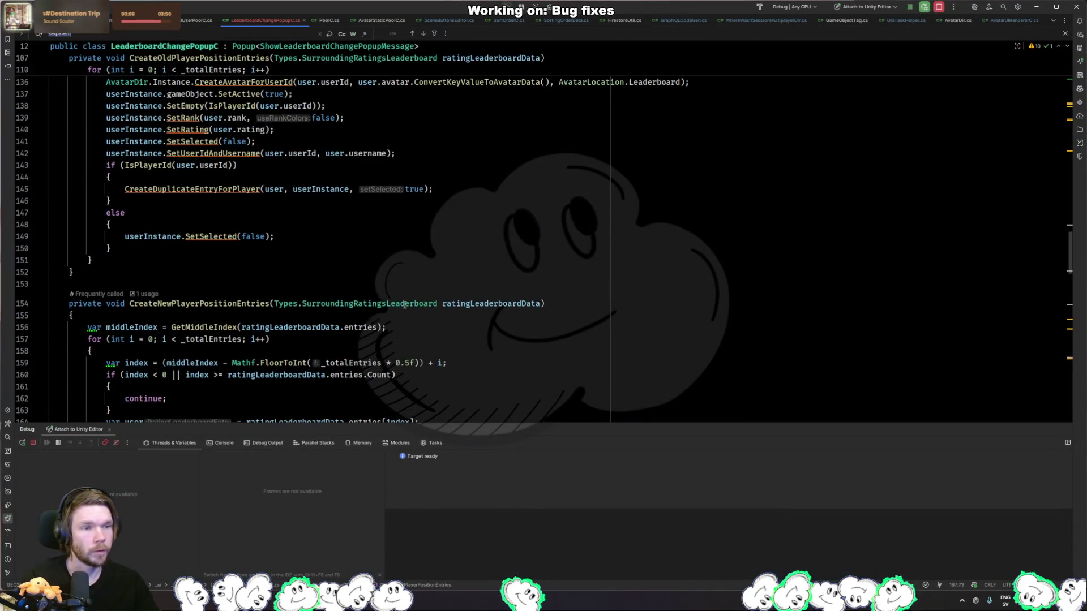
key(Escape)
key(Down)
key(Down)
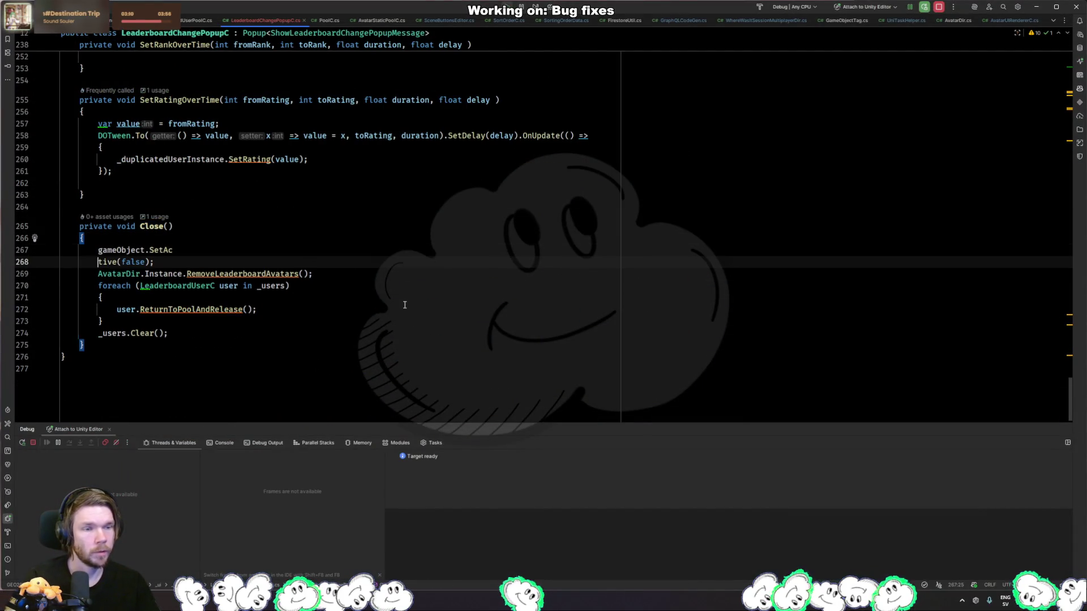
key(ctrl+F8)
key(ctrl+alt+Return)
text(return;)
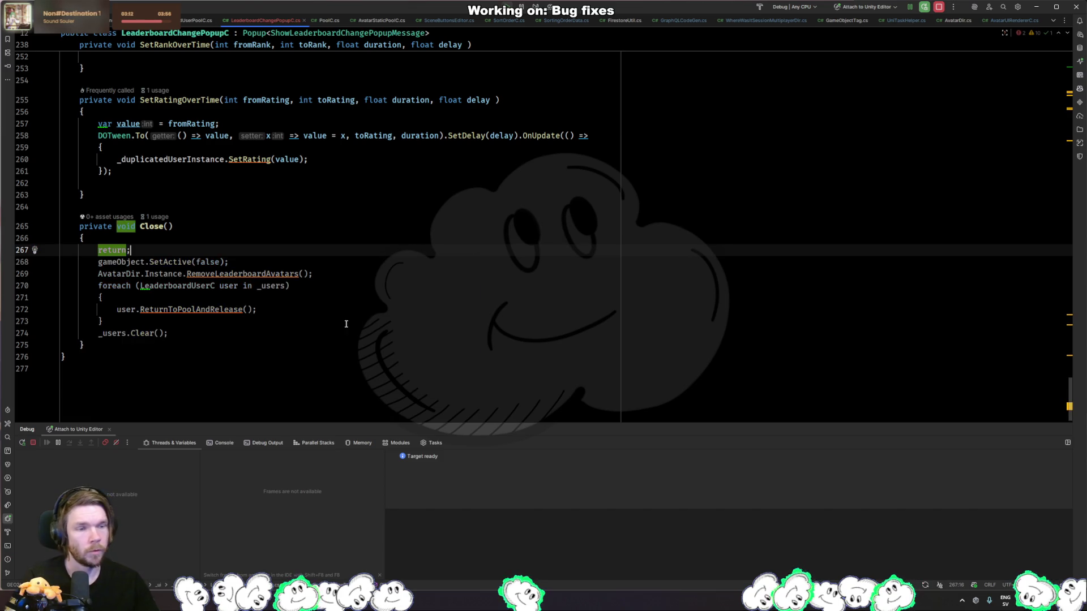
key(alt+Tab)
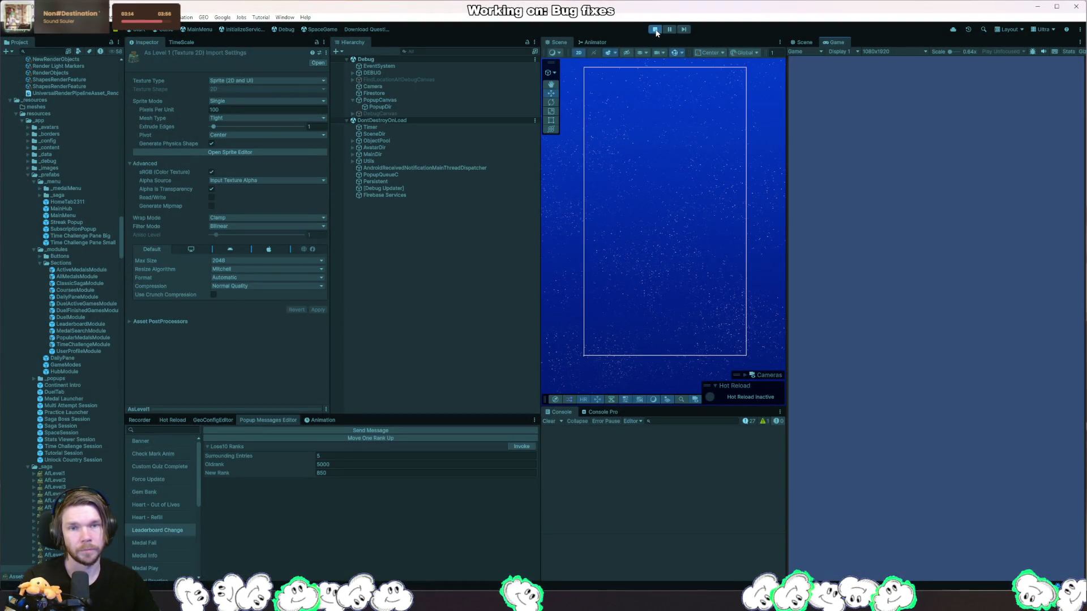
- Restart Play mode and invoke the Leaderboard Change popup
click(655, 30)
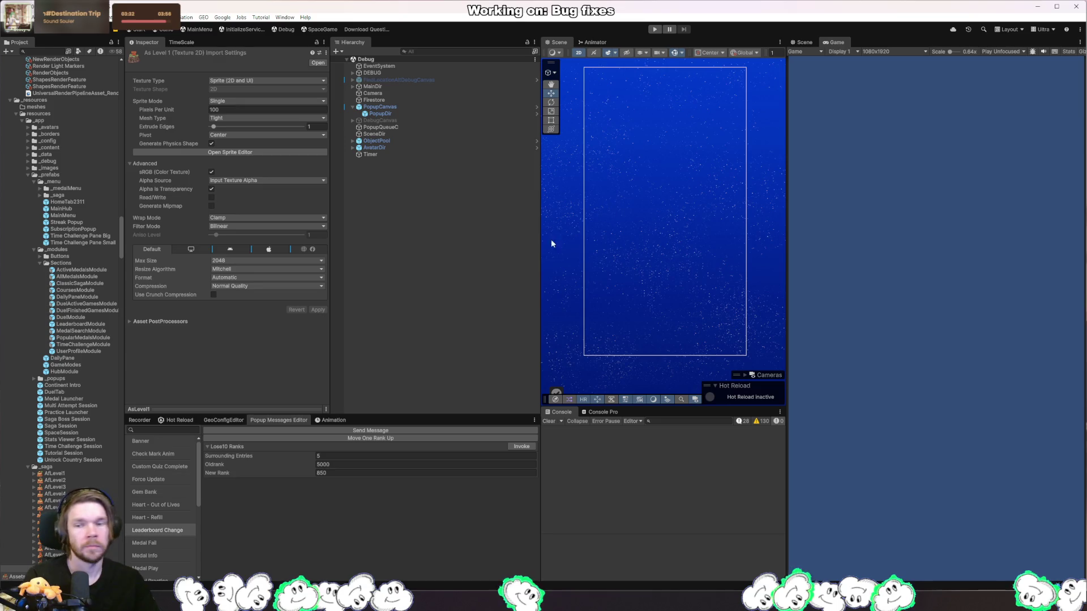
click(656, 29)
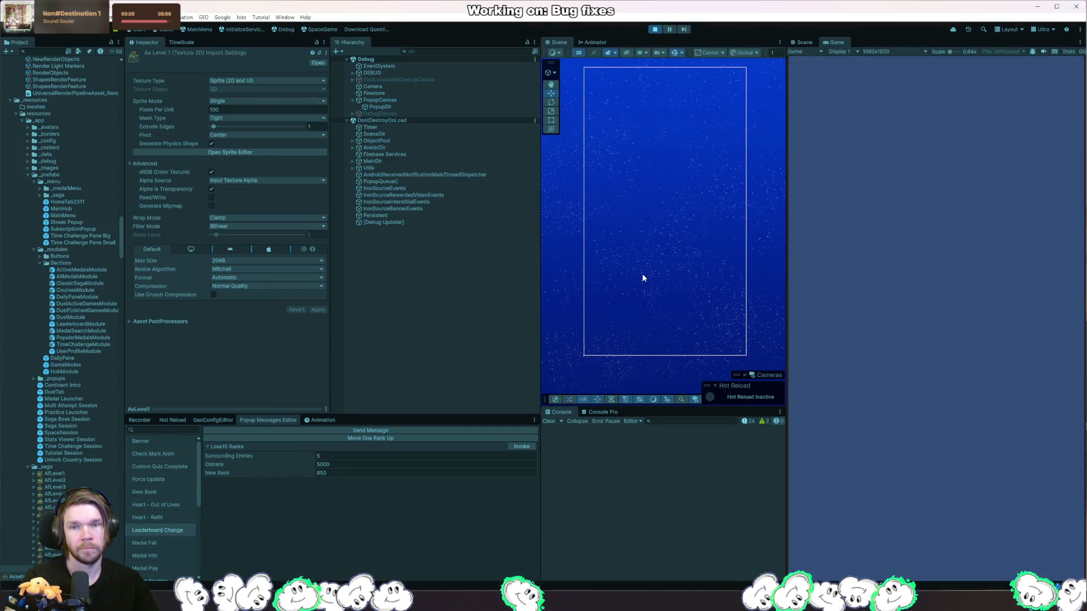
click(521, 447)
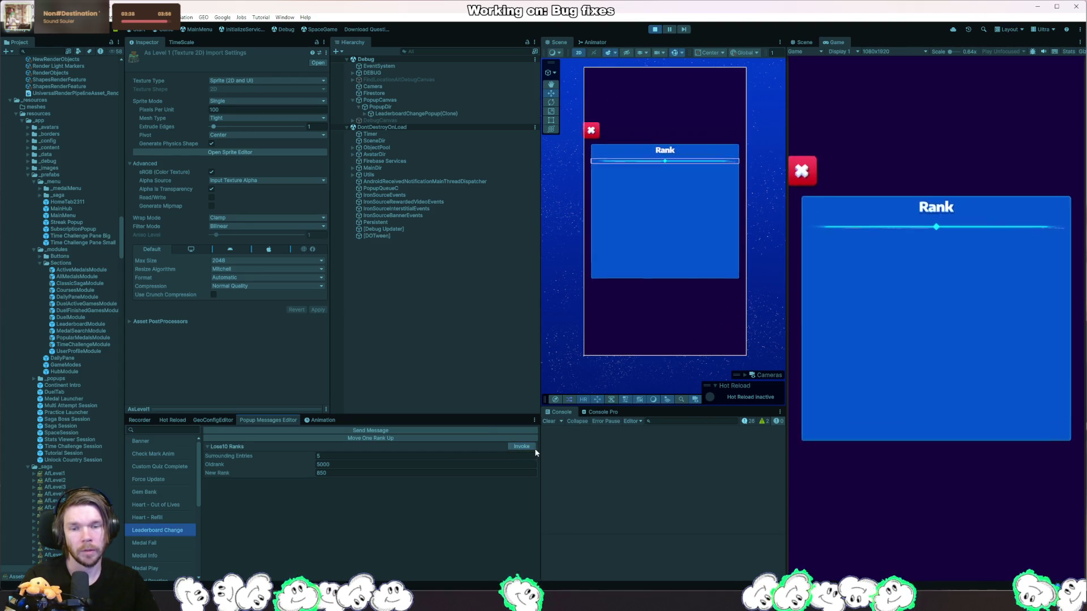
- Inspect the Fill element and the user rows under the popup
right_click(682, 211)
mouse_move(702, 224)
click(781, 224)
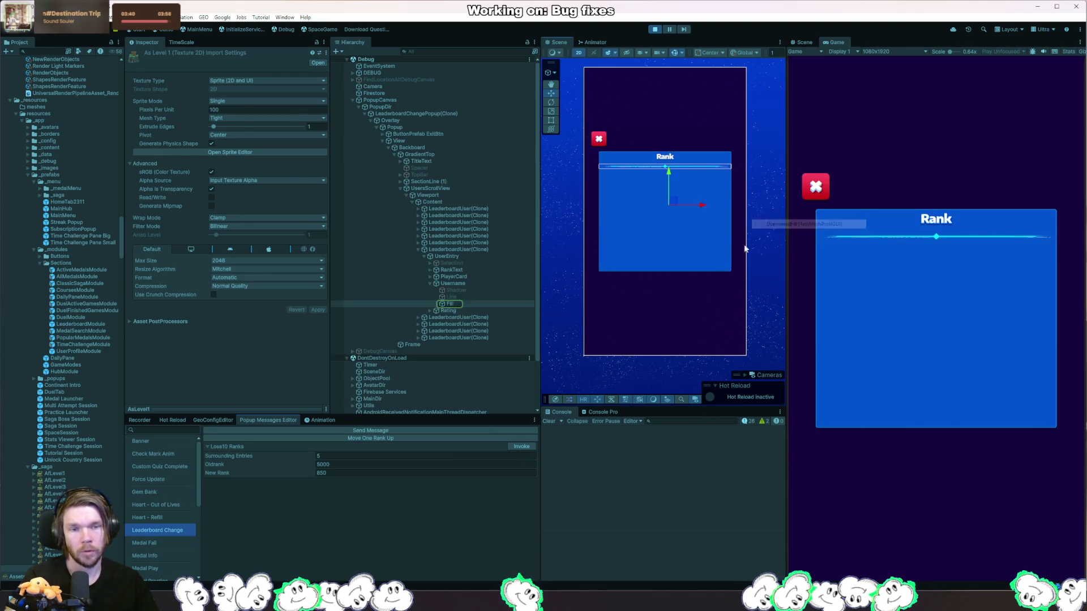
click(465, 249)
click(462, 236)
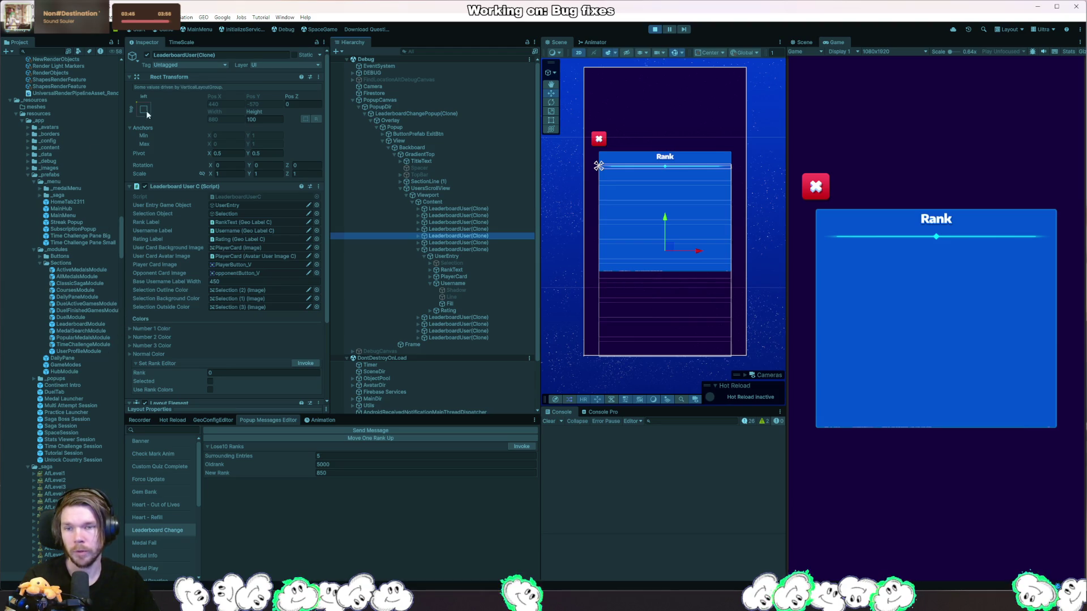
- Filter the Project panel by 'leaderboard'
click(56, 51)
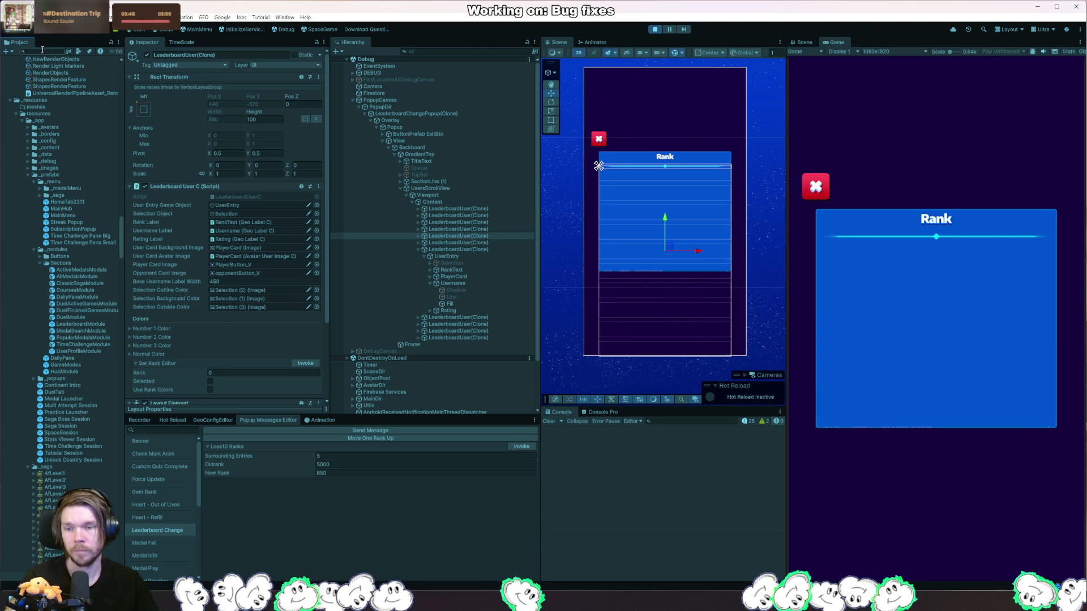
text(leade)
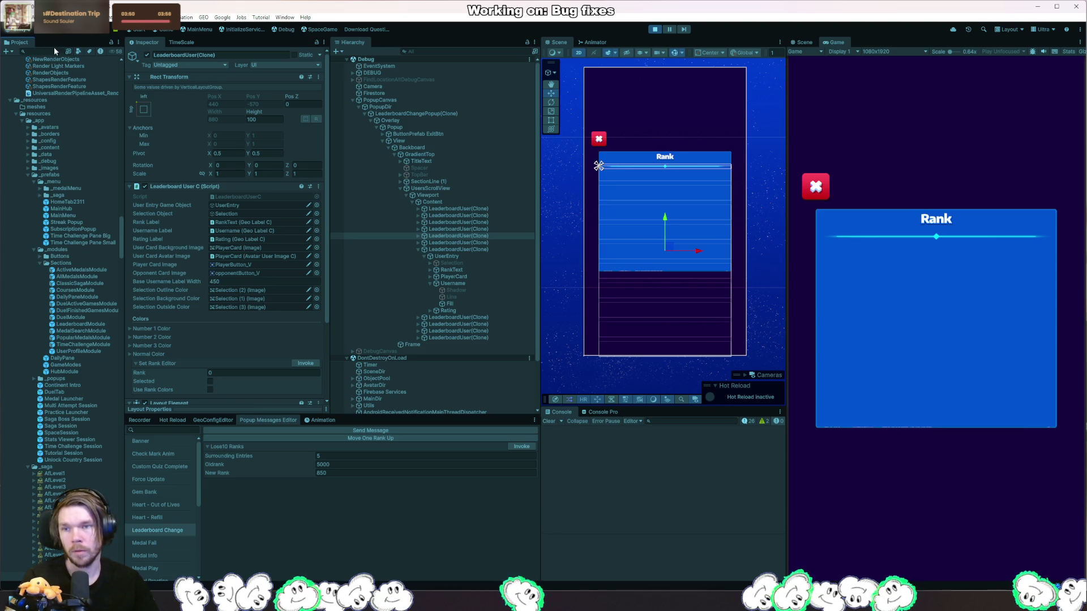
text(rboard)
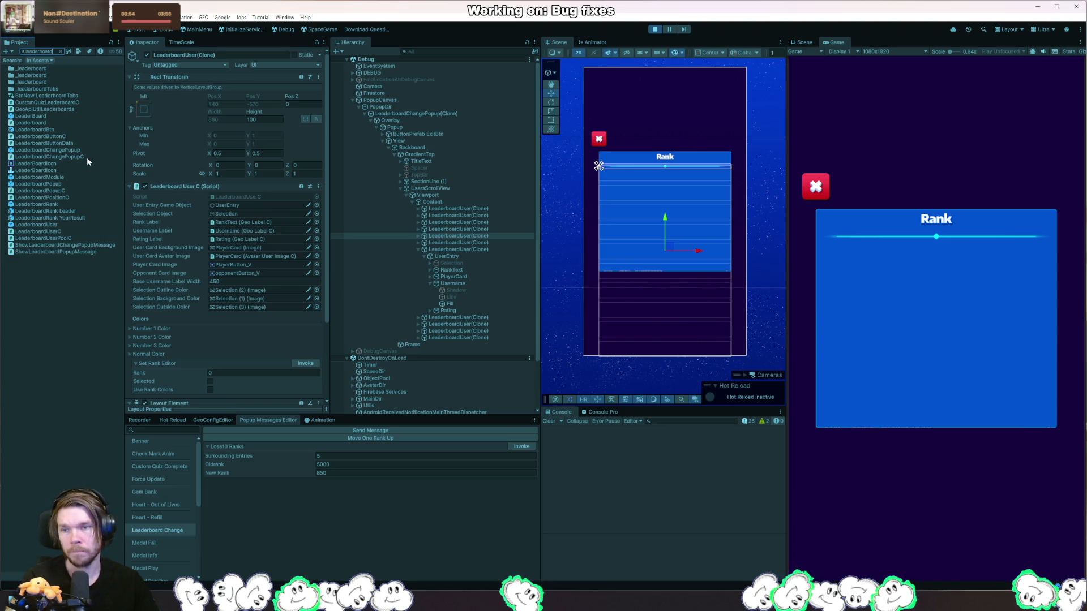
mouse_move(450, 236)
mouse_down()
mouse_move(442, 206)
mouse_move(428, 209)
mouse_up()
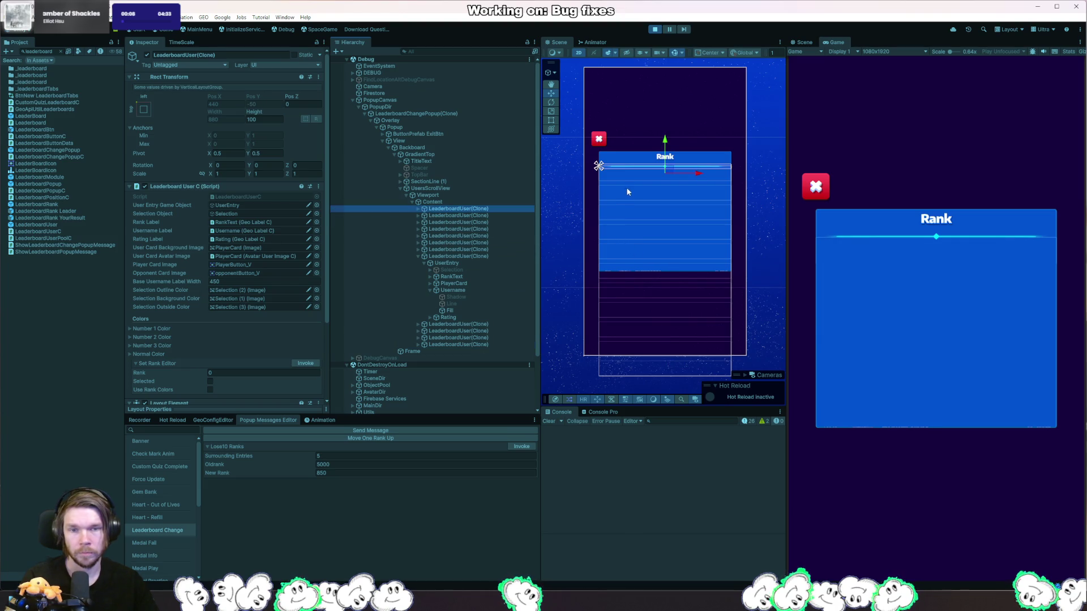
- Stop the game, open the LeaderboardChangePopup prefab, and expand down to its Content container
click(659, 29)
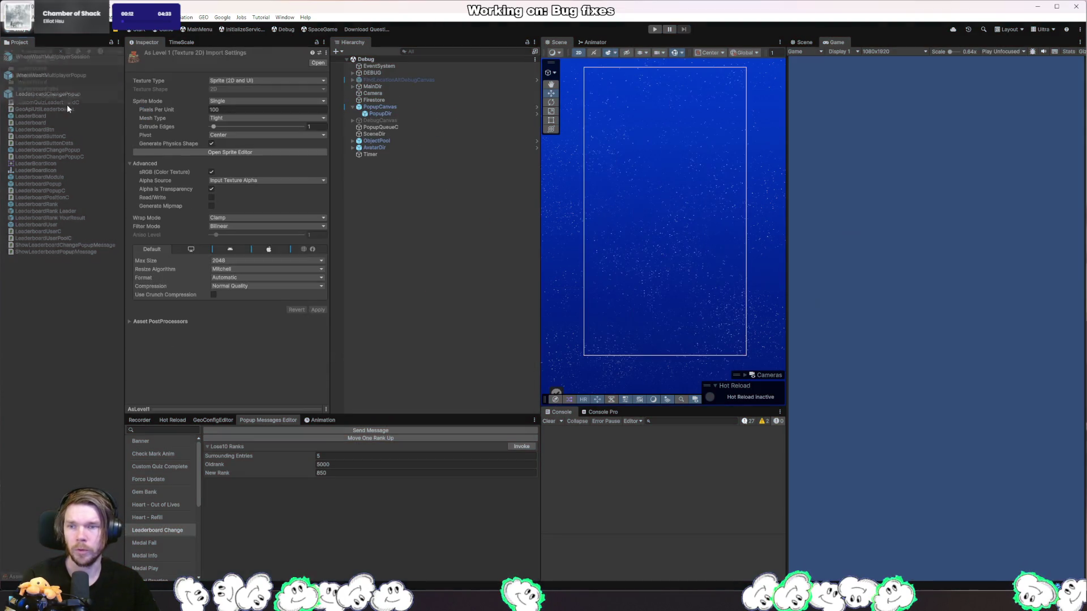
double_click(56, 92)
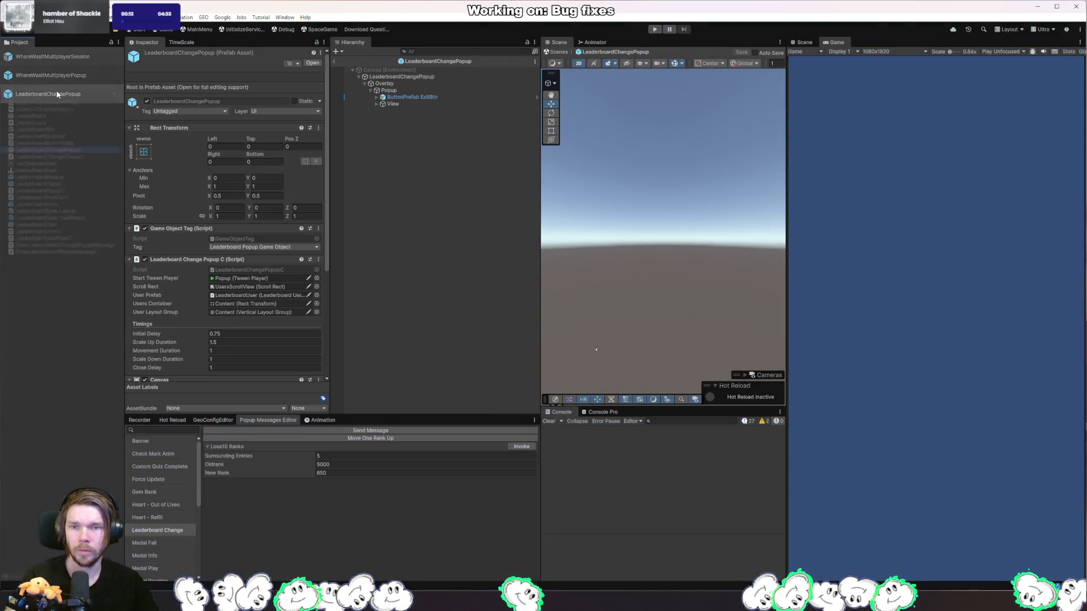
click(397, 105)
click(376, 104)
click(382, 110)
click(388, 117)
click(394, 151)
click(396, 158)
click(400, 160)
click(406, 167)
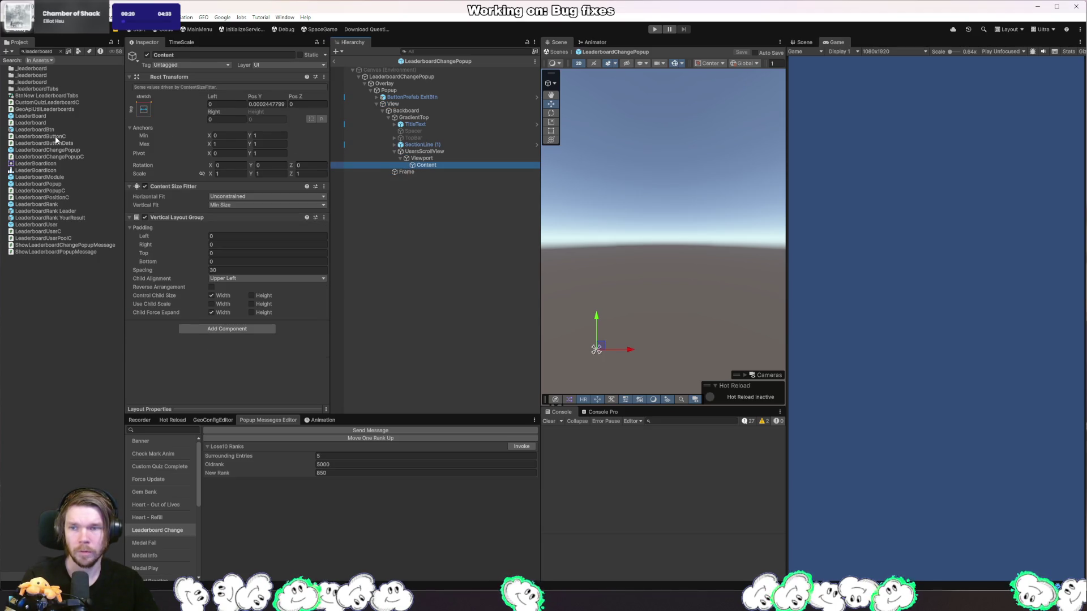
key(f)
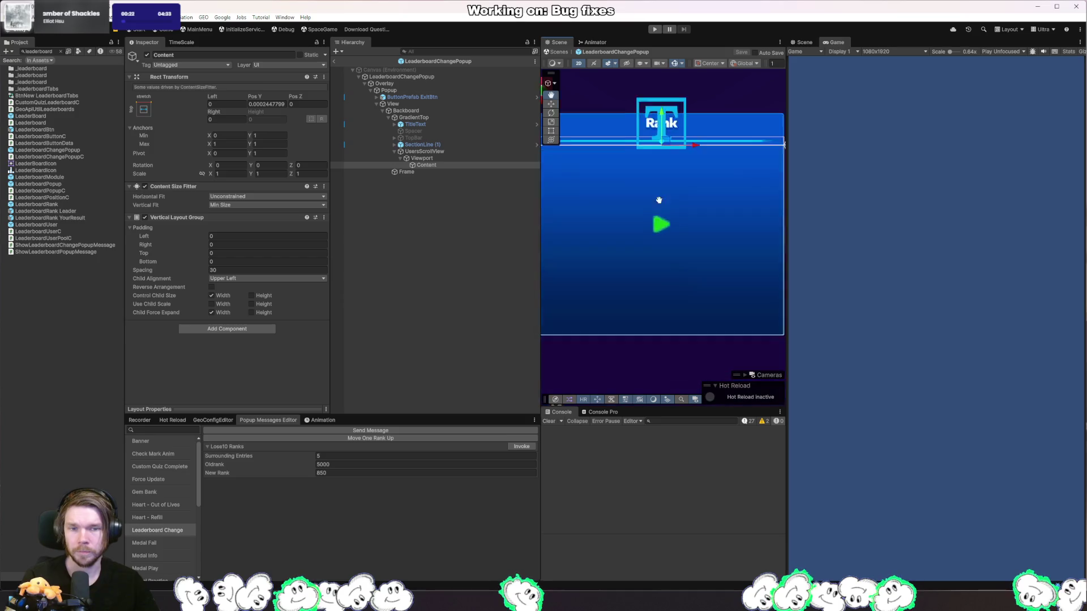
- Place a LeaderboardUser row inside Content and check its position
click(74, 224)
drag(73, 220, 427, 164)
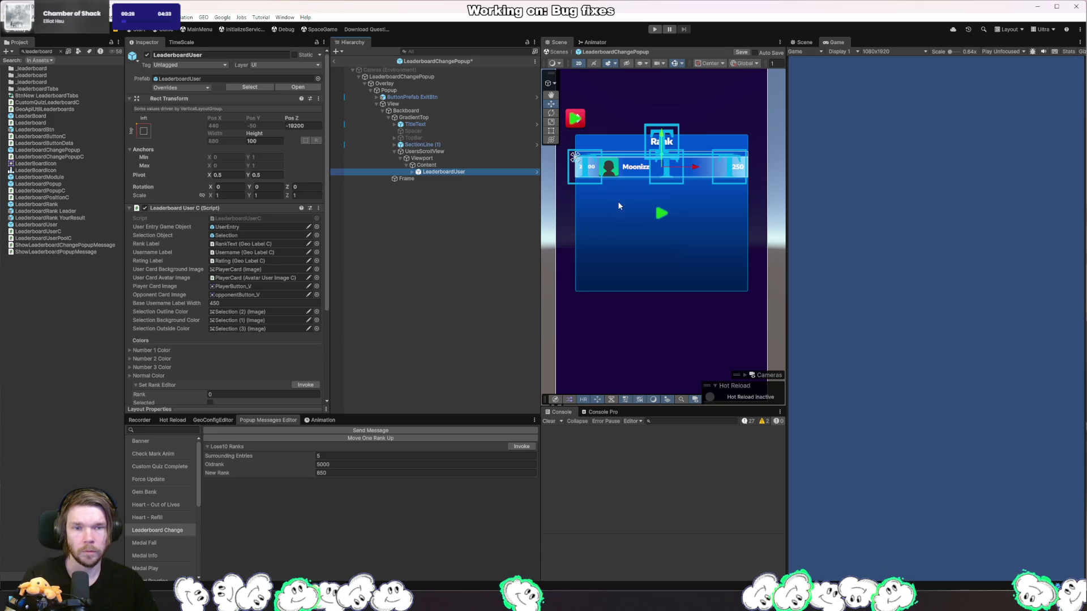
click(303, 126)
text(0)
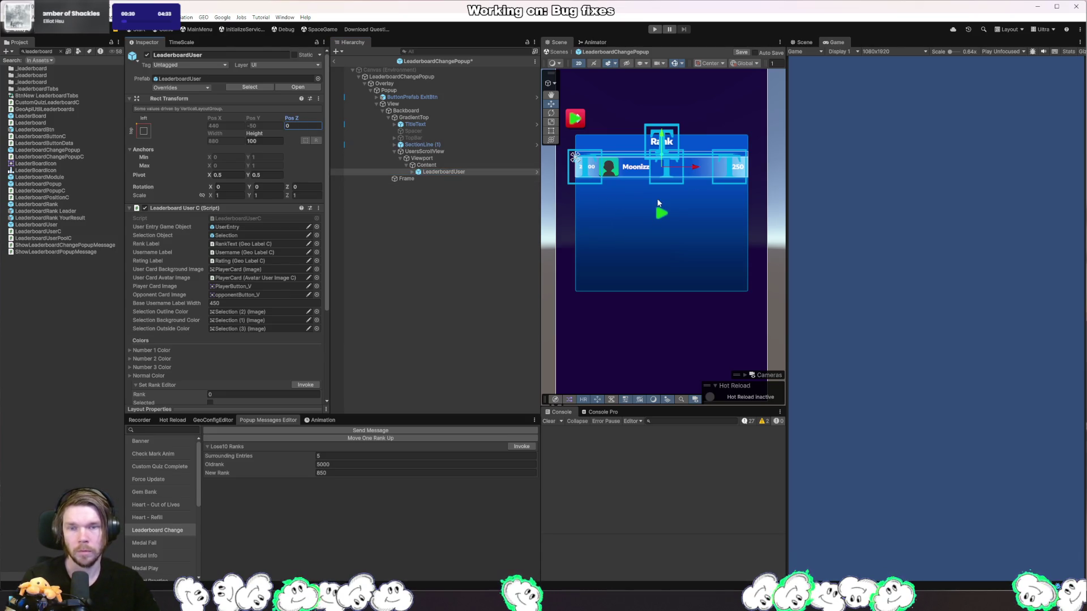
click(436, 165)
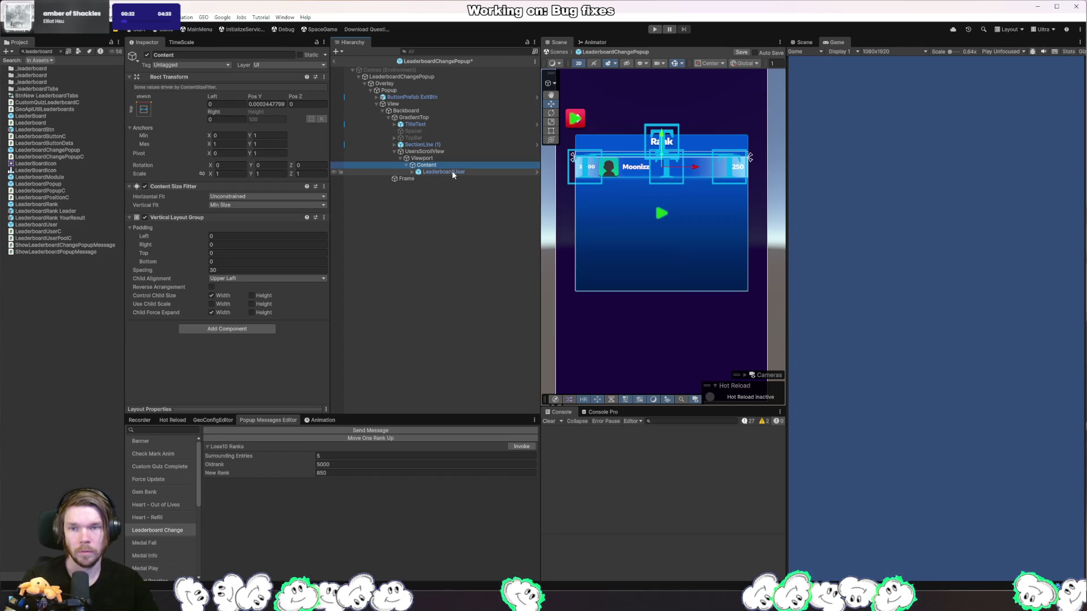
click(452, 171)
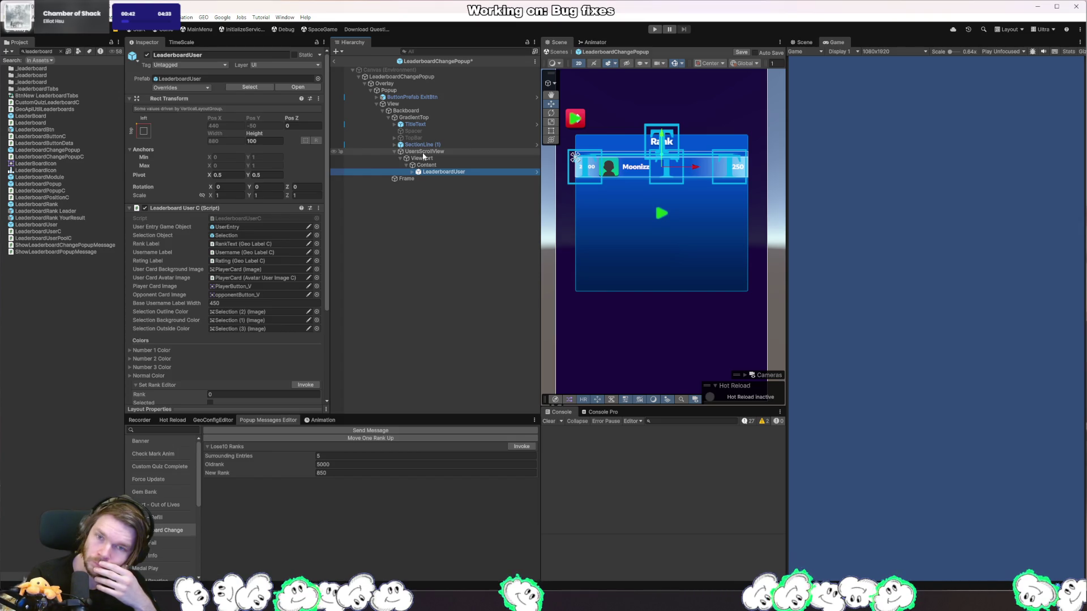
click(429, 165)
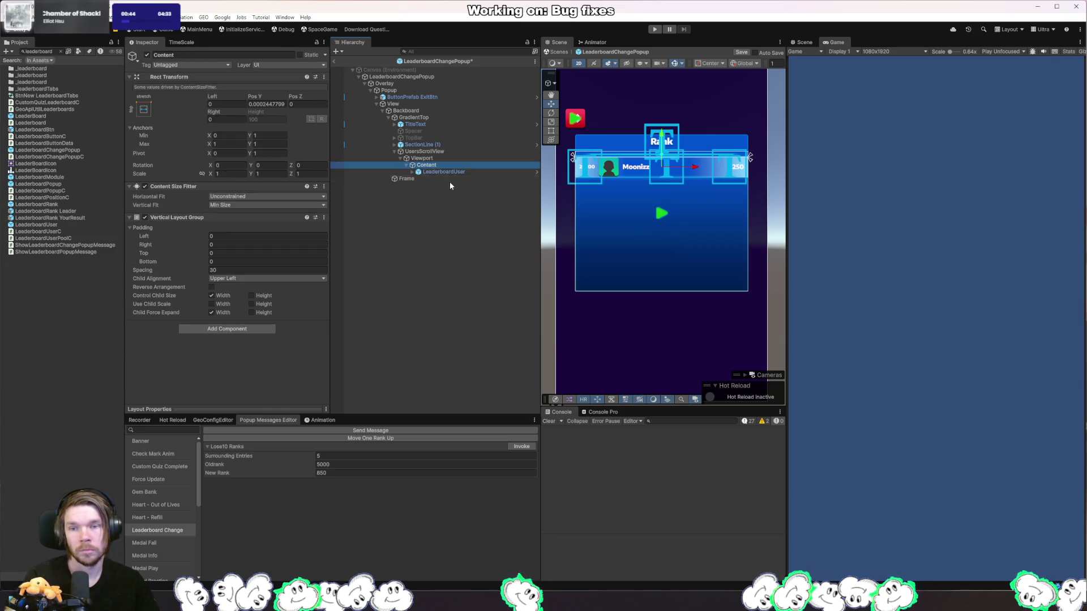
- Try Preferred Size vertical fit on Content, then revert it to Min Size
click(266, 206)
click(240, 233)
click(253, 205)
click(249, 225)
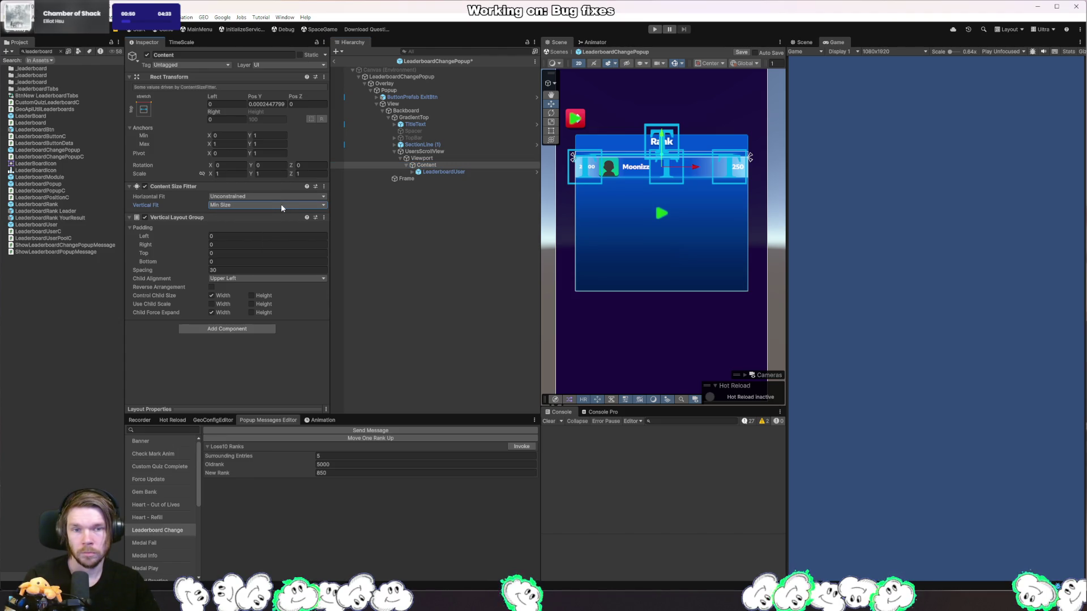
- Duplicate the LeaderboardUser row, undo the copies, and deactivate the template
click(453, 170)
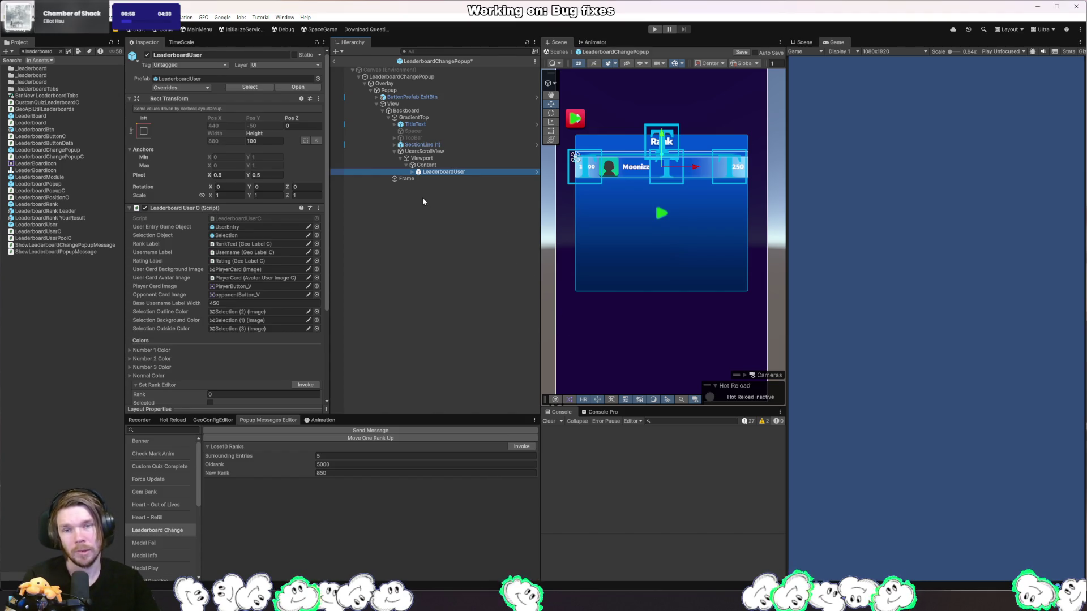
key(ctrl+d)
key(ctrl+d)
key(ctrl+d)
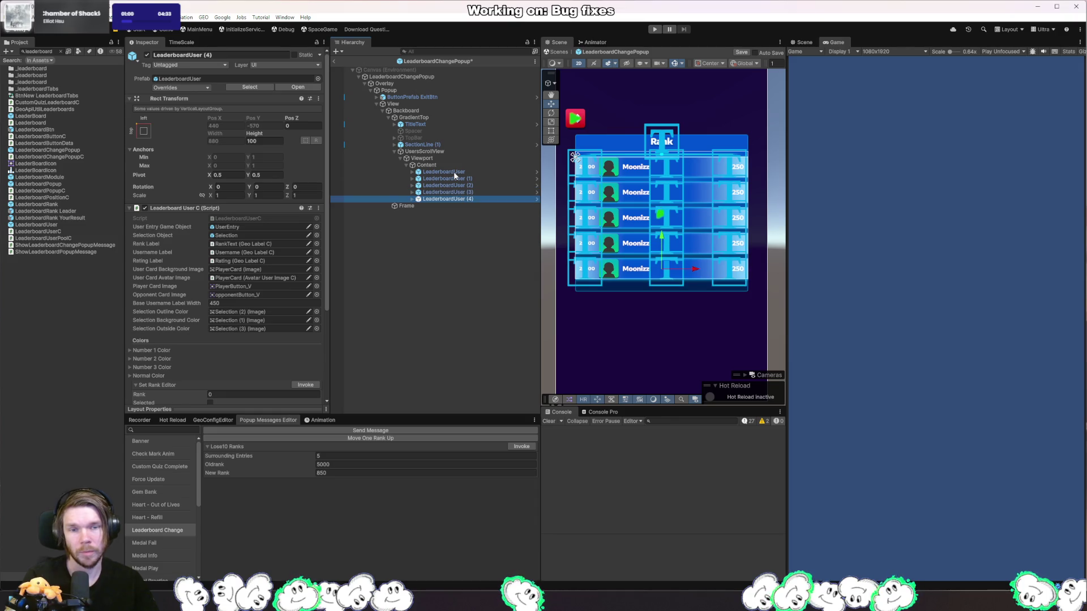
key(ctrl+z)
key(ctrl+z)
key(ctrl+z)
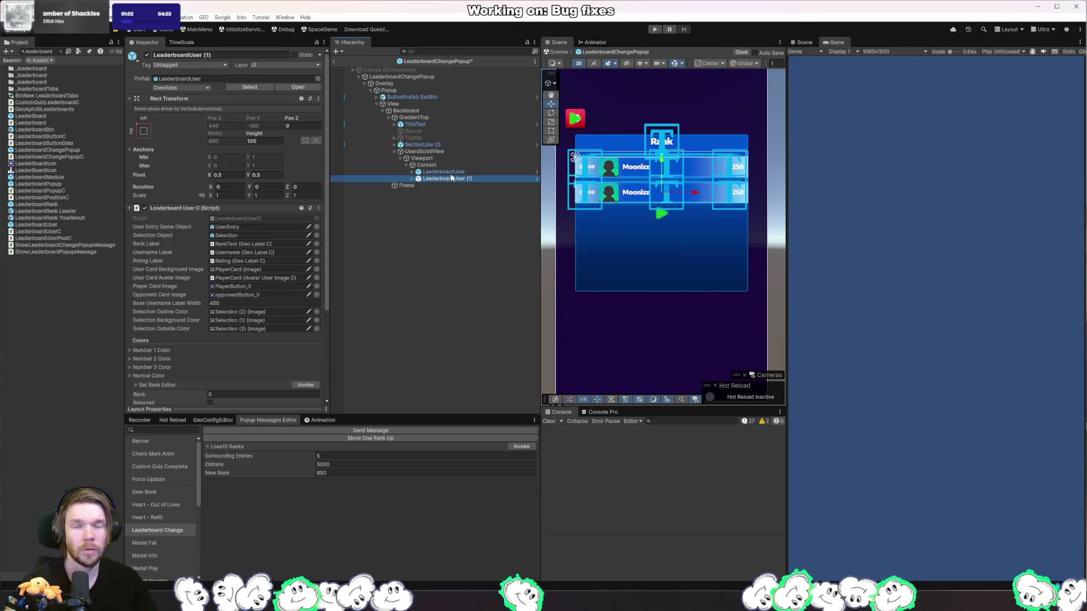
key(ctrl+z)
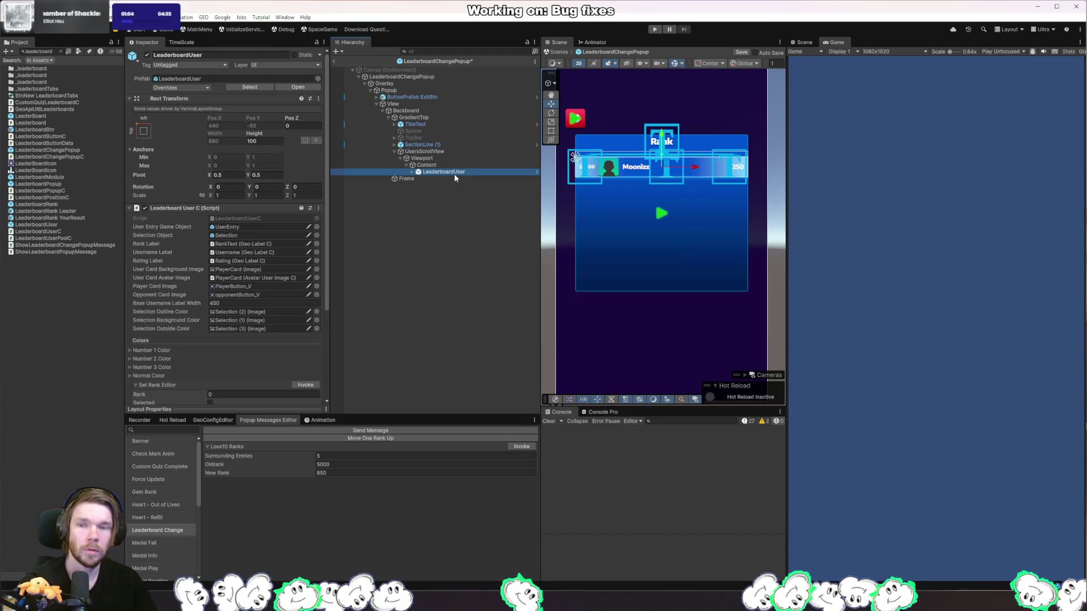
key(ctrl+z)
- Play and pause with the popup showing, then pick objects under the Rank popup
click(655, 30)
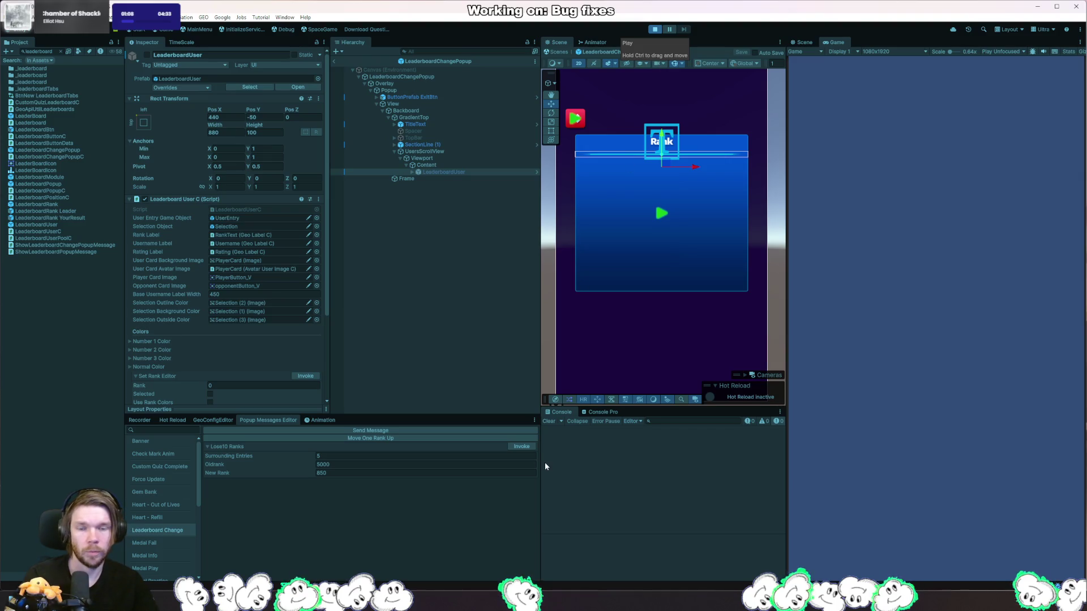
click(522, 446)
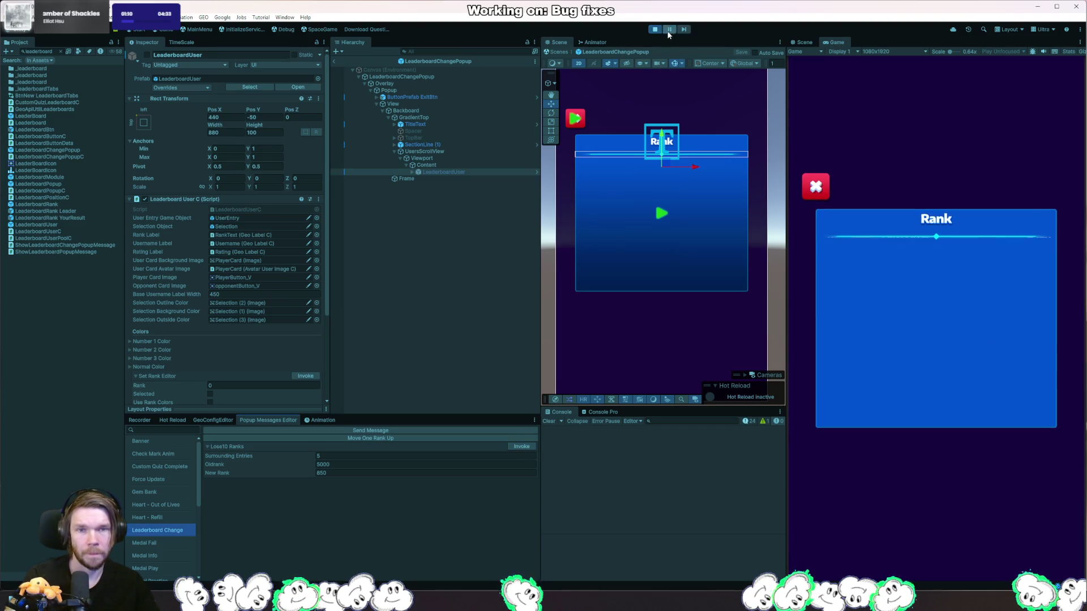
right_click(668, 187)
mouse_move(707, 204)
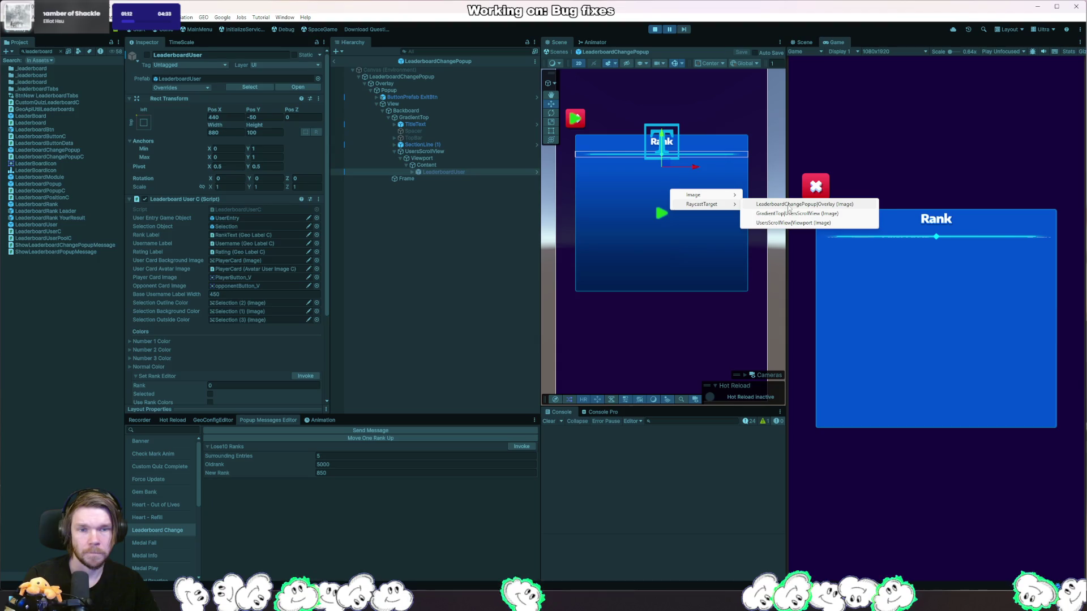
click(789, 204)
click(335, 61)
right_click(655, 211)
click(770, 233)
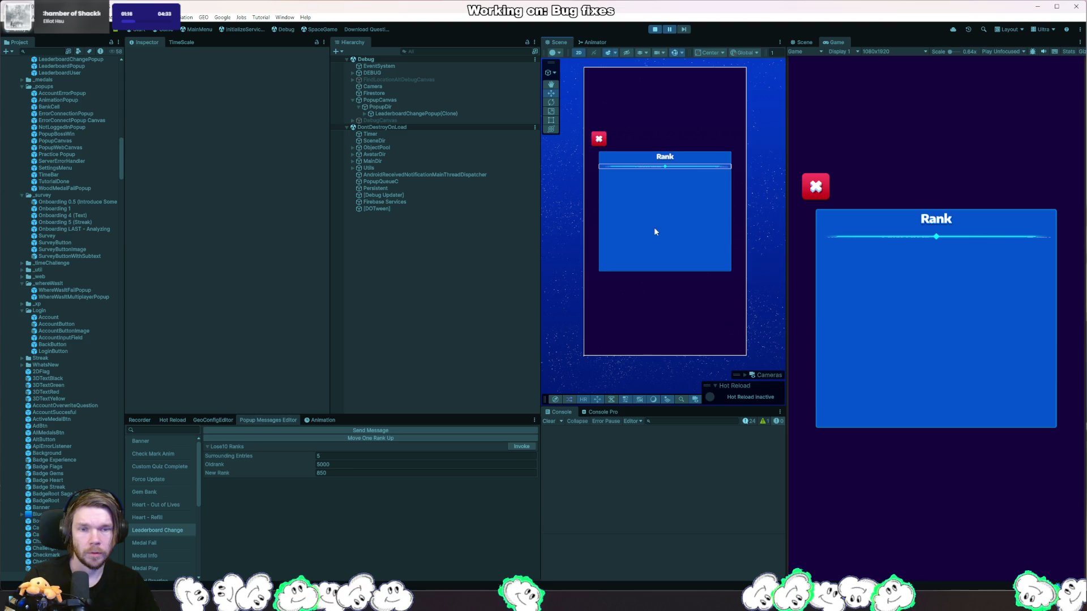
- Find the inactive LeaderboardUser under the Rank popup and re-enable it
right_click(660, 229)
mouse_move(707, 251)
click(767, 290)
click(767, 290)
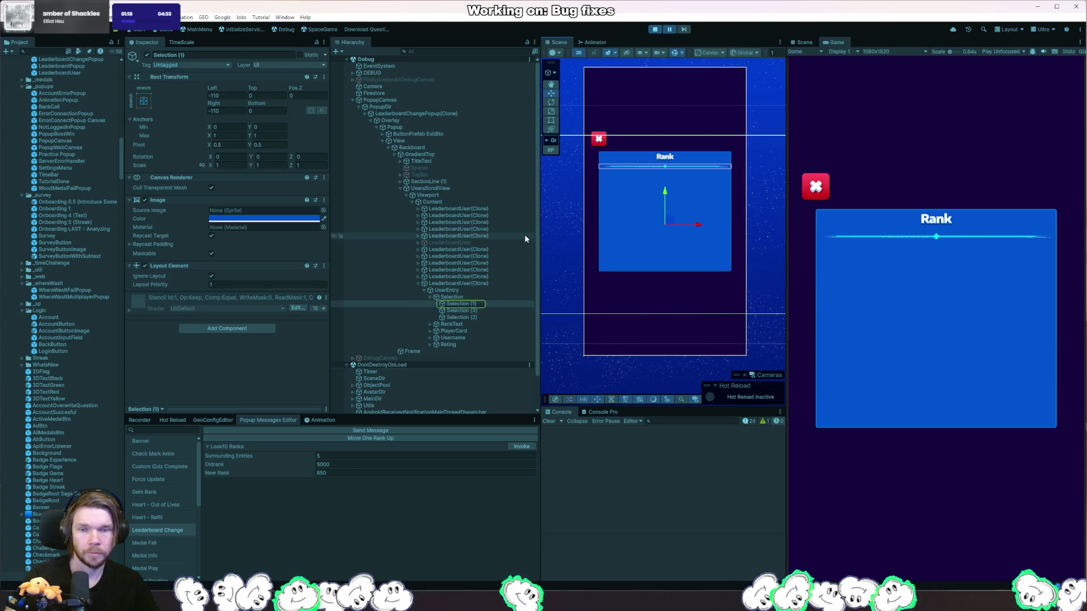
click(464, 281)
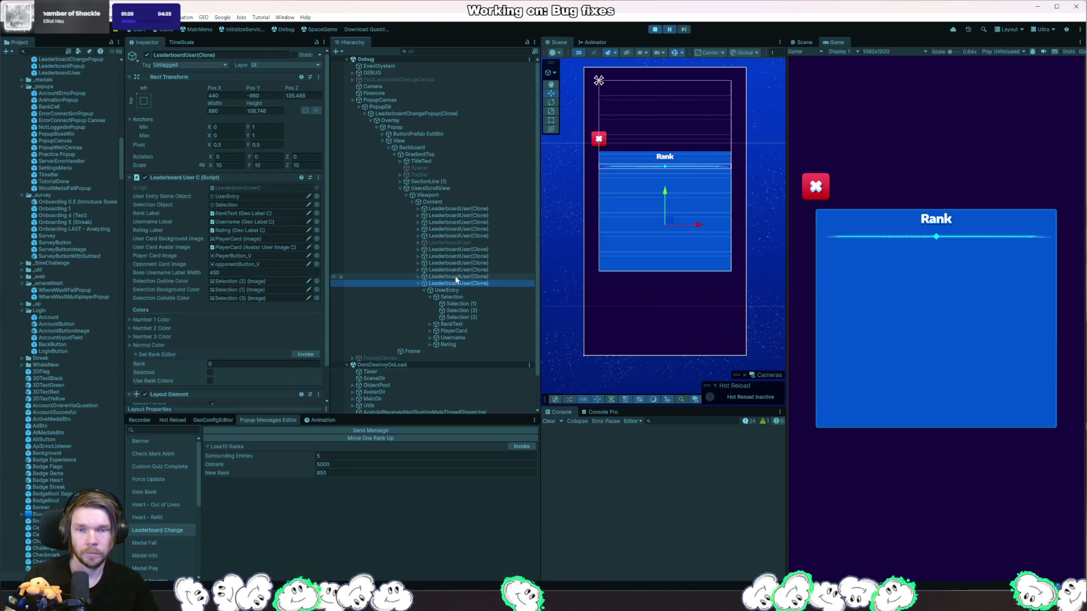
click(456, 243)
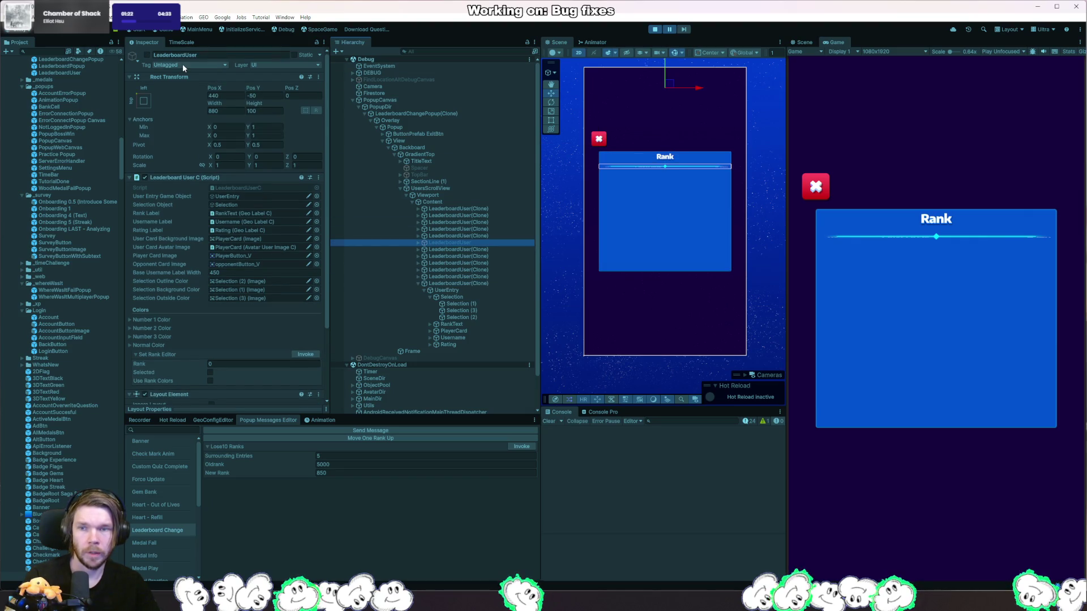
click(147, 55)
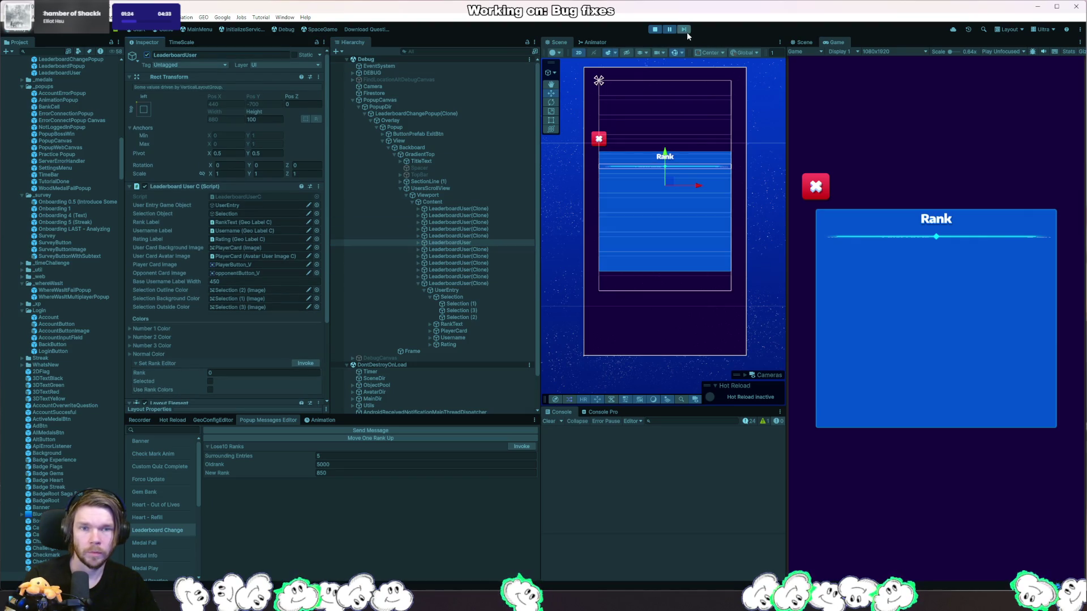
- Resume the game, move LeaderboardUser up one place among the rows, and step one frame
click(670, 30)
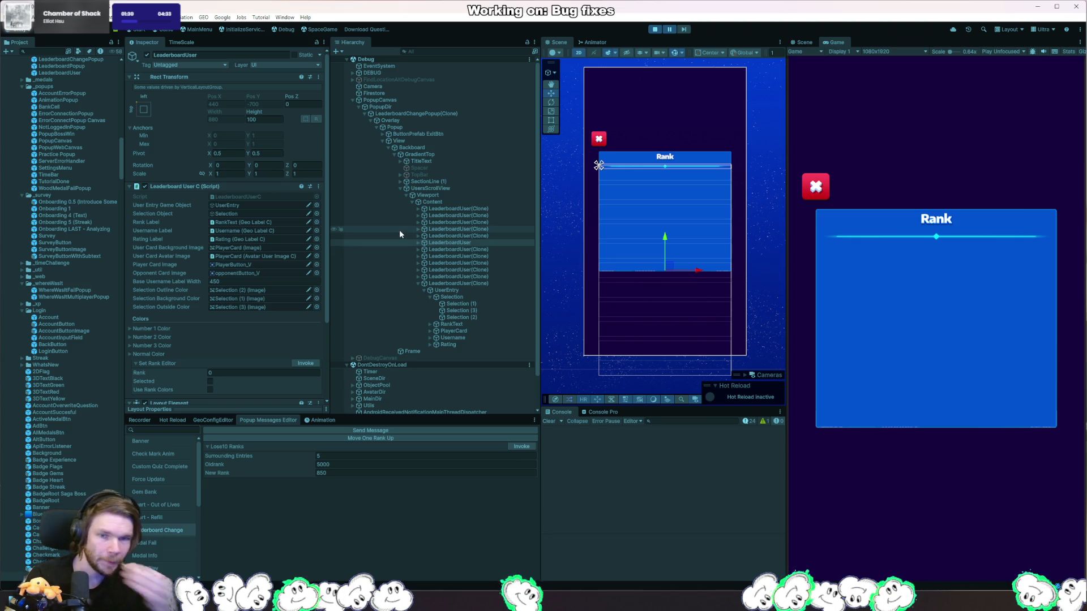
scroll(649, 289, up, 2)
scroll(649, 289, up, 3)
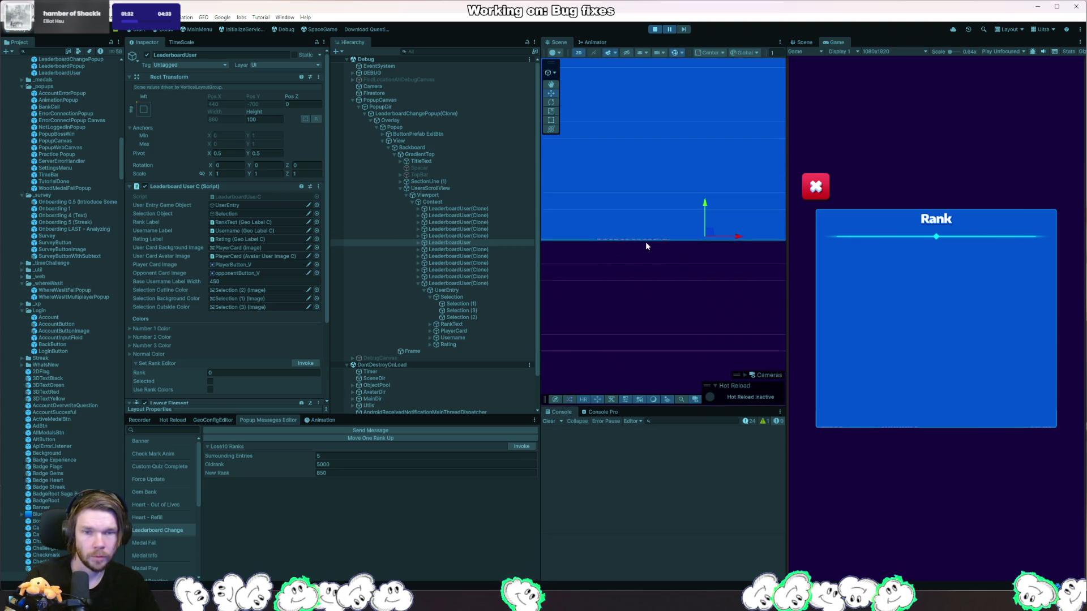
scroll(675, 242, up, 4)
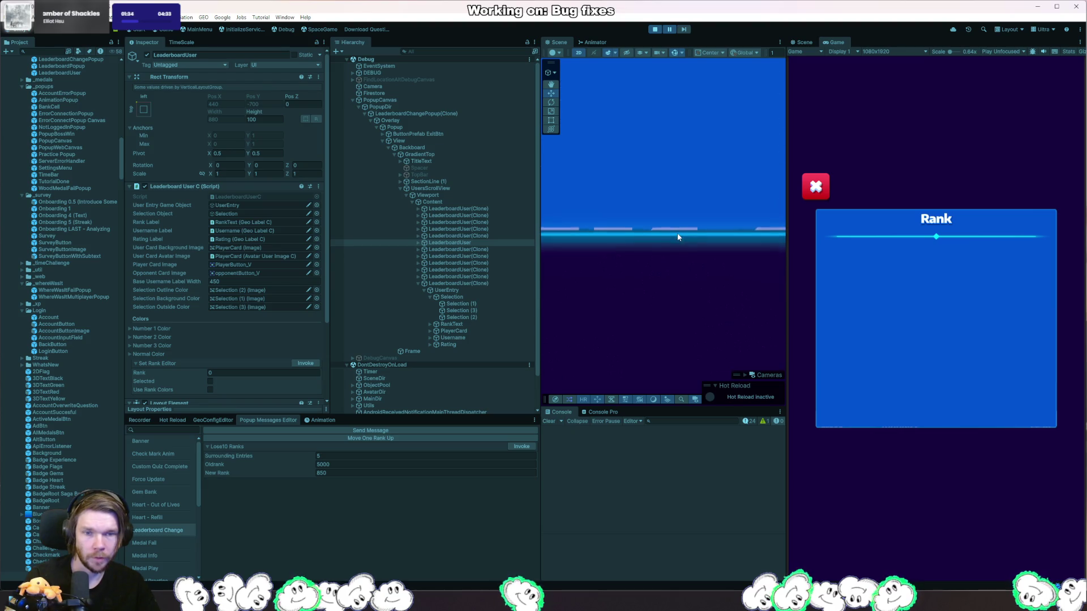
scroll(677, 239, up, 2)
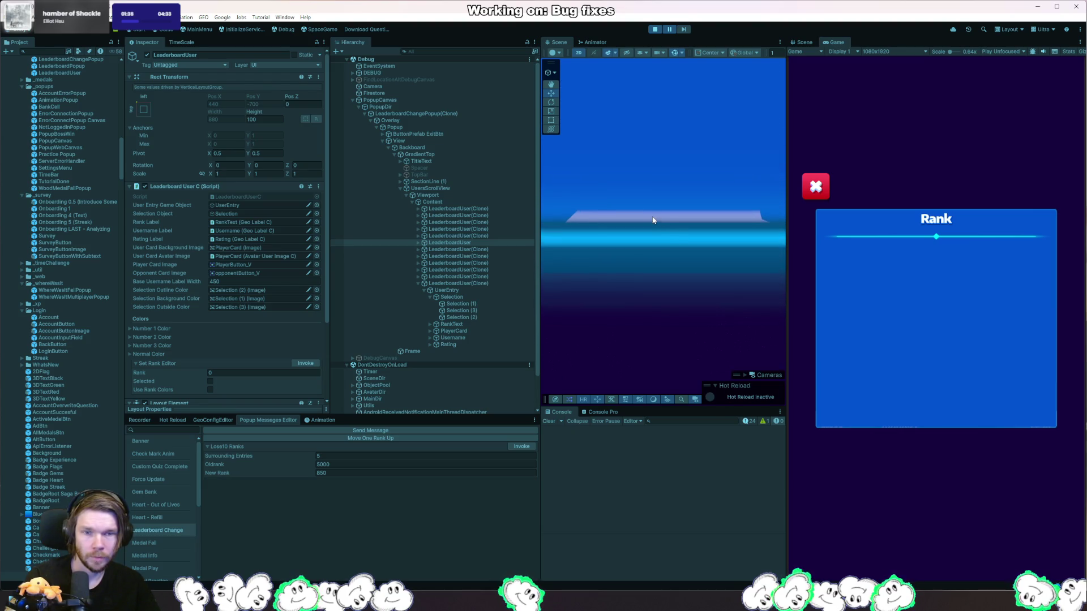
scroll(653, 219, down, 5)
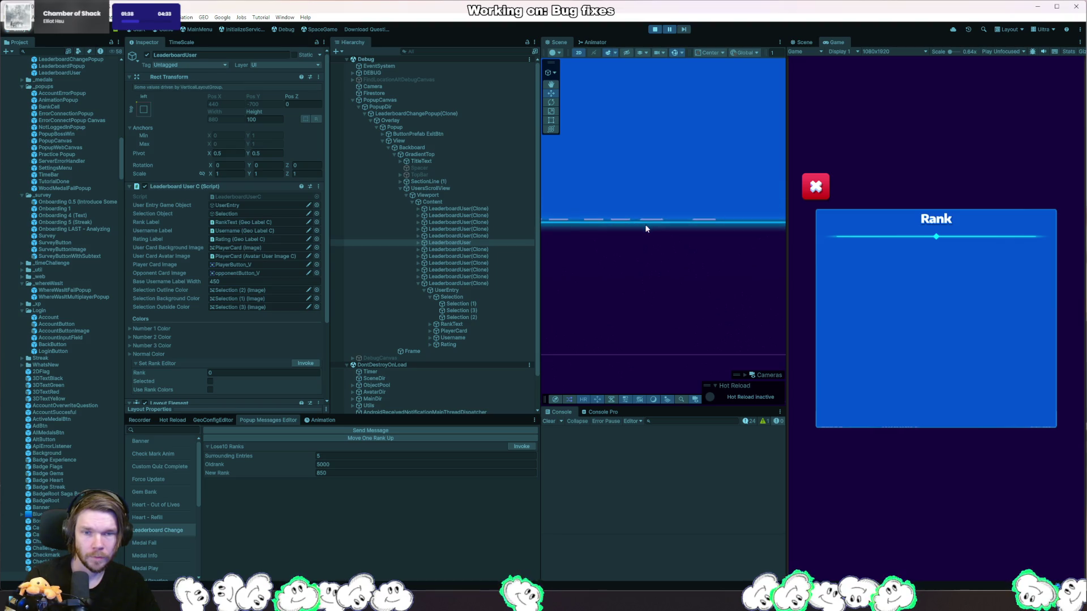
scroll(647, 229, down, 4)
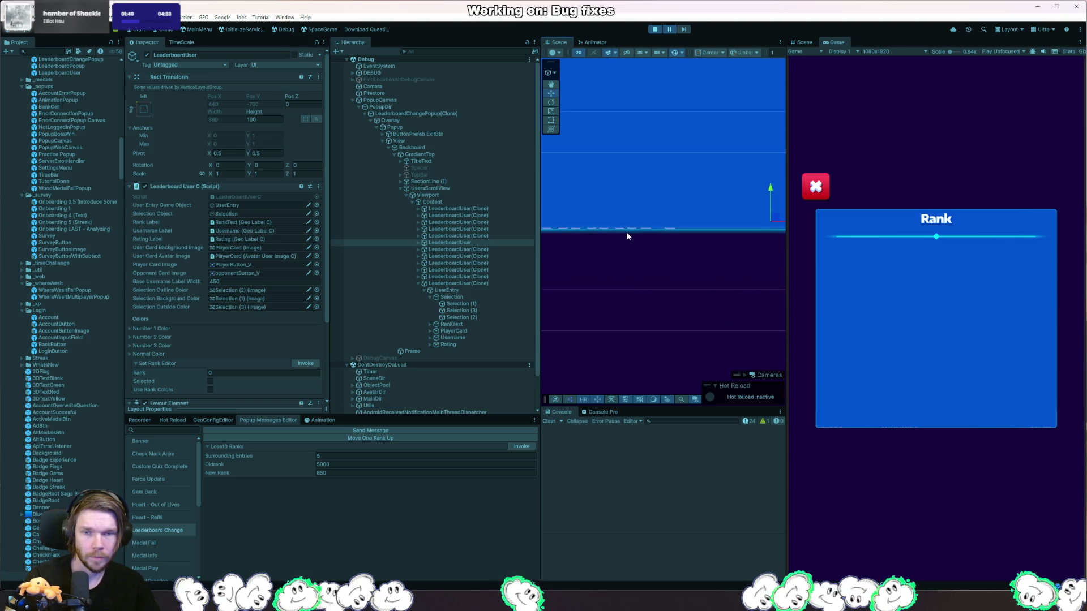
scroll(629, 232, down, 2)
click(471, 243)
drag(473, 233, 474, 233)
click(684, 30)
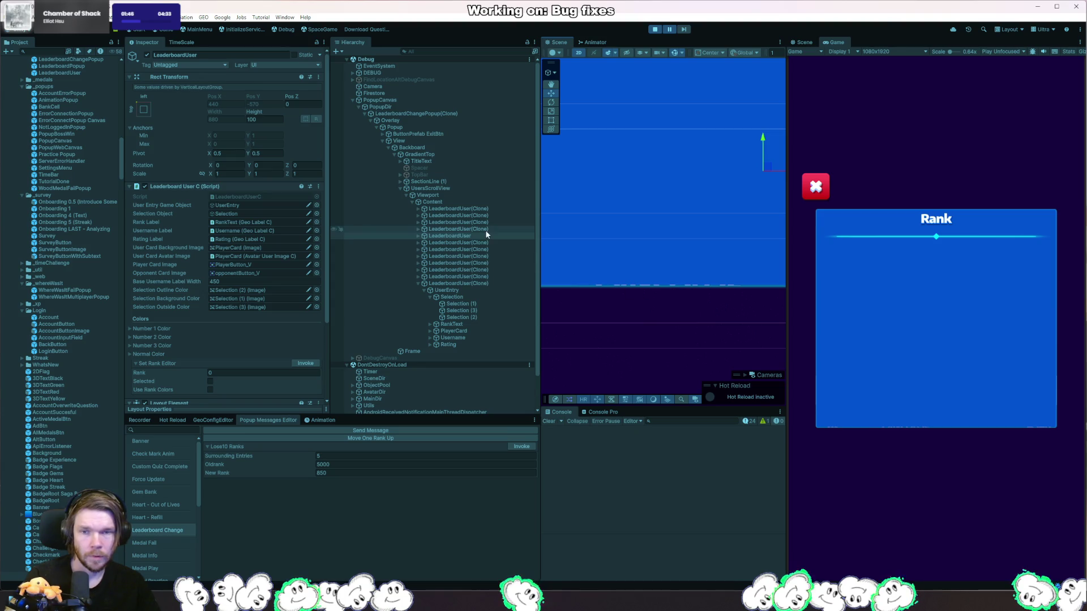
click(434, 352)
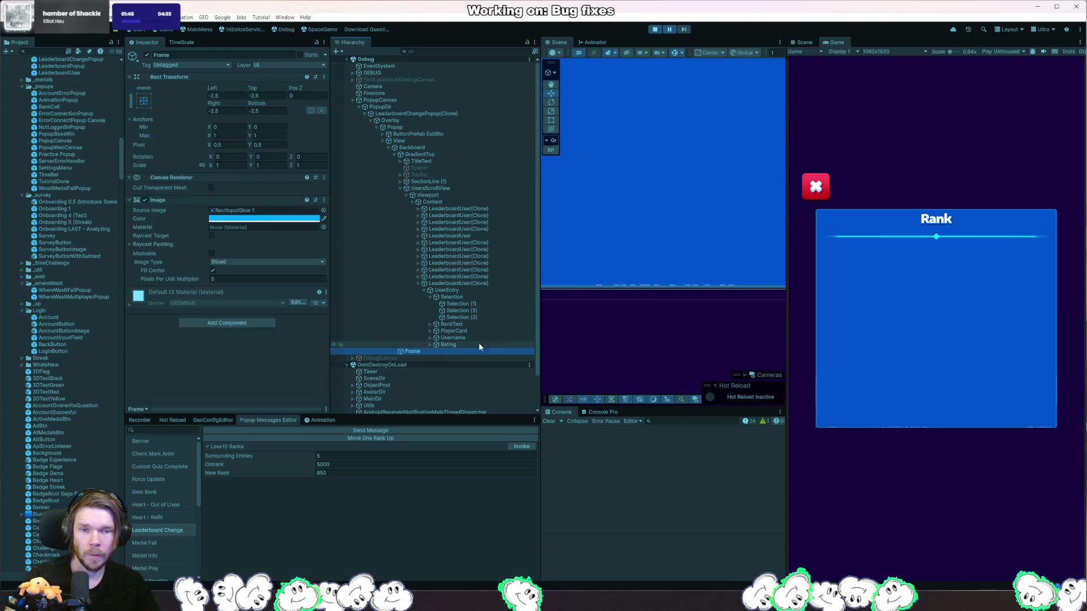
- Toggle the Frame's Image off and back on to compare the popup border
key(f)
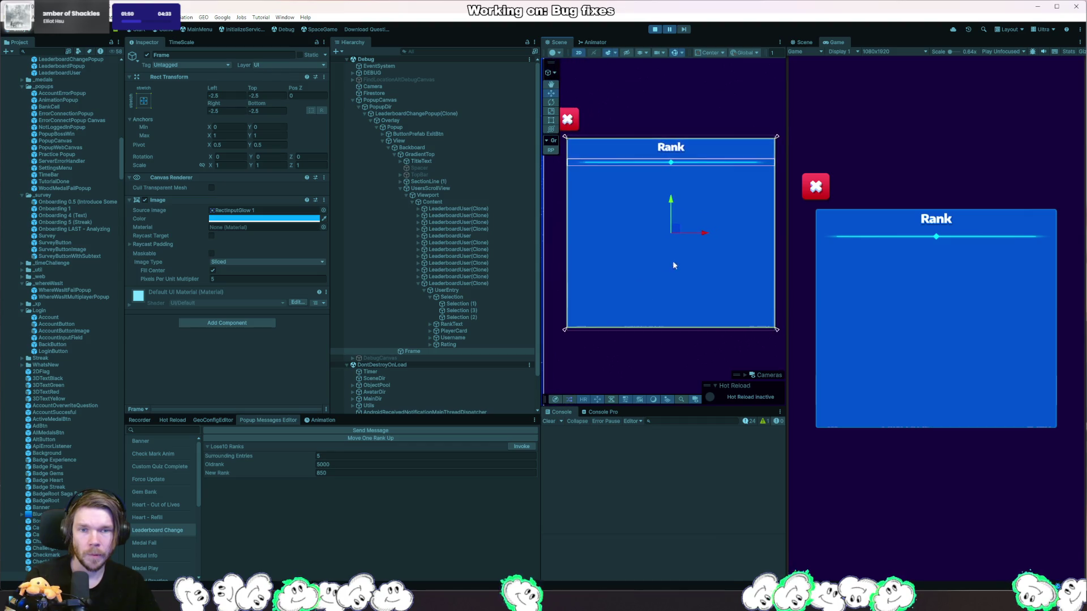
click(145, 200)
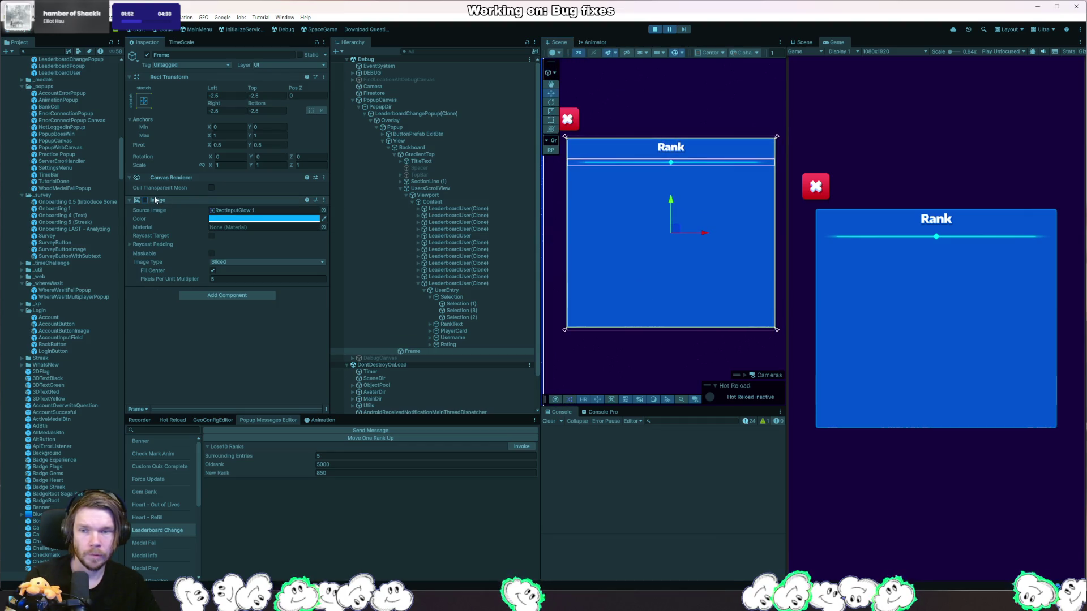
click(684, 29)
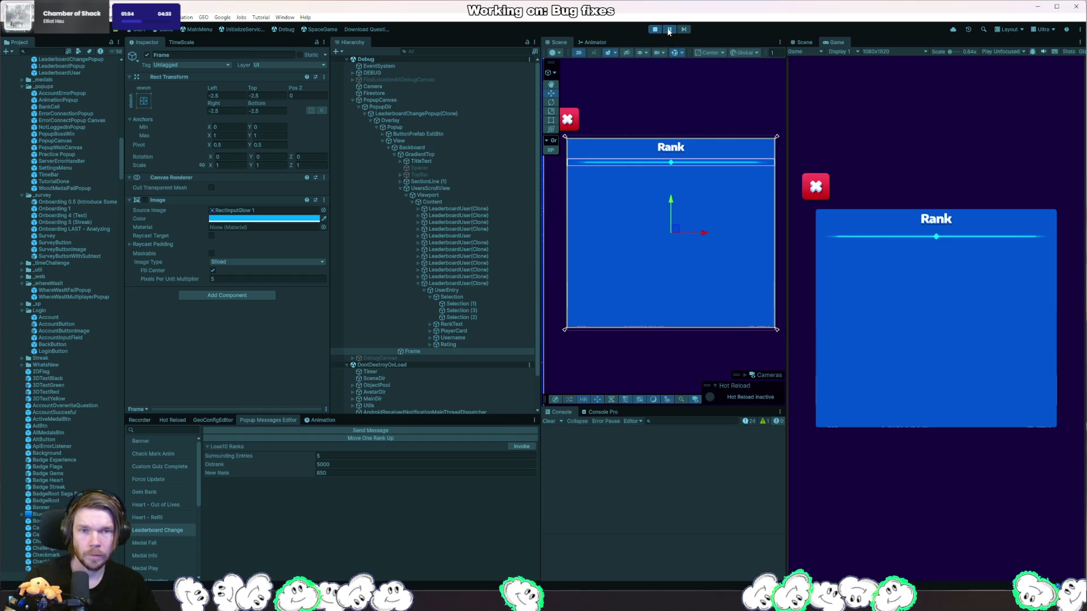
click(145, 199)
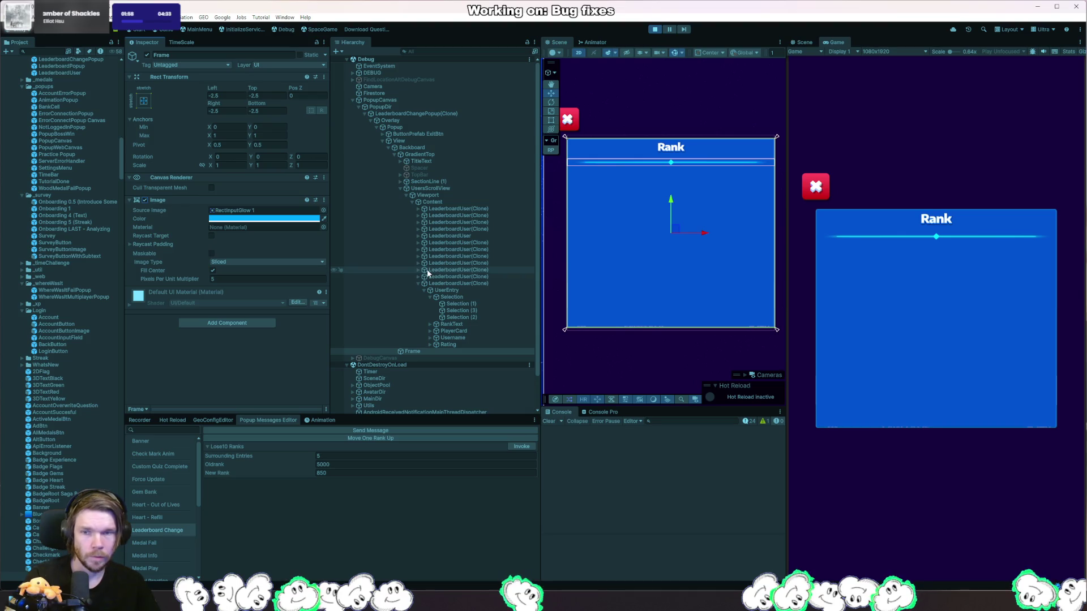
- Toggle the Viewport's Rect Mask 2D, Image and Mask components, leaving the mask off
click(443, 200)
click(444, 195)
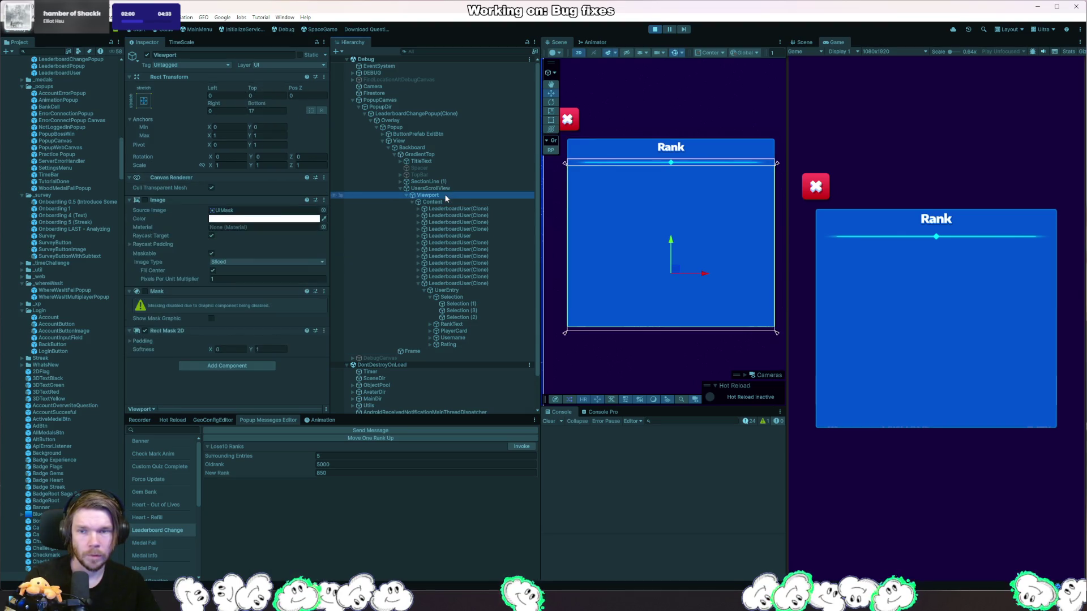
click(145, 331)
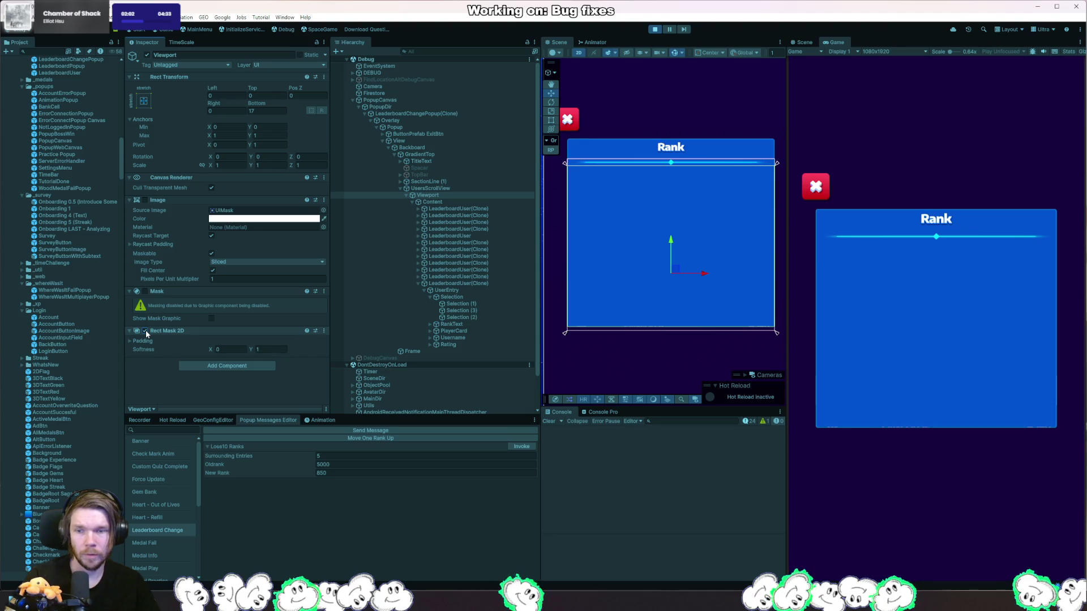
click(145, 200)
click(145, 292)
click(145, 291)
- Inspect Content, UsersScrollView and the clones, then expand the first LeaderboardUser(Clone)
click(443, 201)
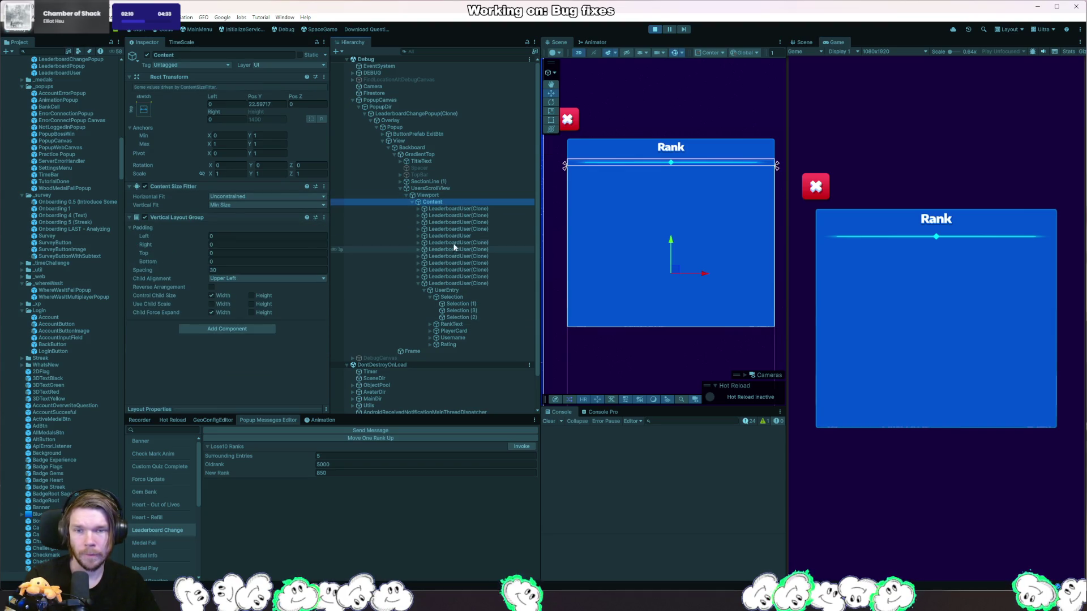
click(473, 209)
click(472, 215)
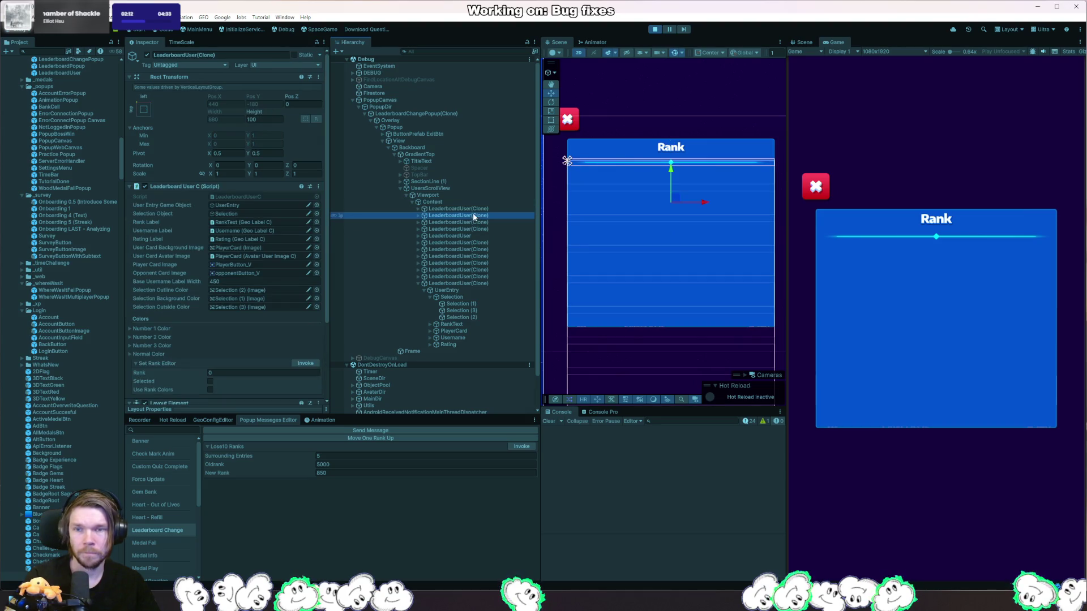
click(450, 188)
scroll(256, 273, down, 3)
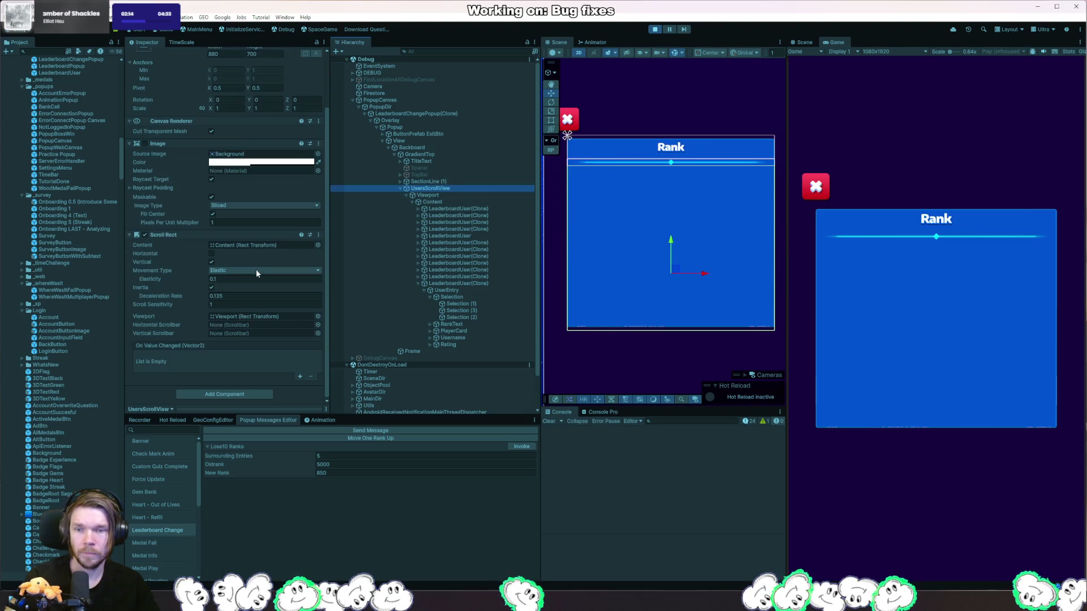
click(447, 194)
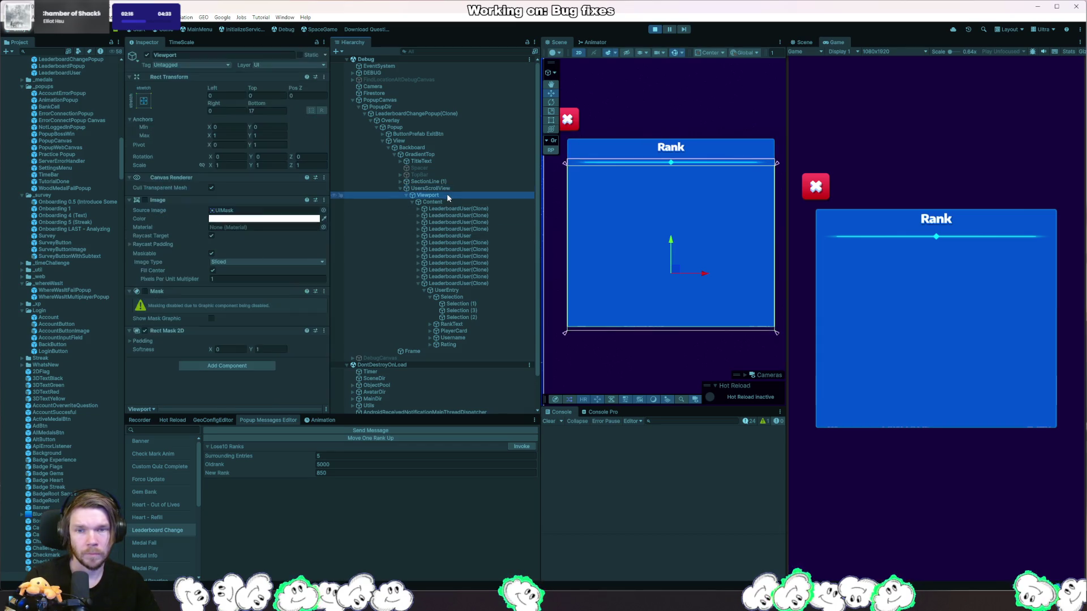
click(443, 200)
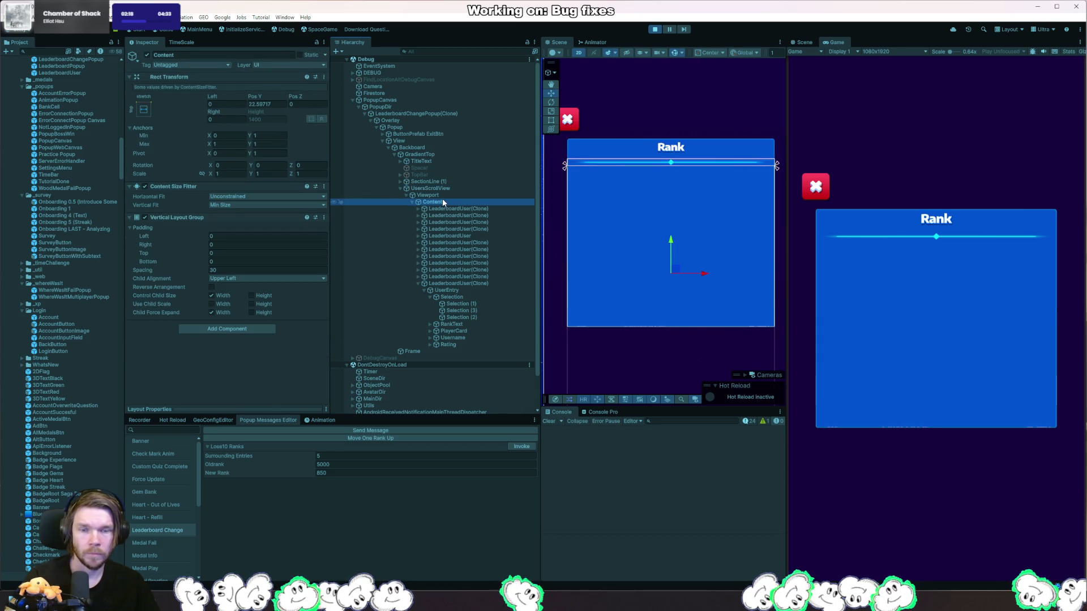
scroll(620, 338, down, 3)
click(450, 209)
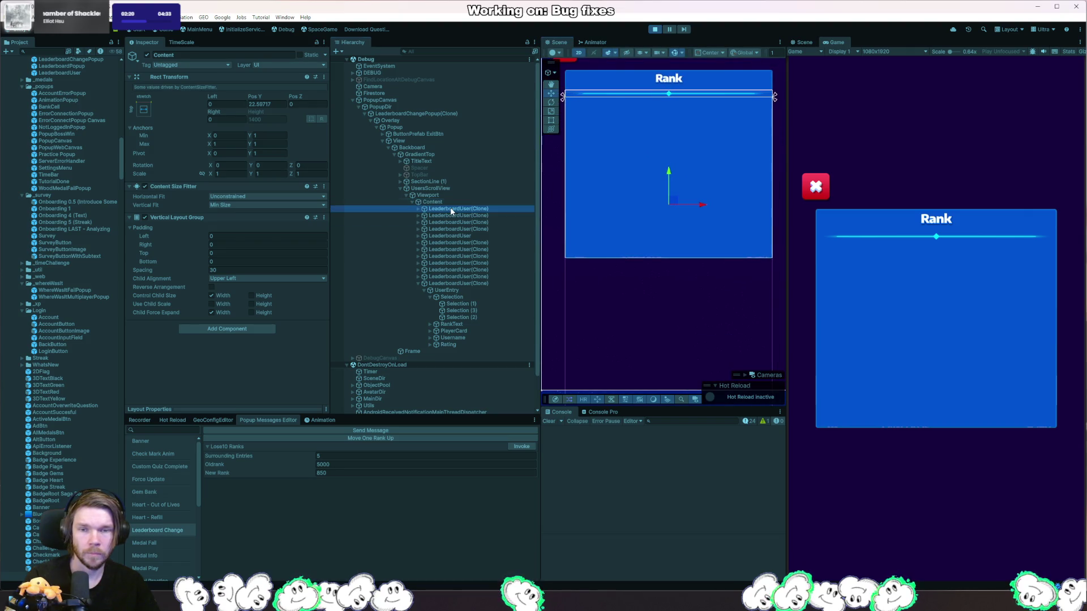
click(417, 209)
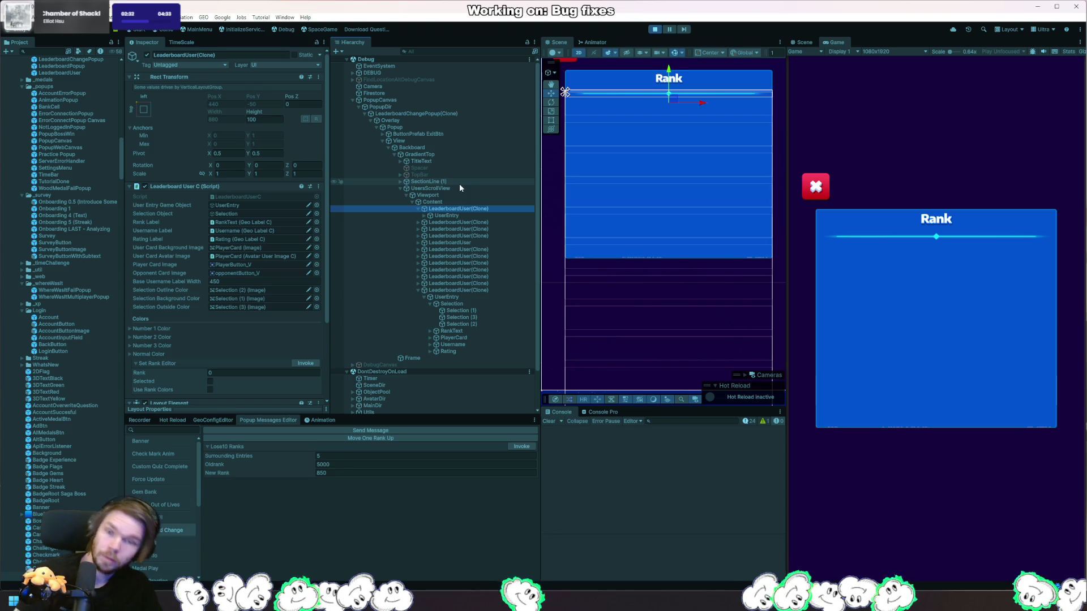
- Drag the first row's UserEntry lower within its LeaderboardUser(Clone)
scroll(272, 243, down, 5)
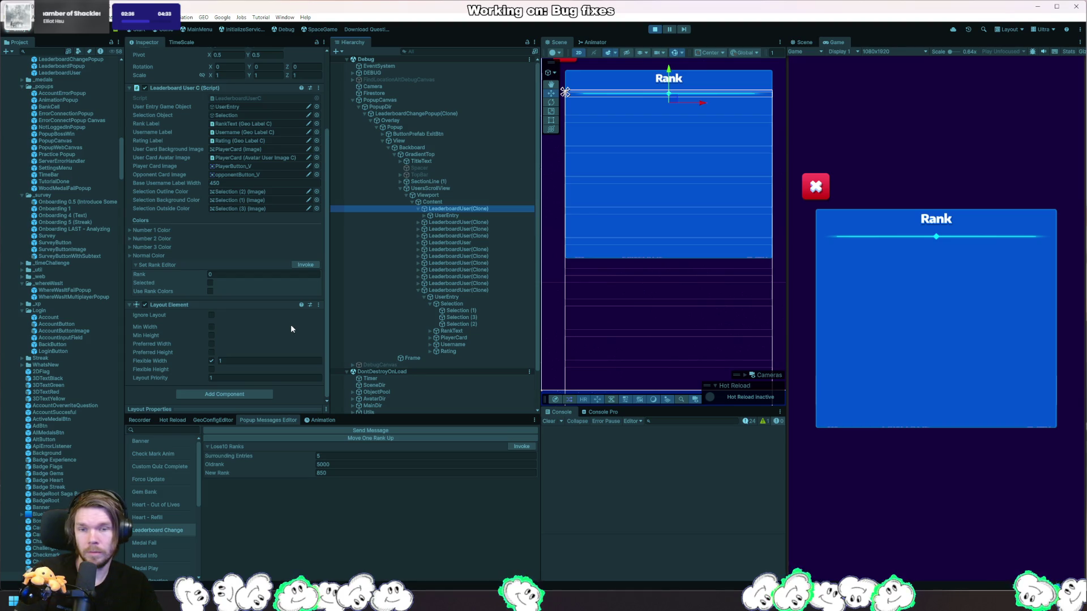
scroll(284, 172, up, 3)
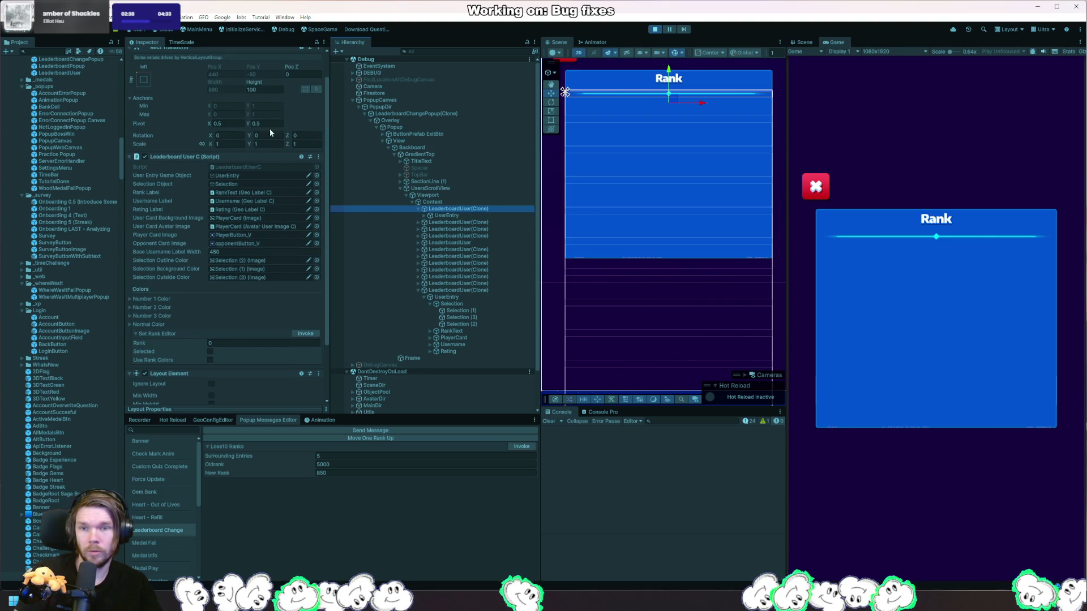
click(447, 202)
click(449, 210)
click(442, 216)
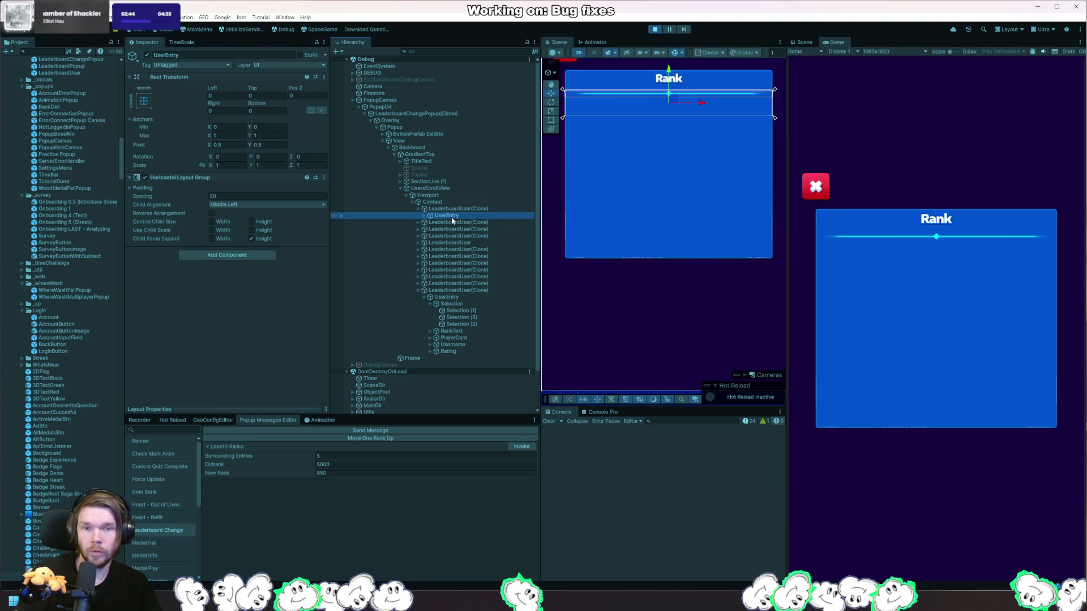
click(741, 158)
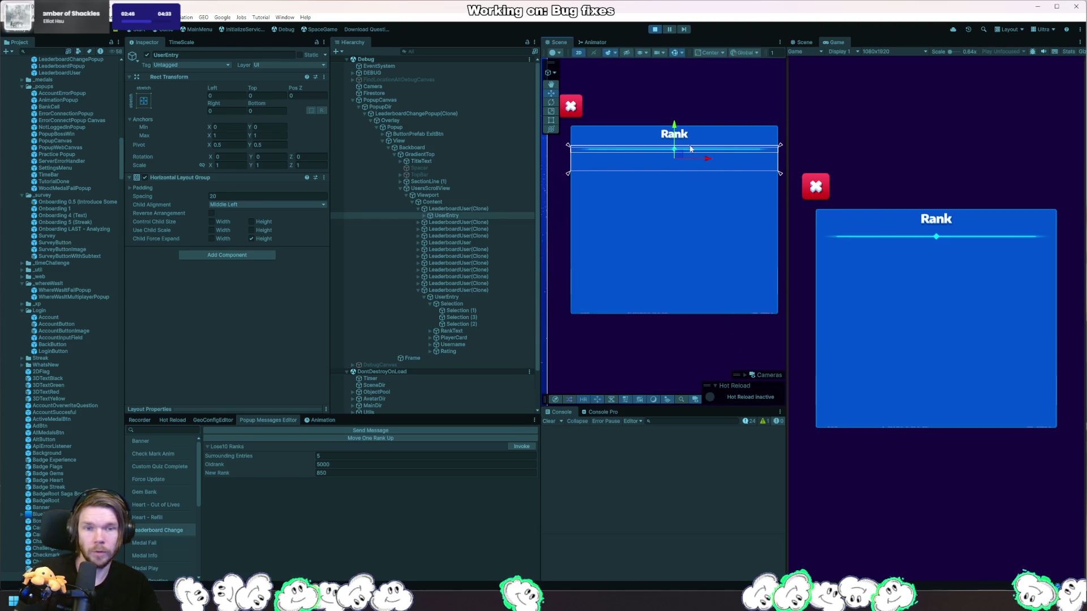
drag(675, 136, 672, 157)
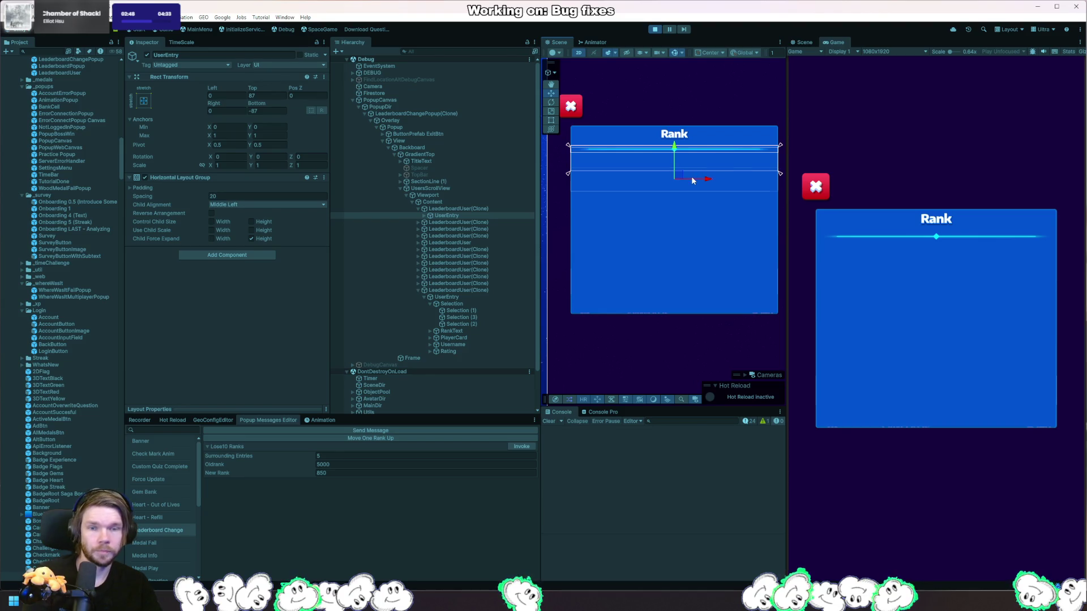
- Compare the other LeaderboardUser rows, then switch scene handles to Local space
click(453, 208)
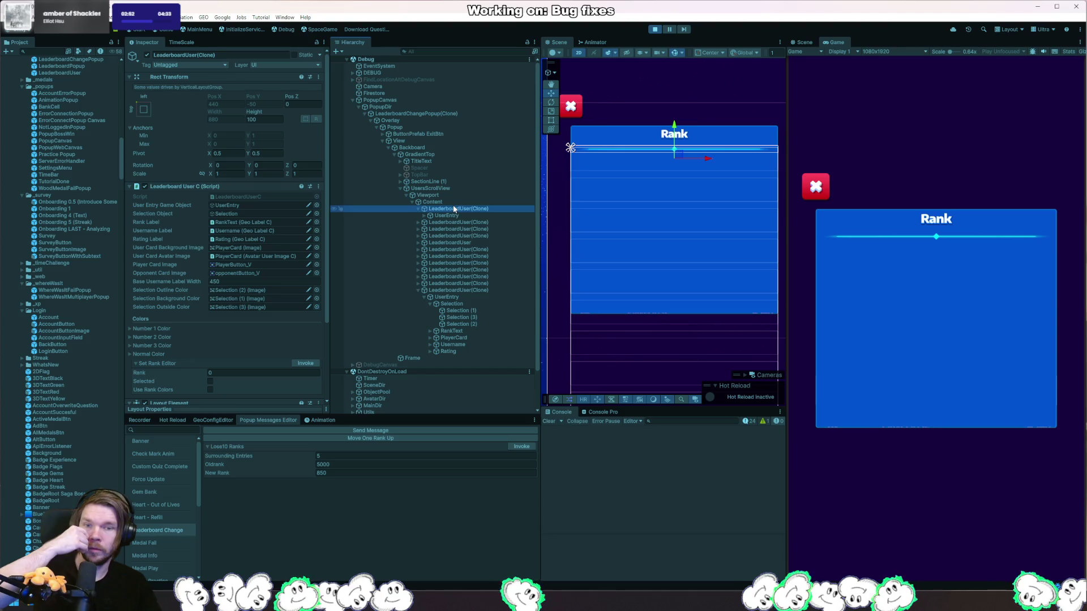
click(453, 223)
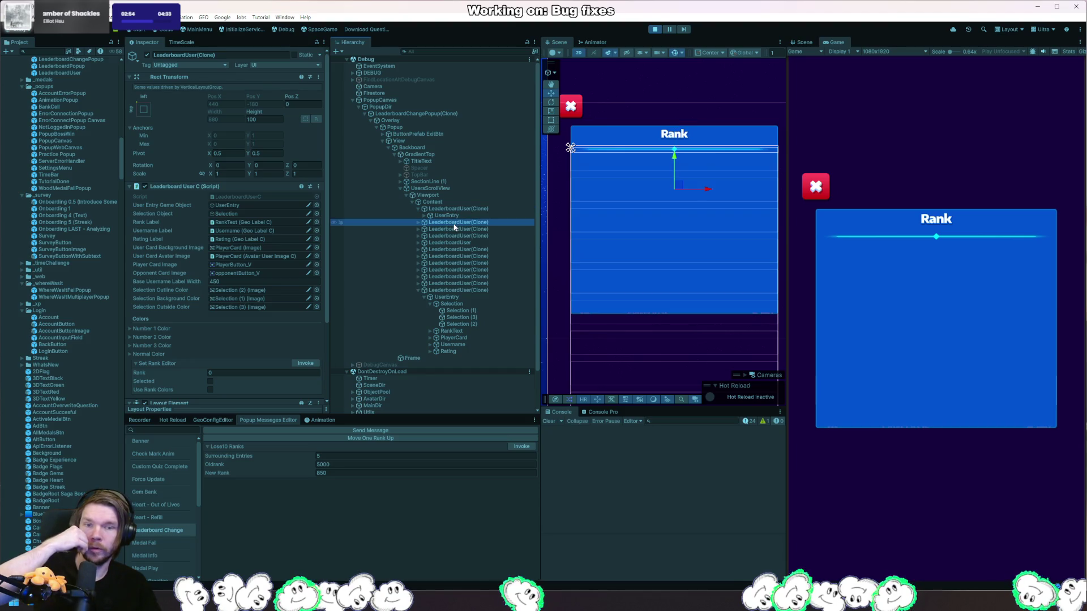
click(452, 228)
click(455, 209)
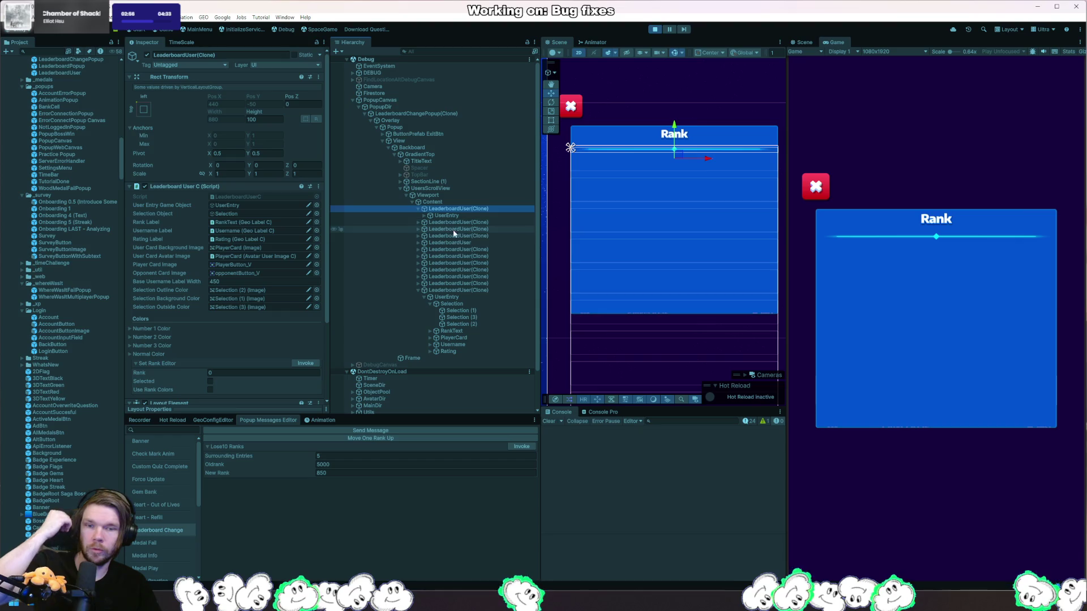
click(460, 242)
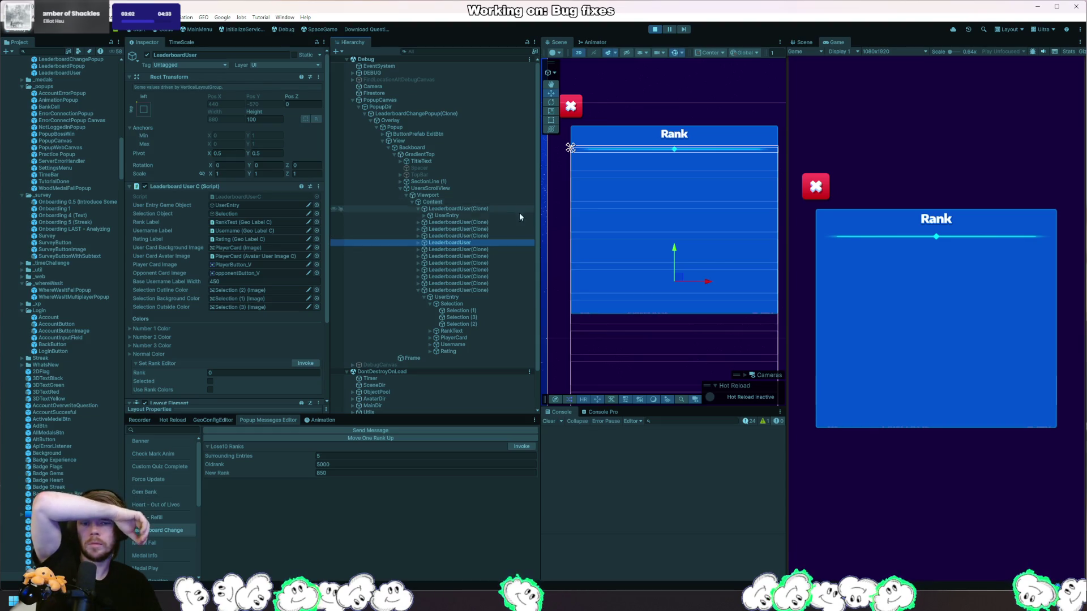
click(475, 209)
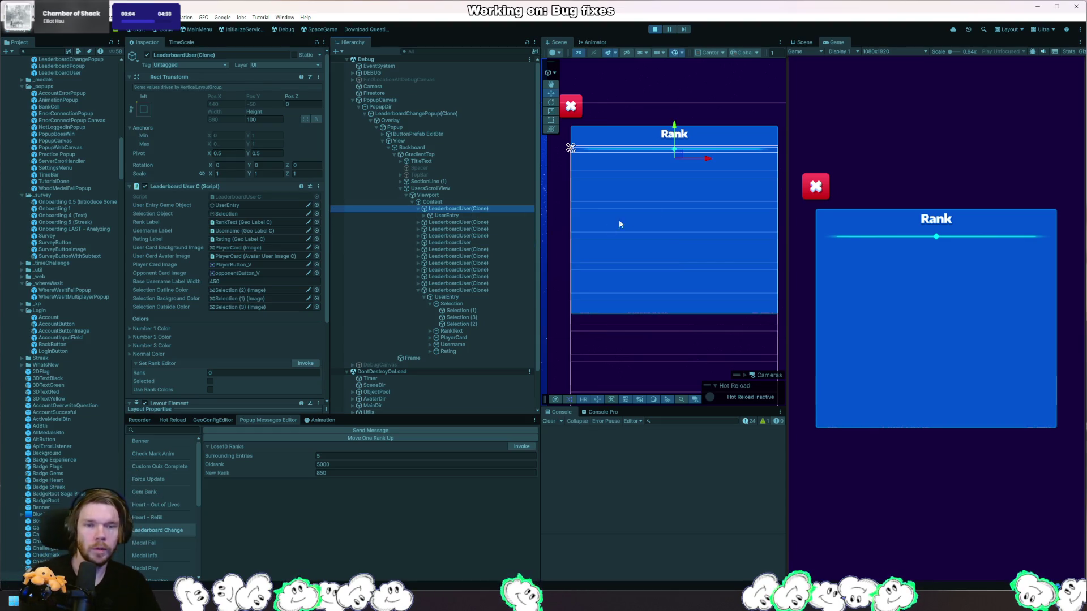
key(x)
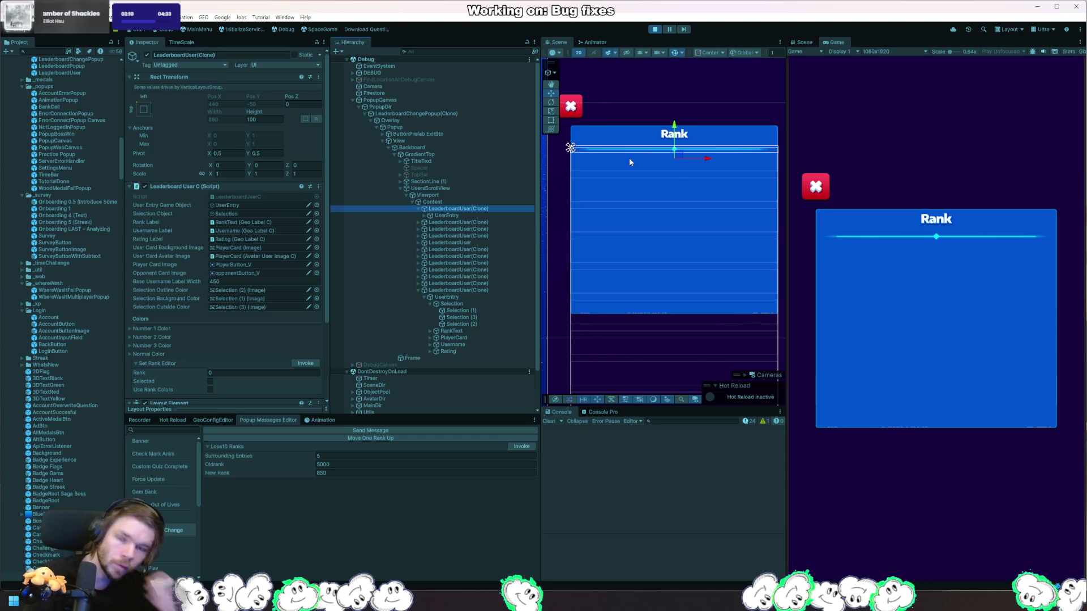
drag(480, 209, 446, 186)
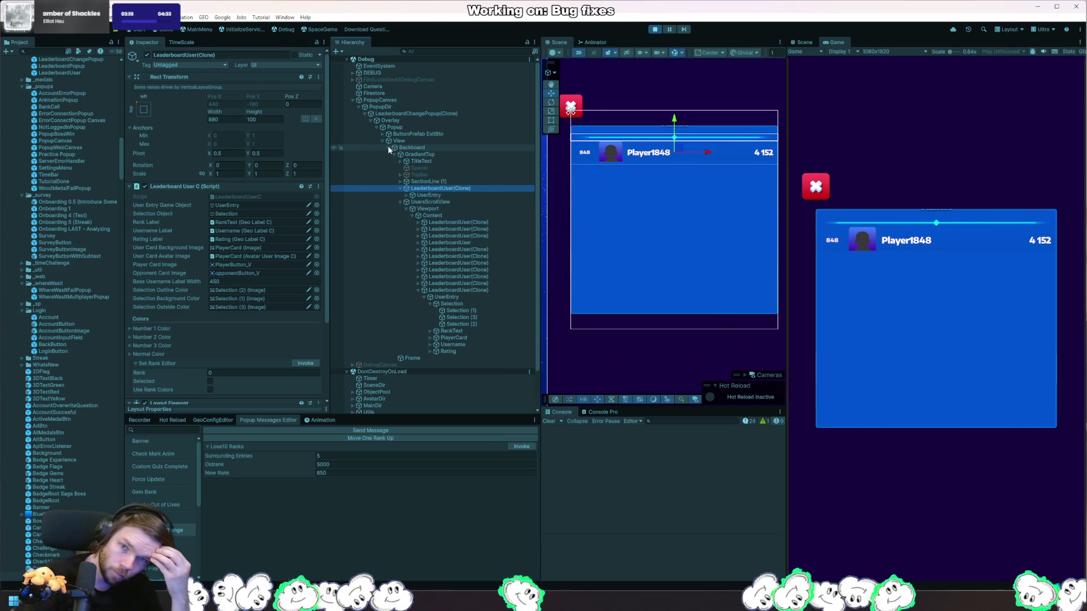
key(ctrl+z)
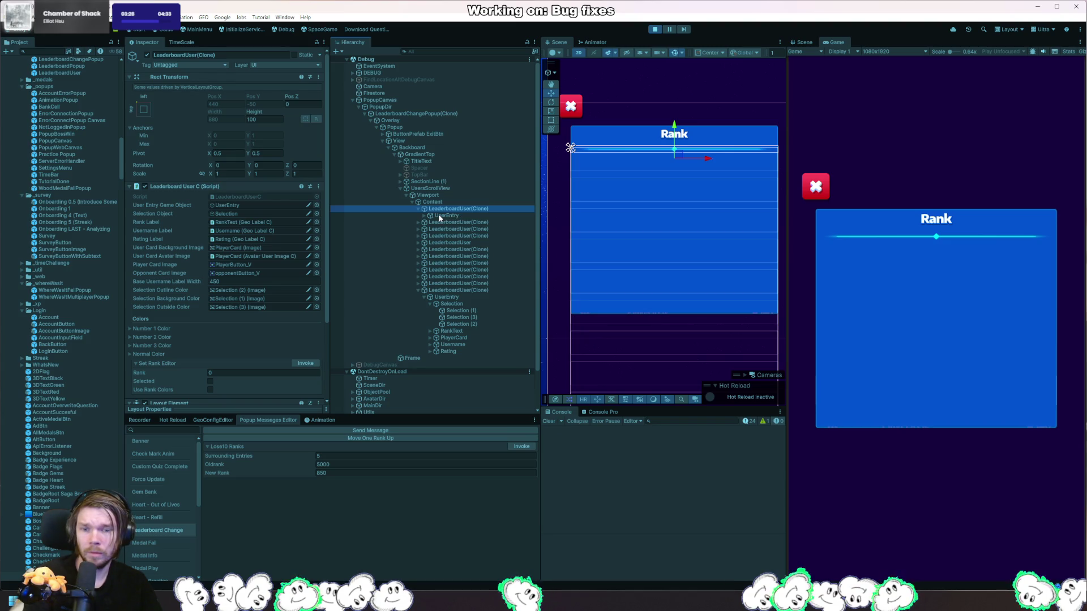
click(430, 188)
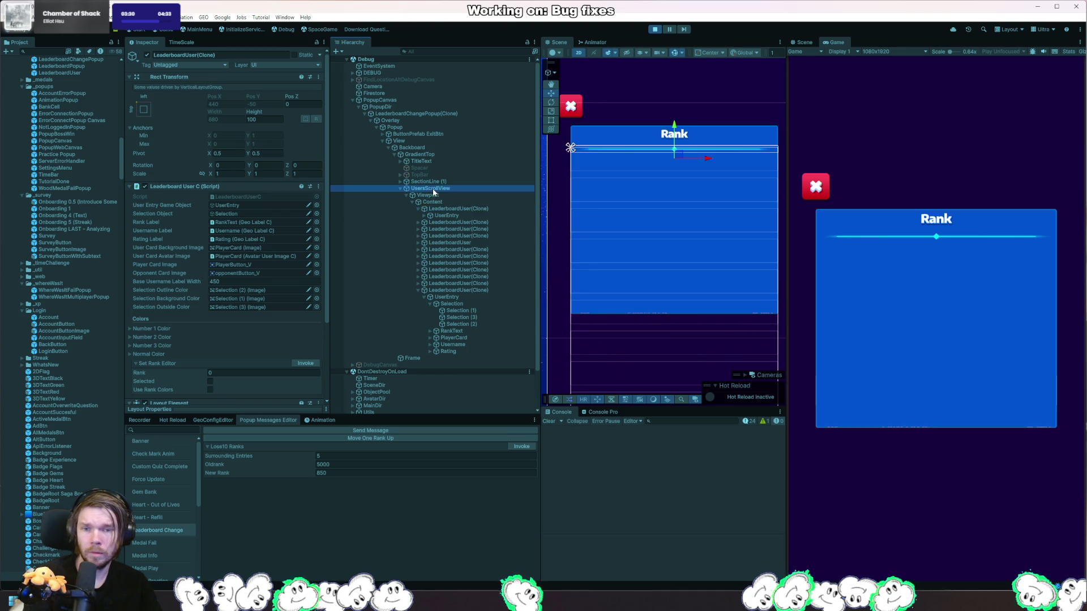
scroll(277, 239, down, 3)
scroll(277, 234, up, 1)
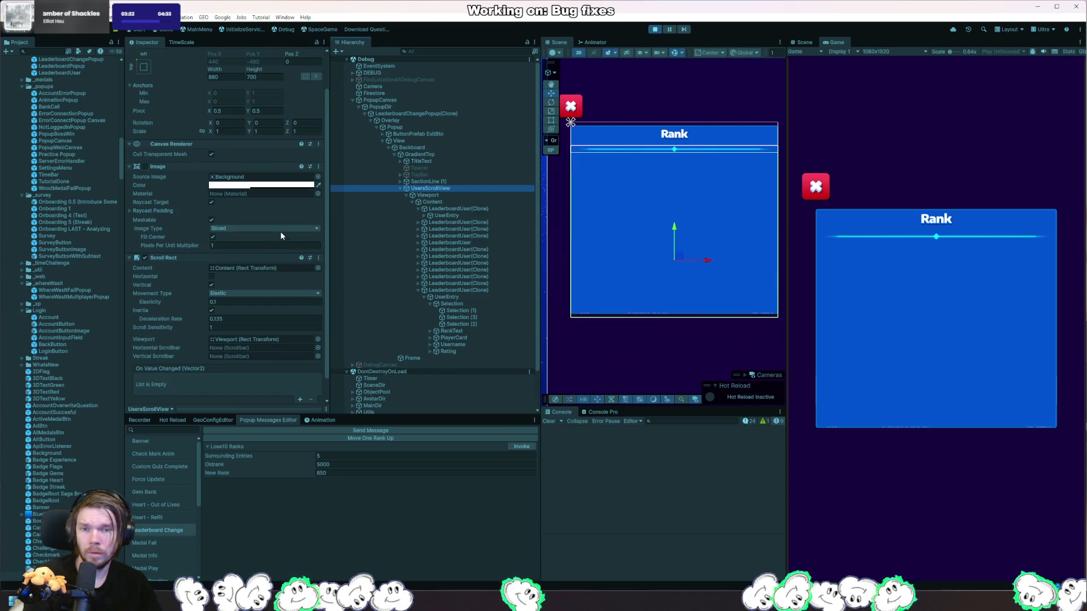
- Walk up from Backboard through View and Popup to the LeaderboardChangePopup(Clone) root
click(440, 148)
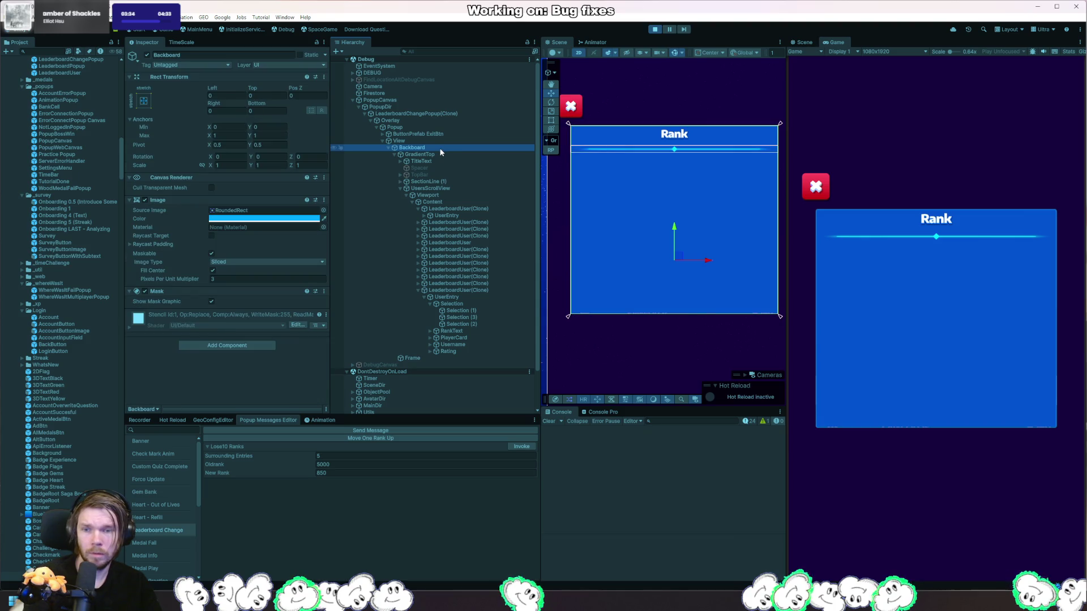
click(432, 140)
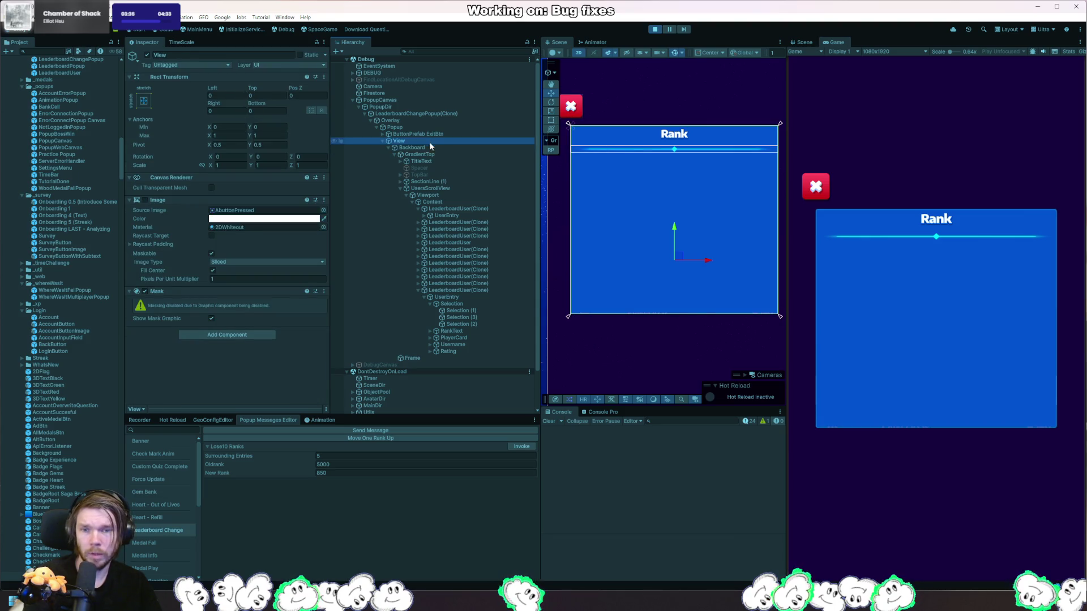
click(418, 122)
click(422, 127)
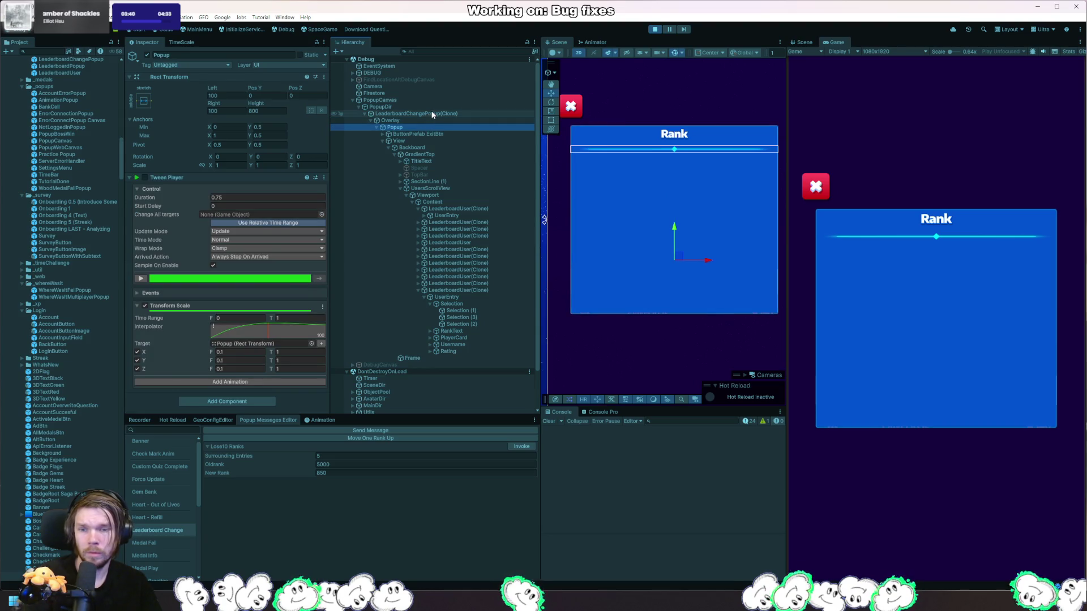
click(432, 114)
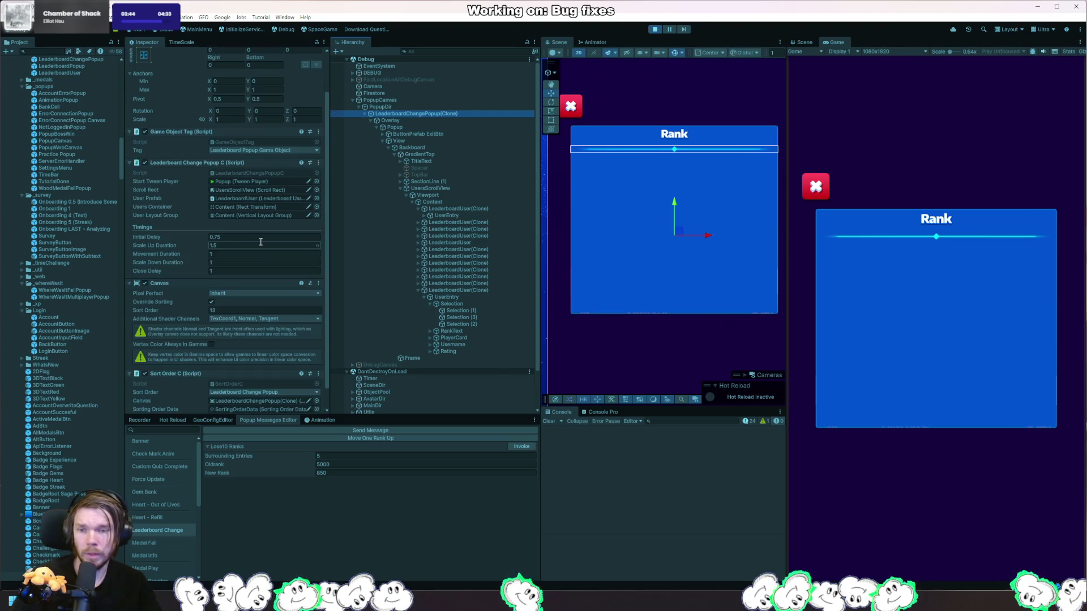
scroll(261, 243, down, 3)
- Keep Canvas Override Sorting on with Sort Order 13 and shader channels set to Everything
click(212, 280)
click(212, 289)
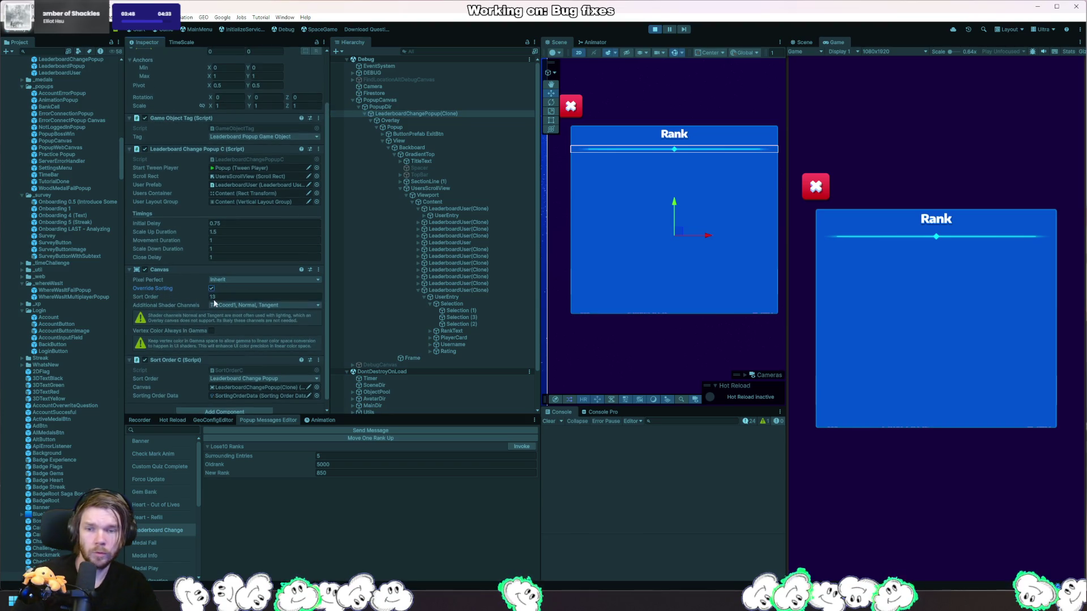
drag(195, 297, 173, 300)
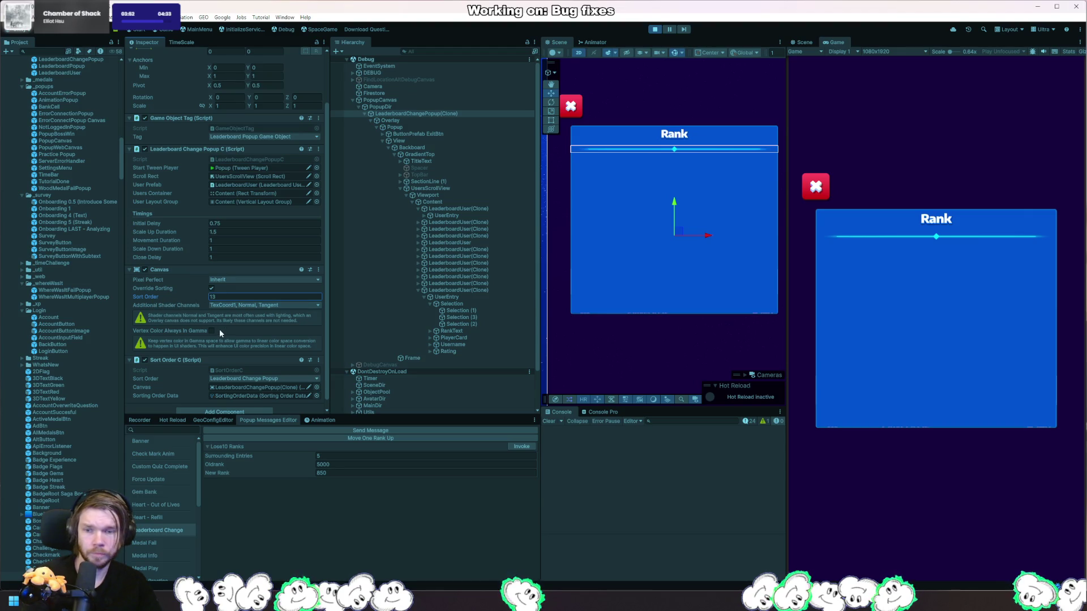
click(239, 315)
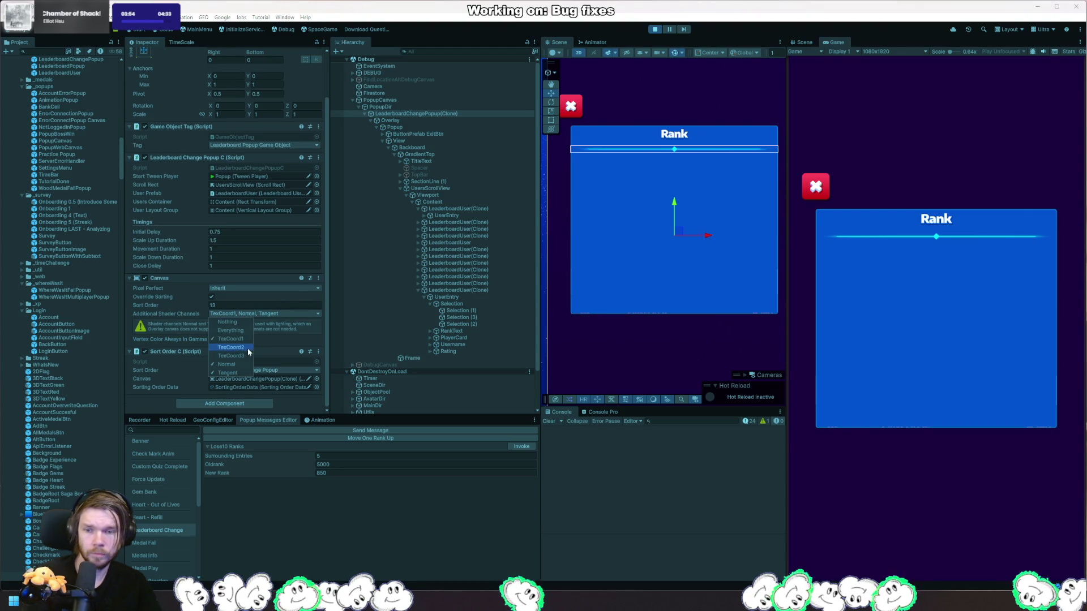
click(230, 330)
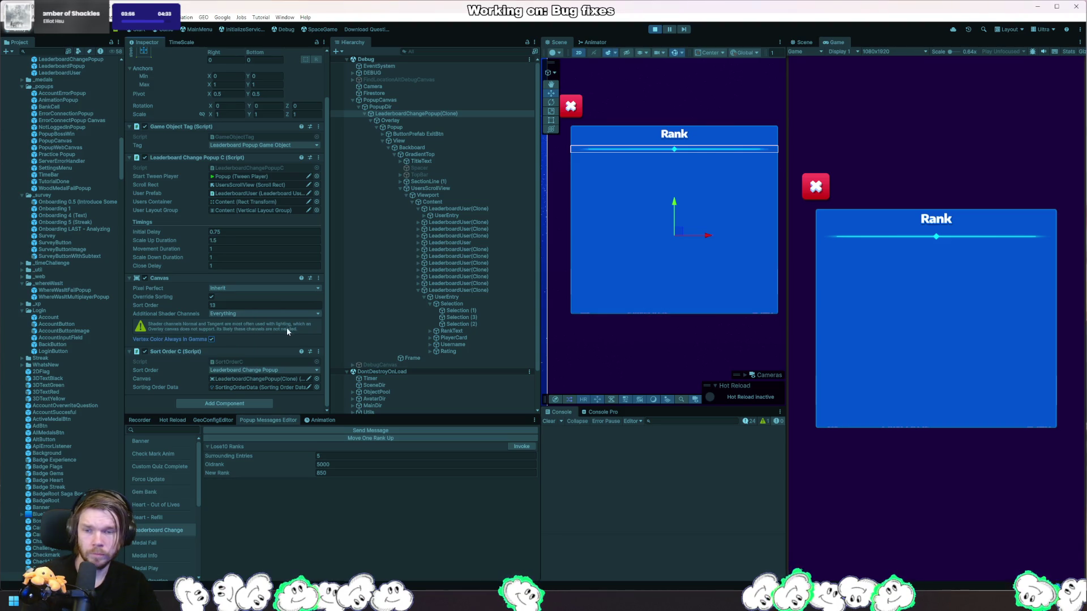
scroll(270, 338, up, 2)
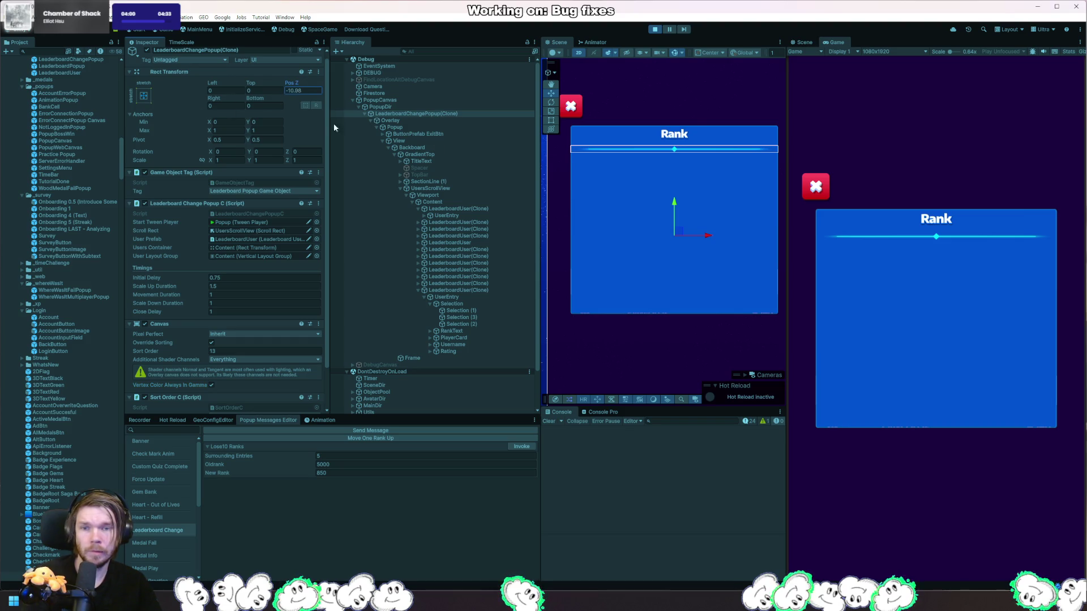
click(439, 182)
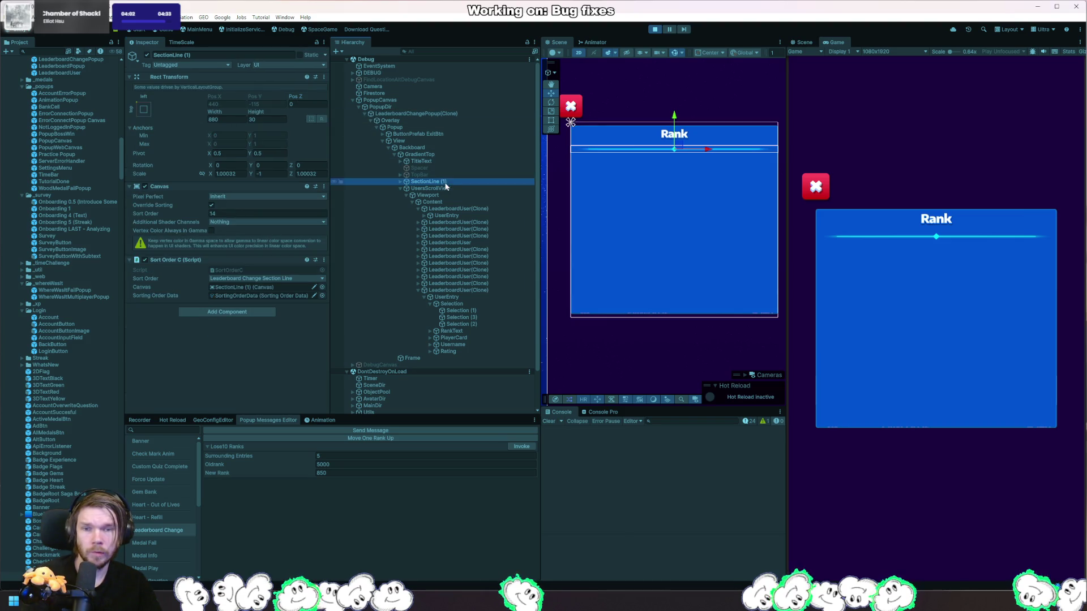
click(444, 188)
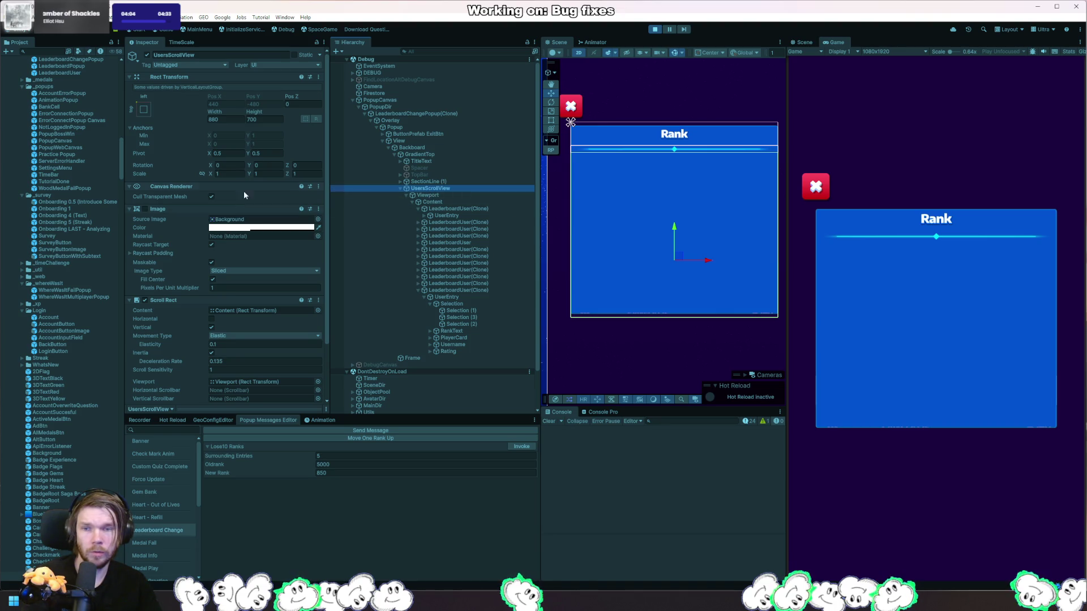
mouse_move(253, 113)
mouse_down()
mouse_move(232, 114)
mouse_move(484, 137)
mouse_move(73, 160)
mouse_move(674, 546)
mouse_move(621, 461)
mouse_up()
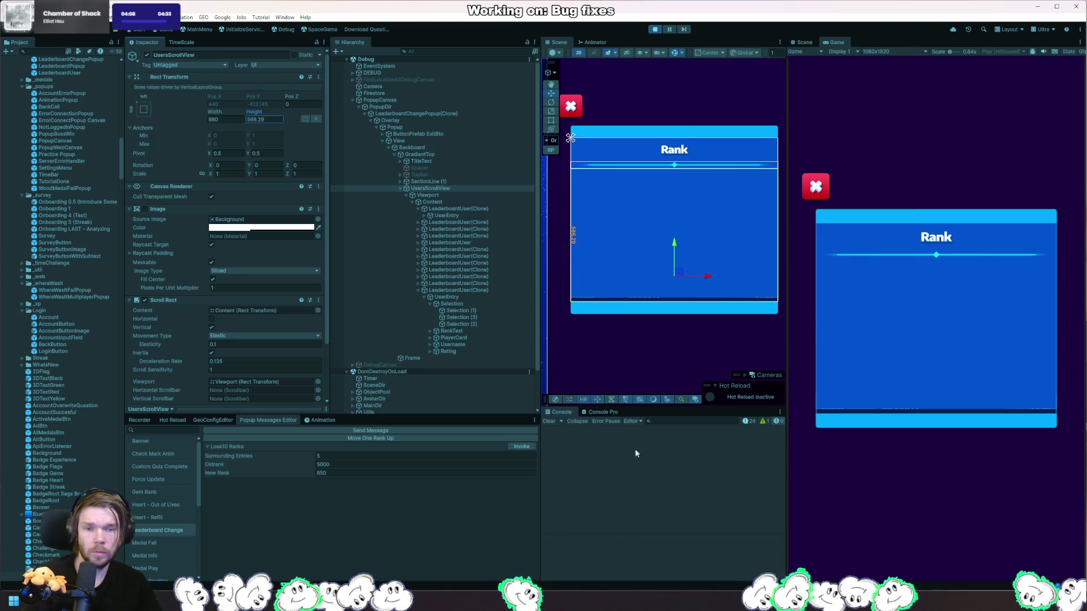
key(Escape)
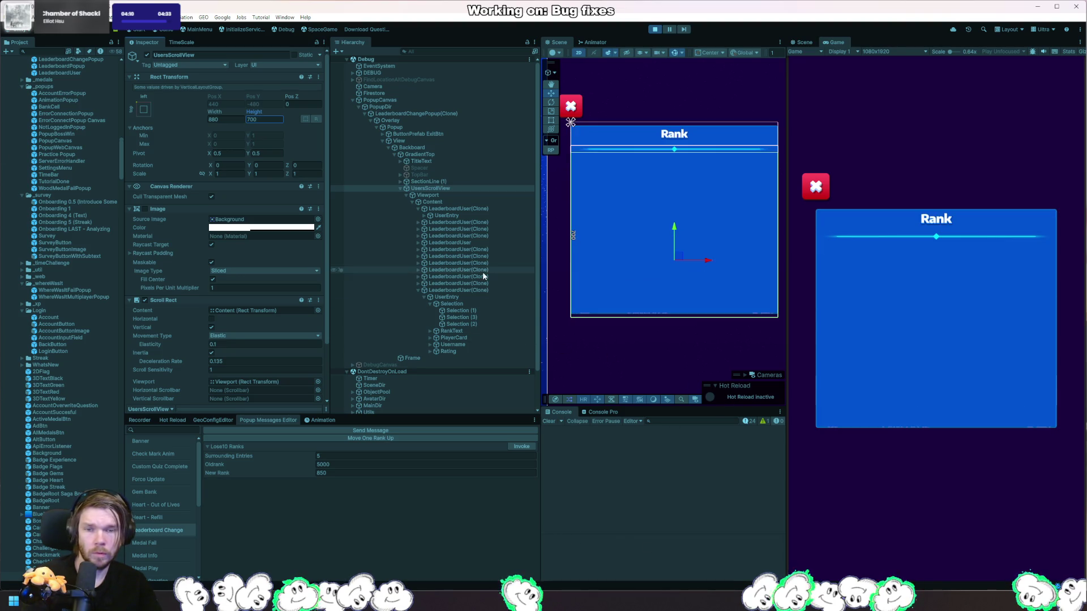
click(453, 194)
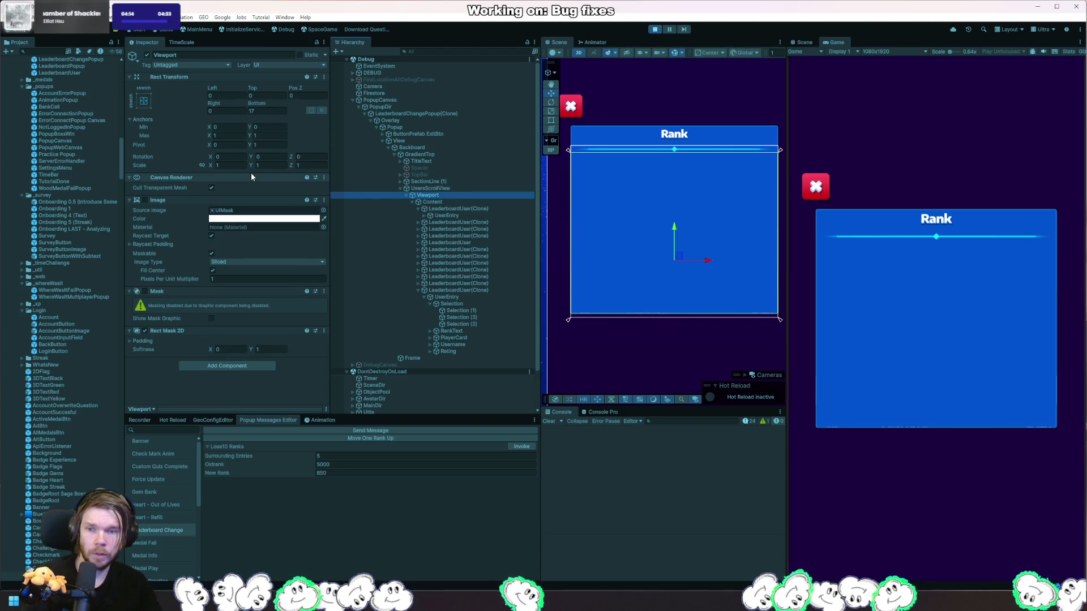
click(146, 199)
click(146, 199)
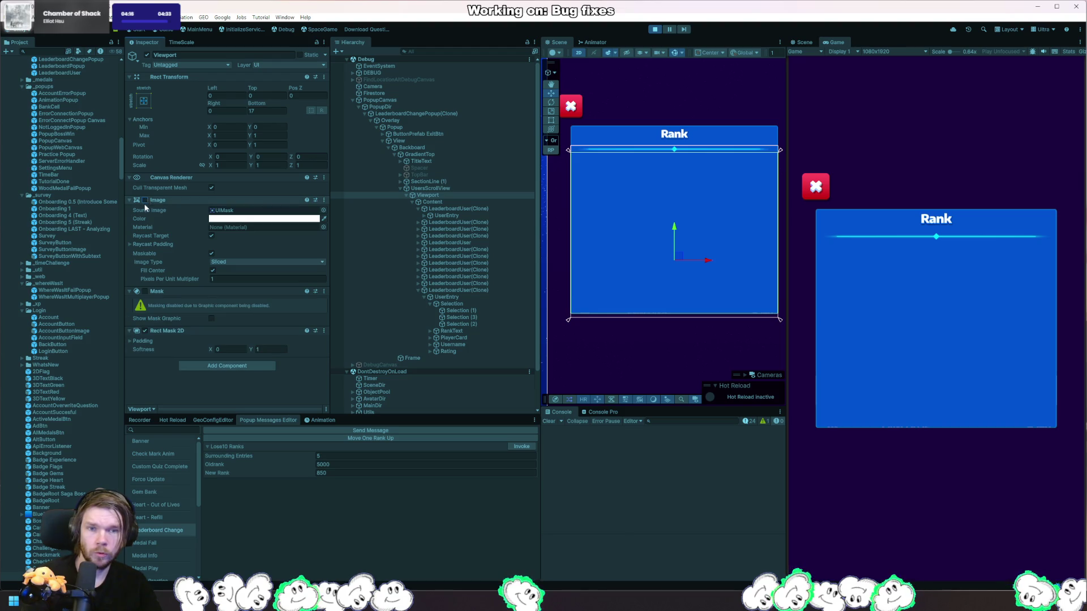
click(146, 291)
click(144, 331)
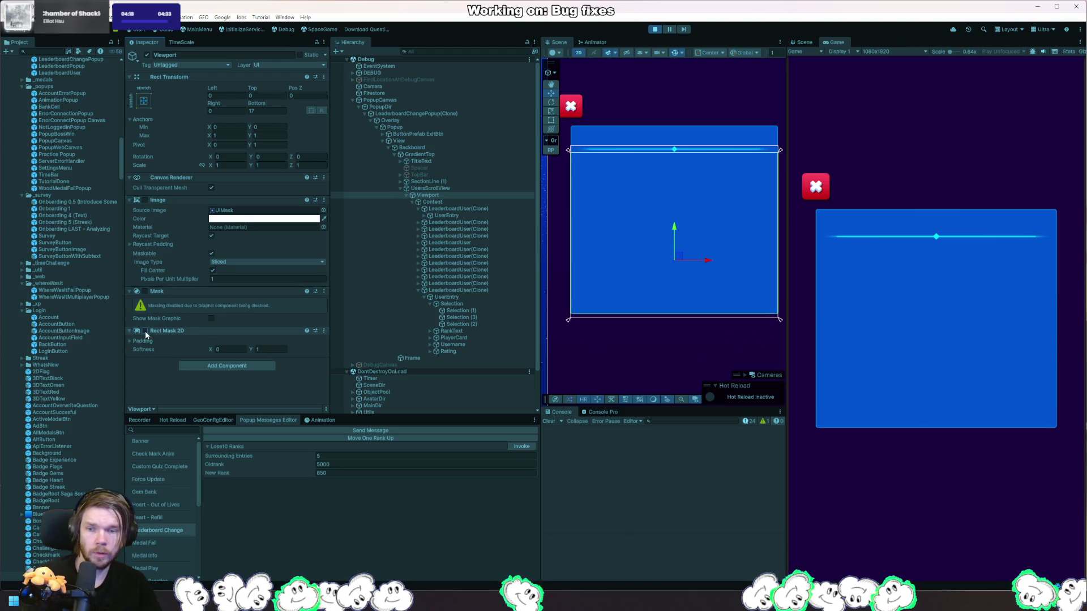
click(145, 331)
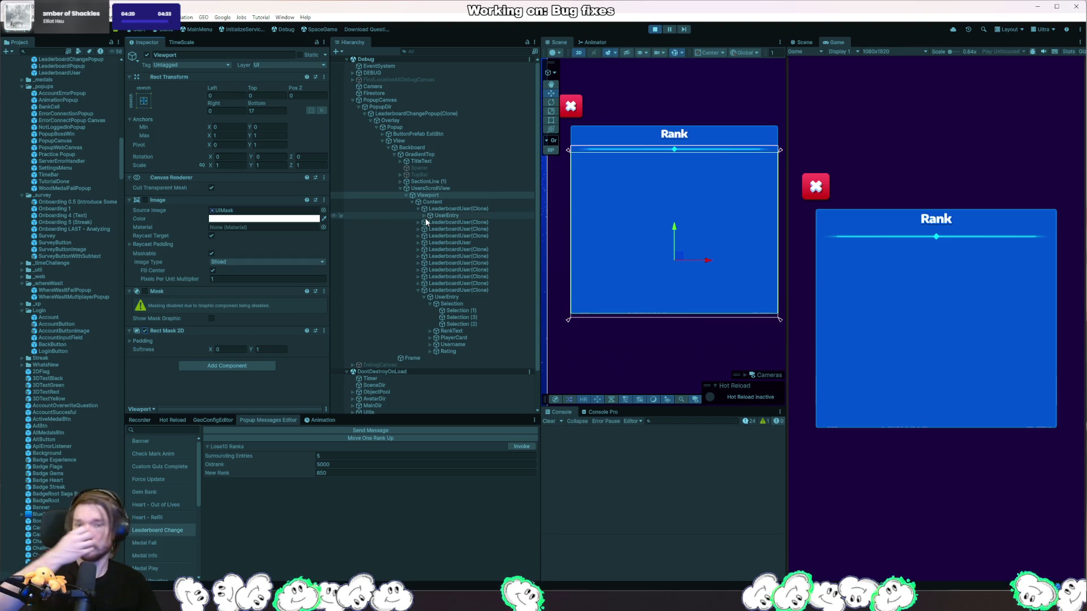
click(433, 202)
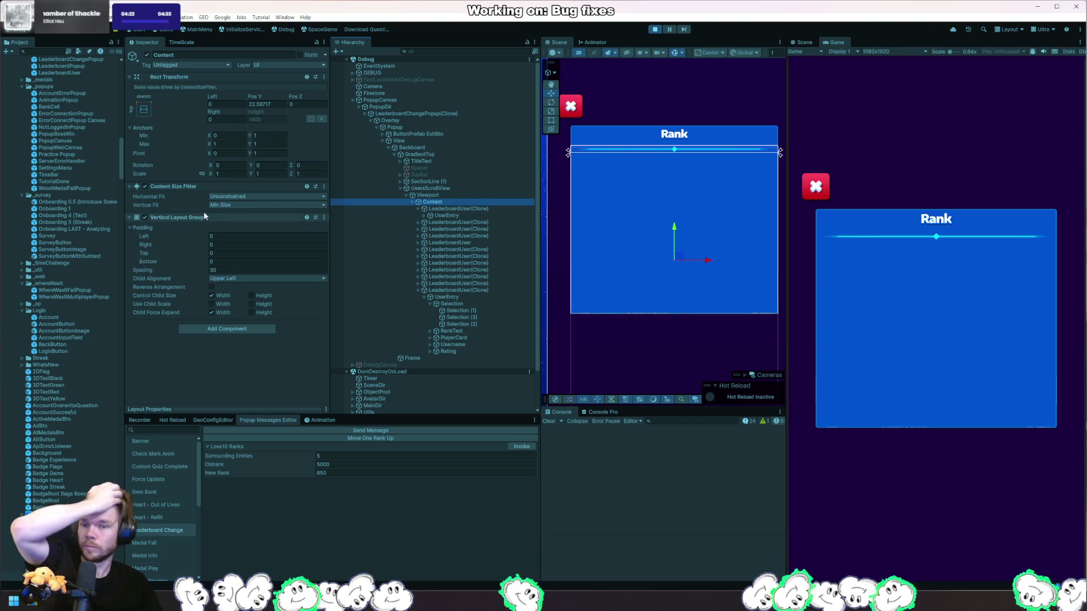
- Set the Content's Pos Y to 326.2
click(261, 104)
text(326.2)
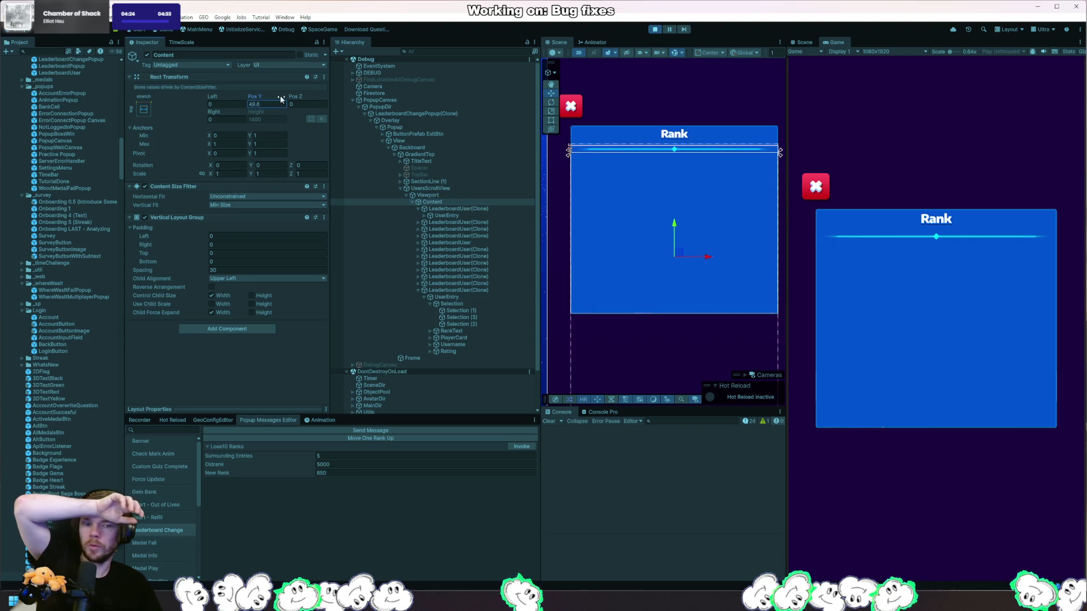
key(Return)
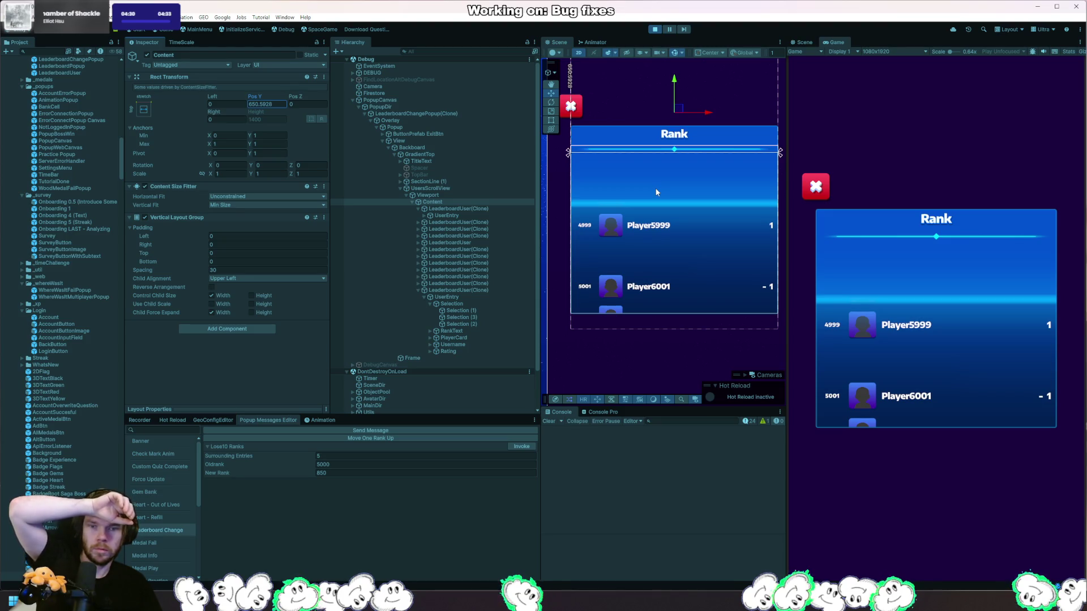
- Deactivate one LeaderboardUser(Clone) so Player1852 and Player5998 rows appear, then switch to Rider
click(449, 248)
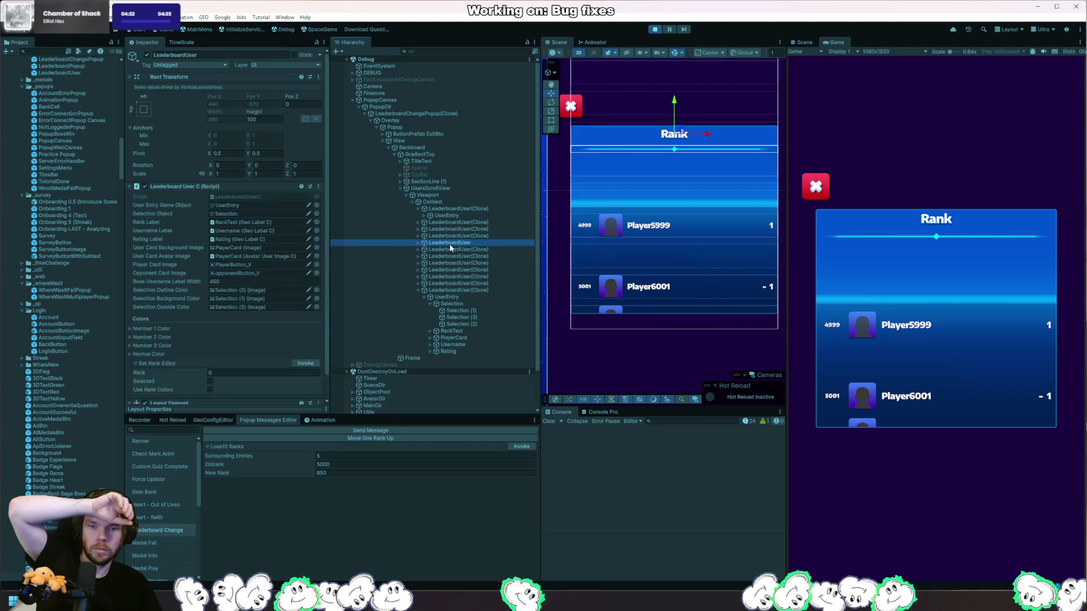
click(461, 256)
click(467, 262)
click(478, 269)
click(476, 283)
click(472, 290)
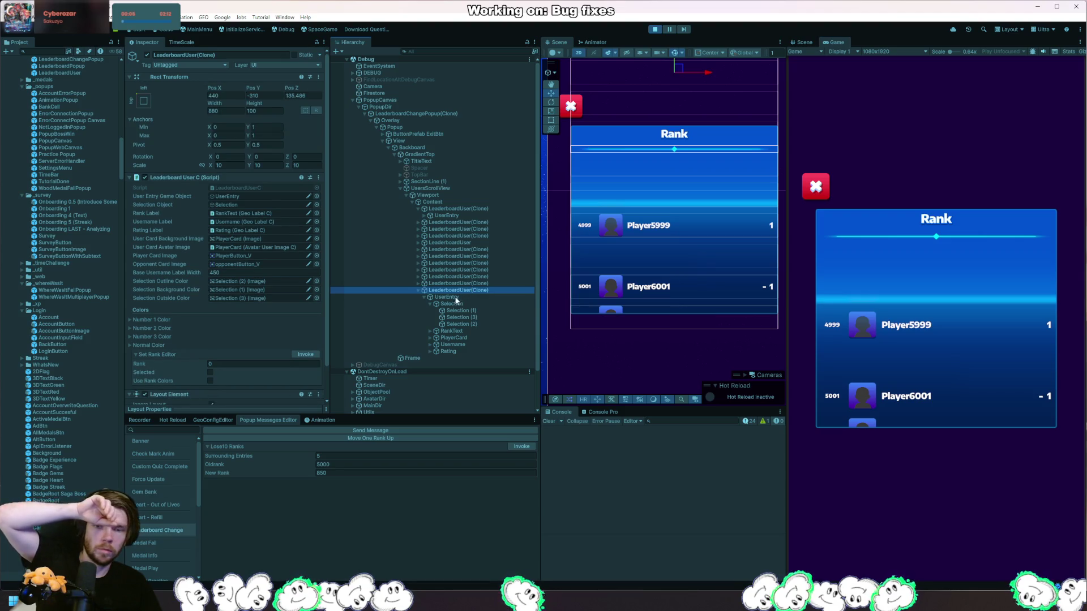
click(147, 55)
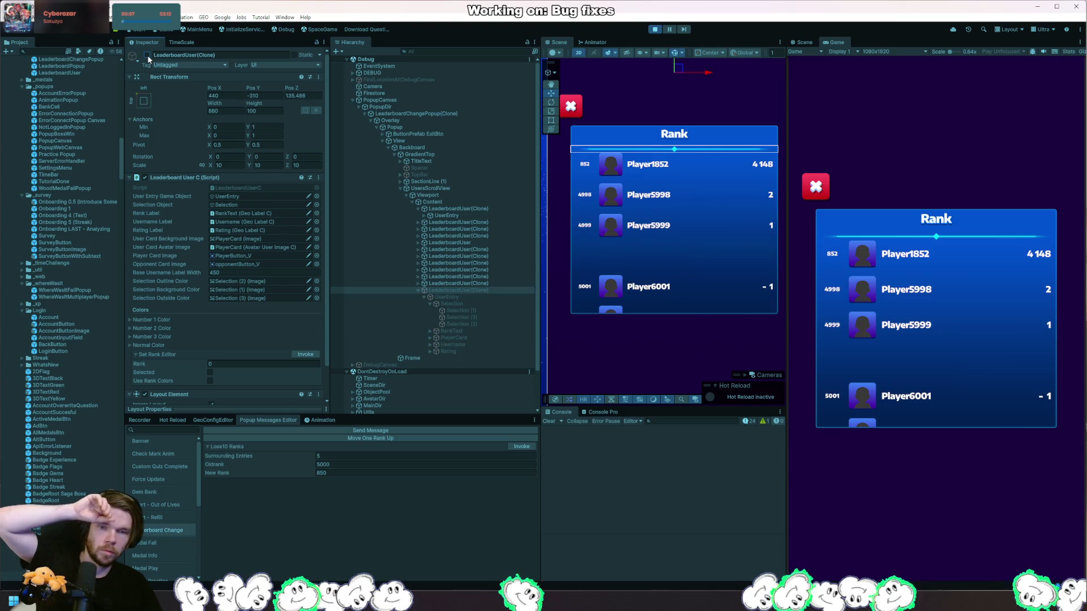
click(147, 55)
click(147, 55)
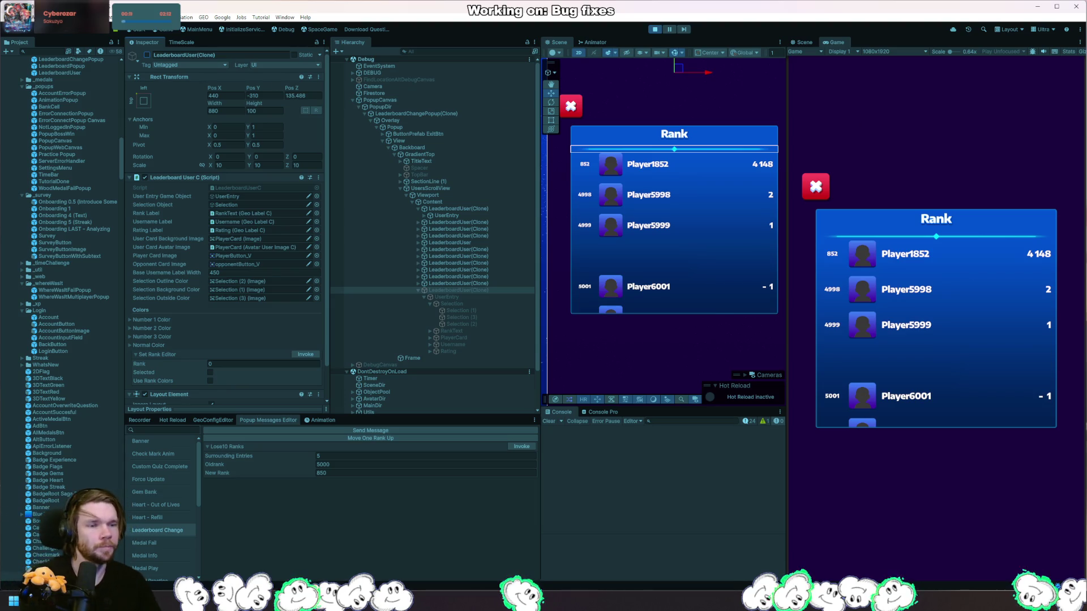
key(alt+Tab)
scroll(279, 269, up, 10)
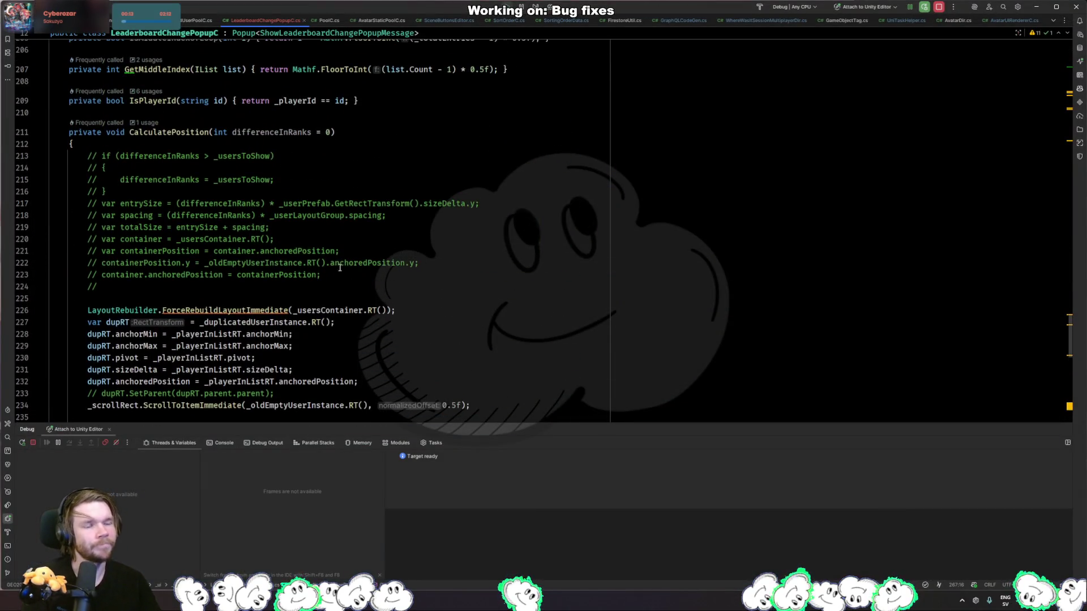
- Delete the commented-out block in CalculatePosition and its leftover blank line
scroll(301, 303, up, 5)
click(340, 283)
scroll(342, 277, up, 5)
scroll(342, 278, down, 5)
mouse_move(108, 358)
mouse_down()
mouse_move(371, 275)
mouse_move(371, 231)
mouse_up()
key(Delete)
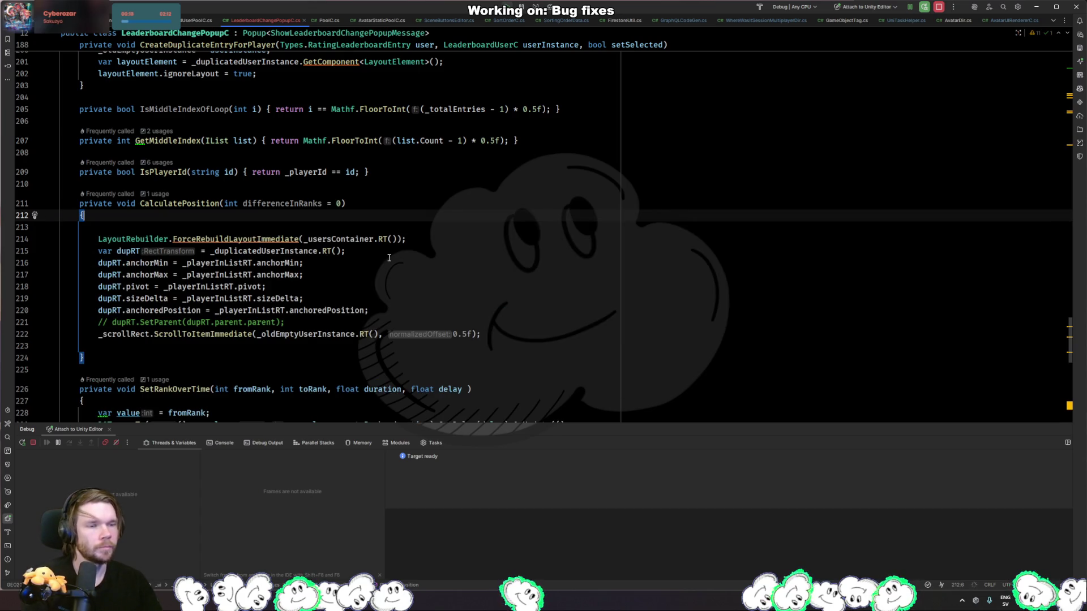
key(Delete)
- Remove CalculatePosition's rank-difference parameter and the rankDiff.Value argument from its call in Show()
scroll(351, 204, up, 3)
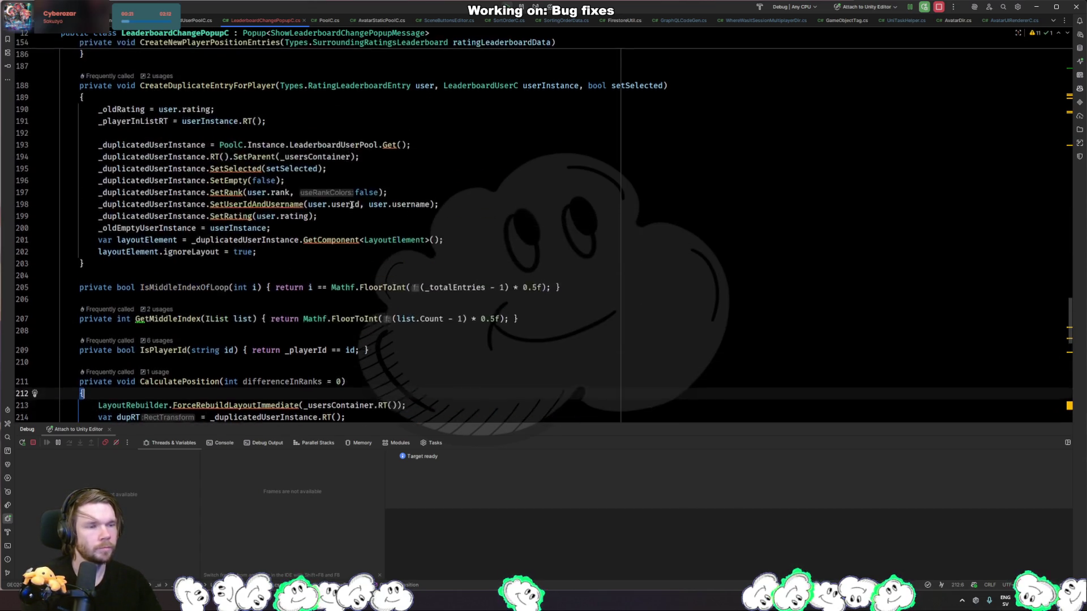
scroll(351, 204, up, 6)
scroll(434, 237, down, 4)
scroll(434, 236, down, 8)
click(332, 203)
key(BackSpace)
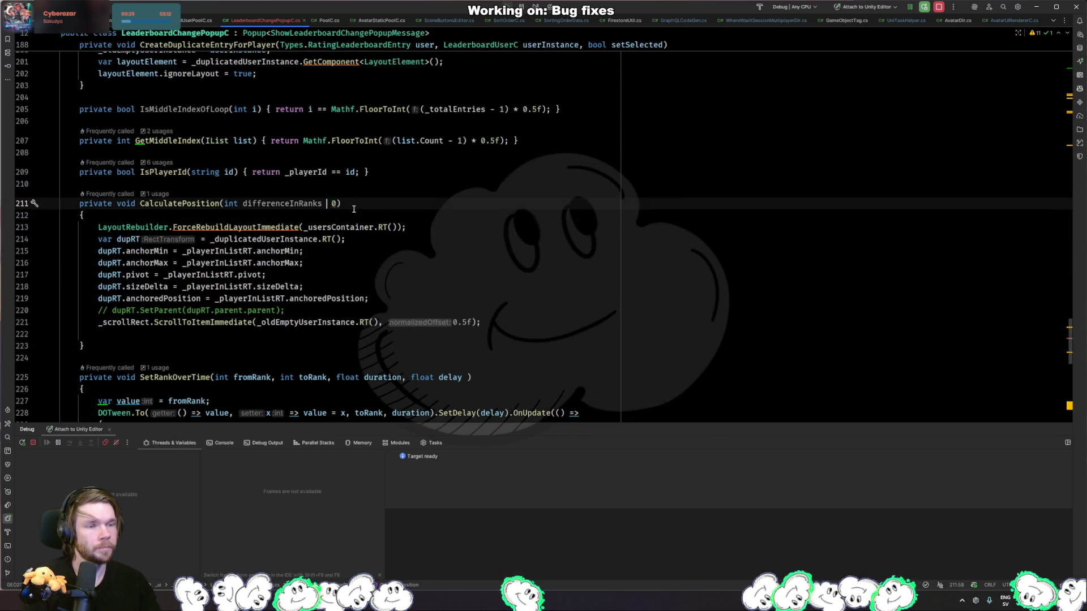
key(ctrl+minus)
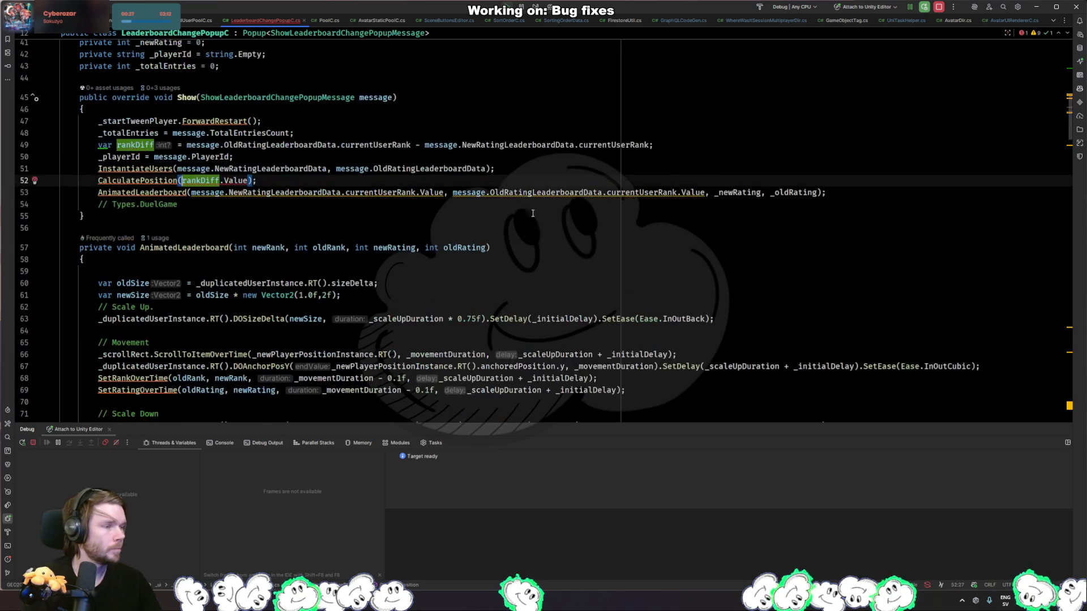
key(ctrl+w)
key(ctrl+w)
key(BackSpace)
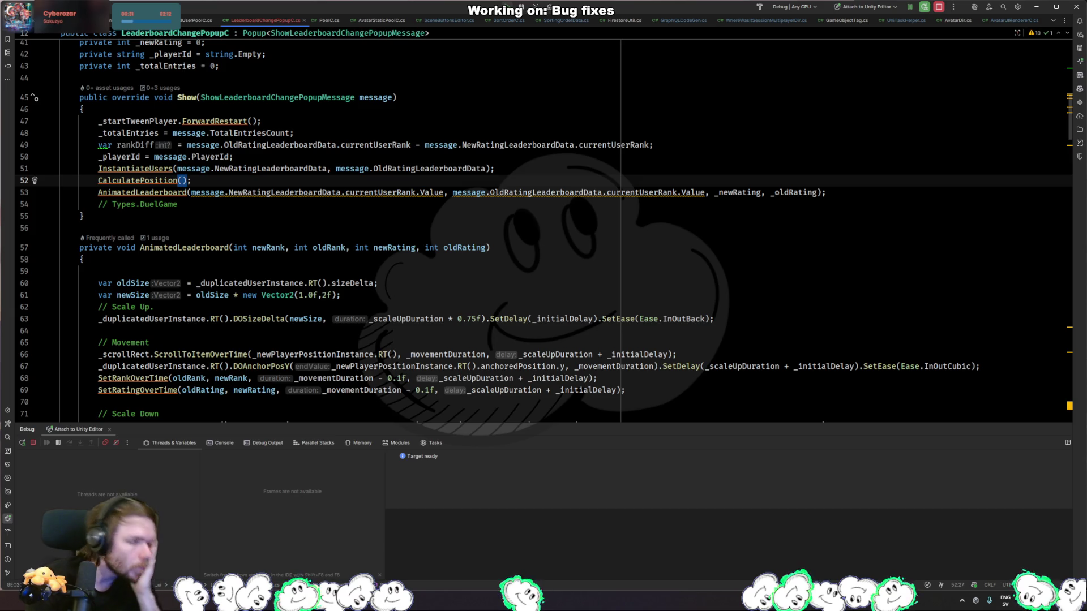
- Start a new line below the closing brace of CreateNewPlayerPositionEntries
ctrl+click(157, 168)
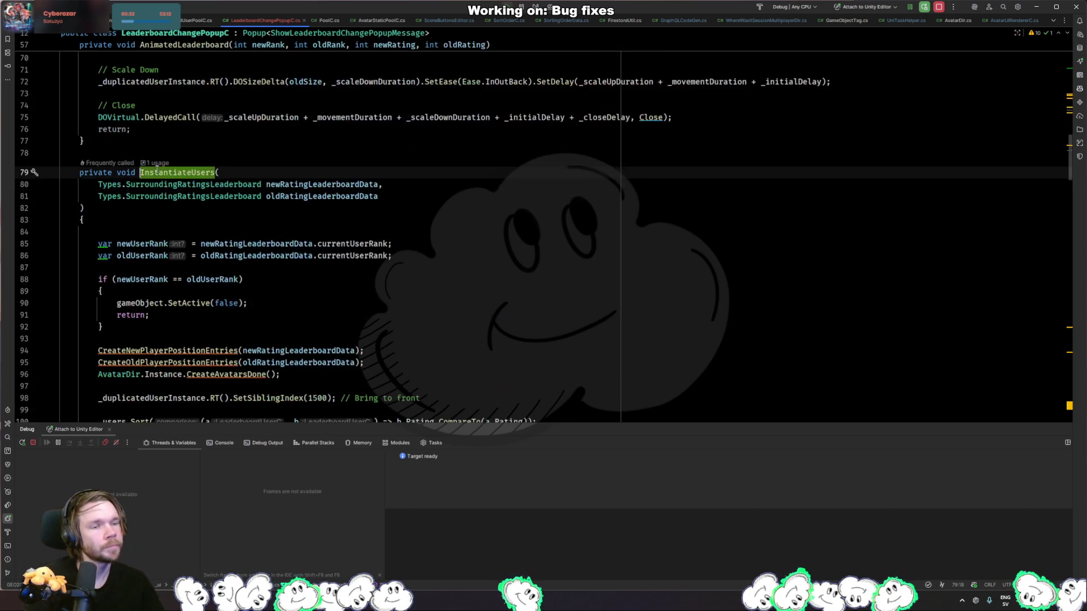
scroll(215, 244, down, 3)
ctrl+click(229, 235)
scroll(386, 231, down, 7)
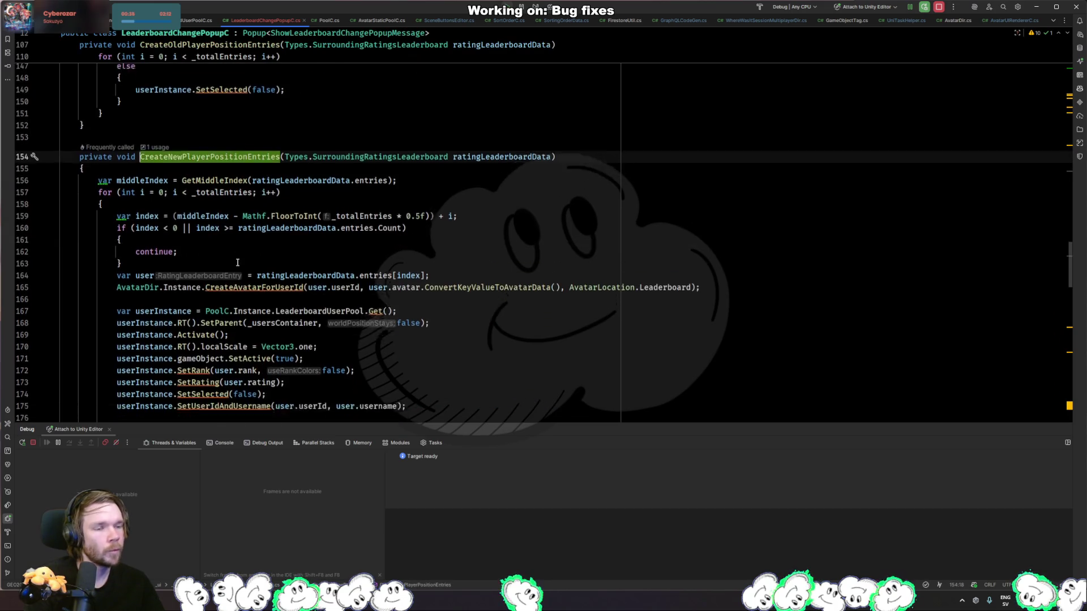
click(393, 218)
key(shift+Up)
key(shift+Up)
key(shift+Up)
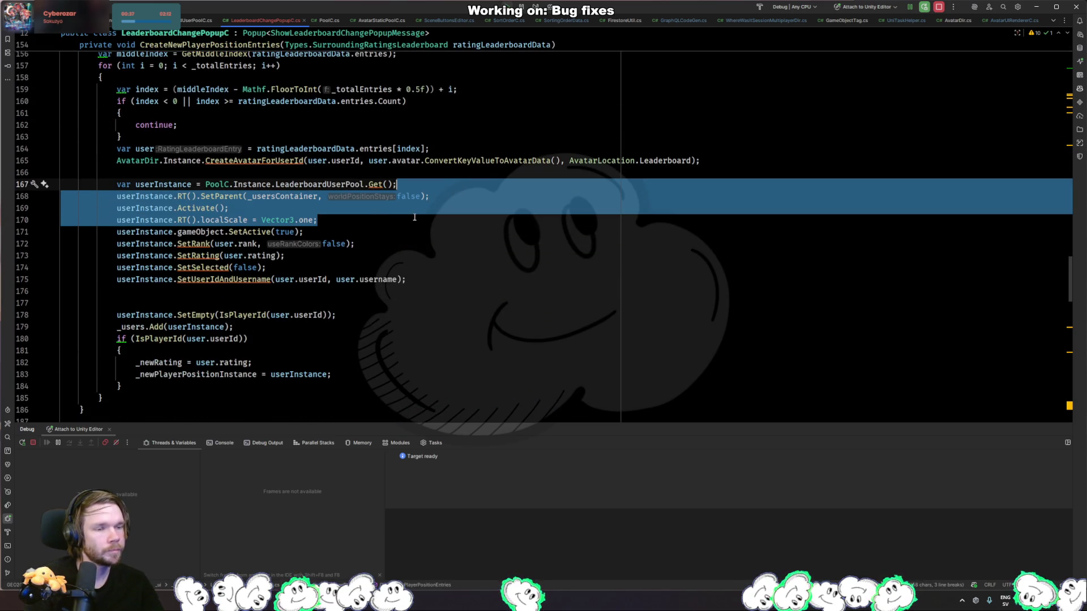
click(403, 236)
click(181, 407)
scroll(198, 362, down, 4)
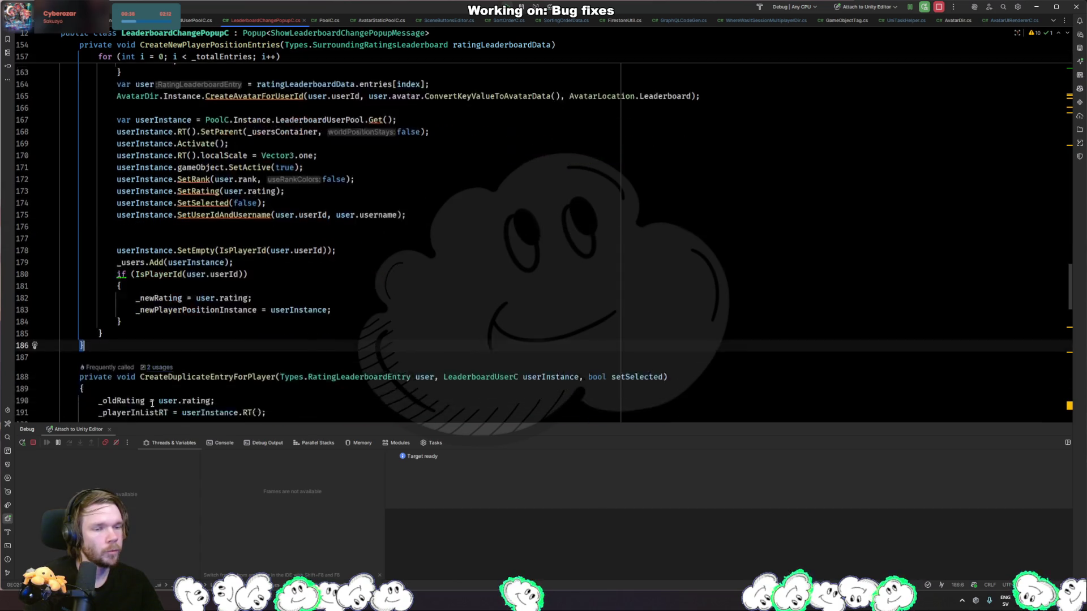
key(Return)
key(Return)
- Begin a private LeaderboardUserC declaration, undoing an accidental OnDestroy paste
text(privt)
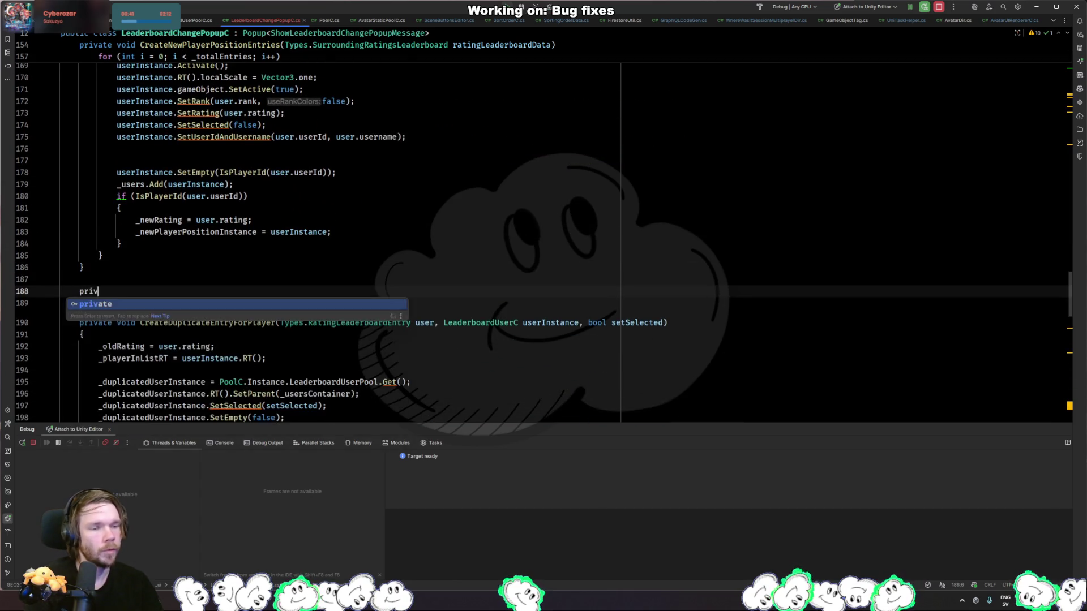
key(Return)
text(void)
key(ctrl+v)
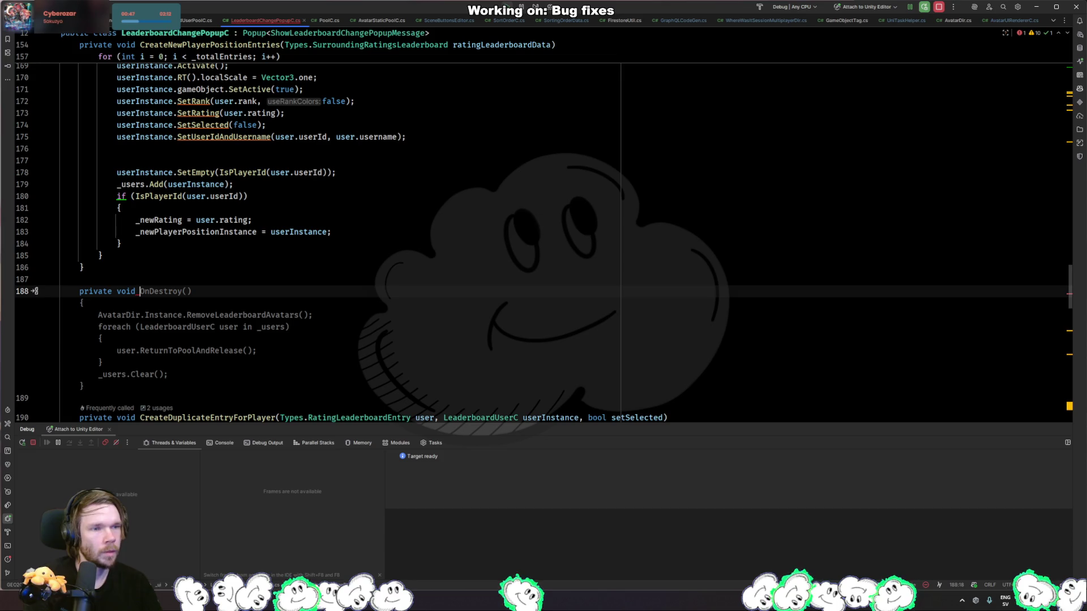
scroll(402, 351, up, 2)
key(ctrl+z)
key(ctrl+z)
text(Leaderboardu)
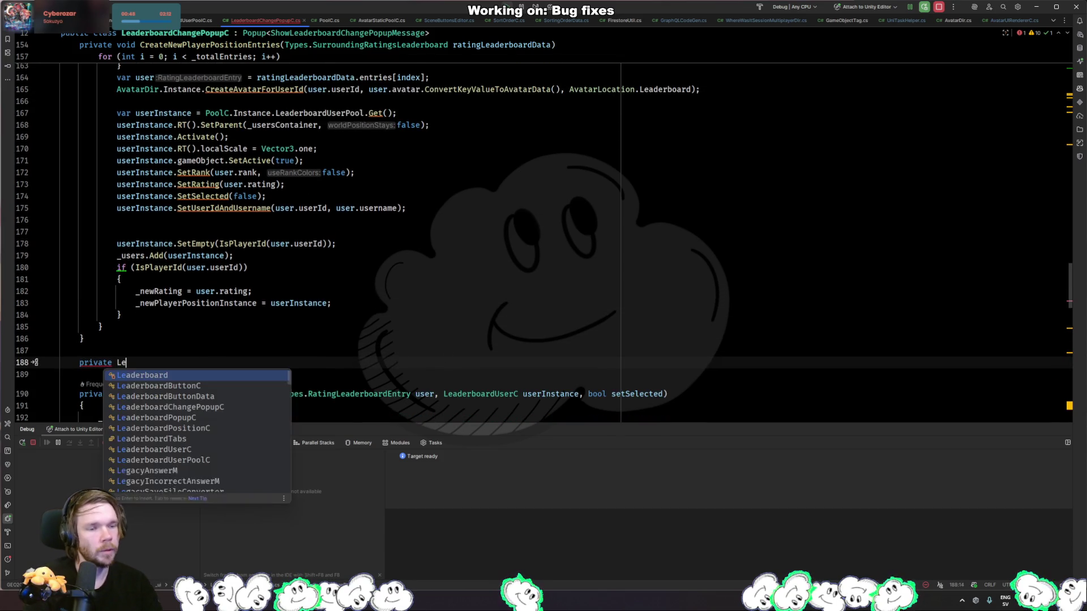
key(Return)
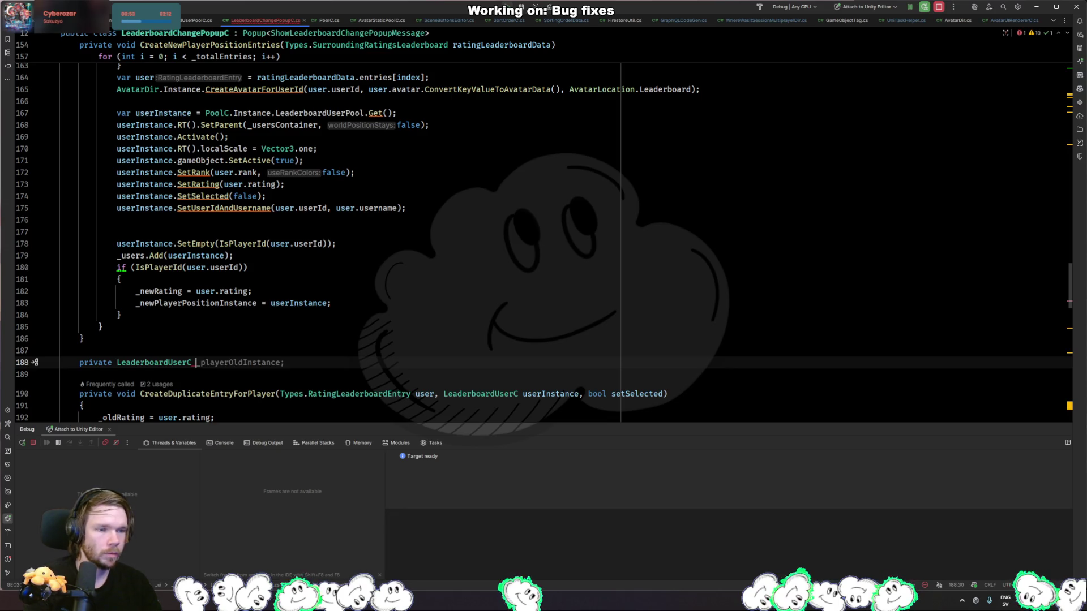
- Type 'GetPooled' and accept the AI-generated GetPooledUserInstance method body
text(G)
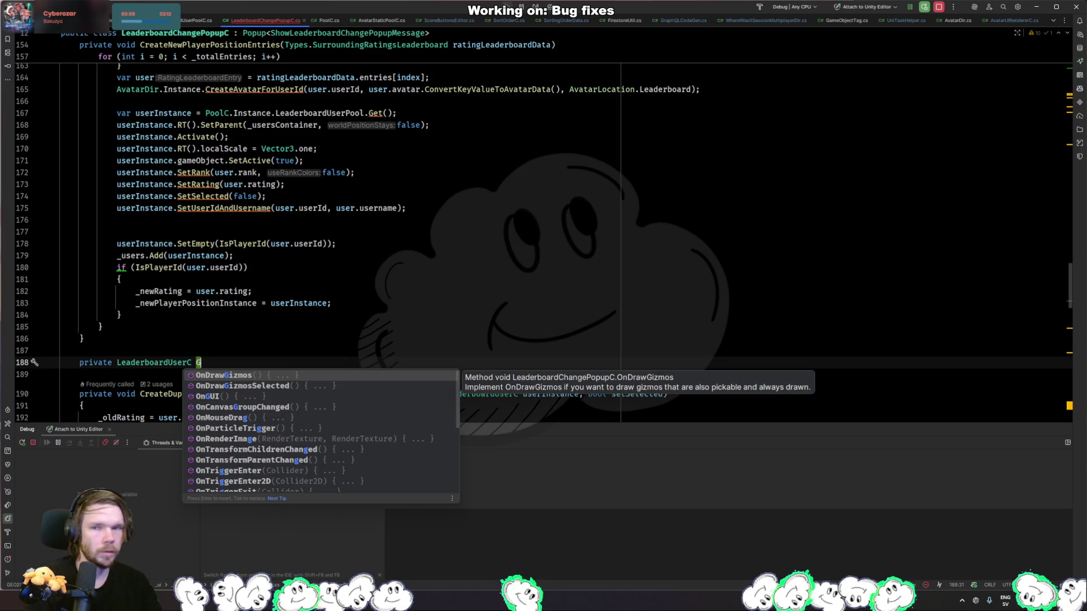
key(Escape)
text(etPooled)
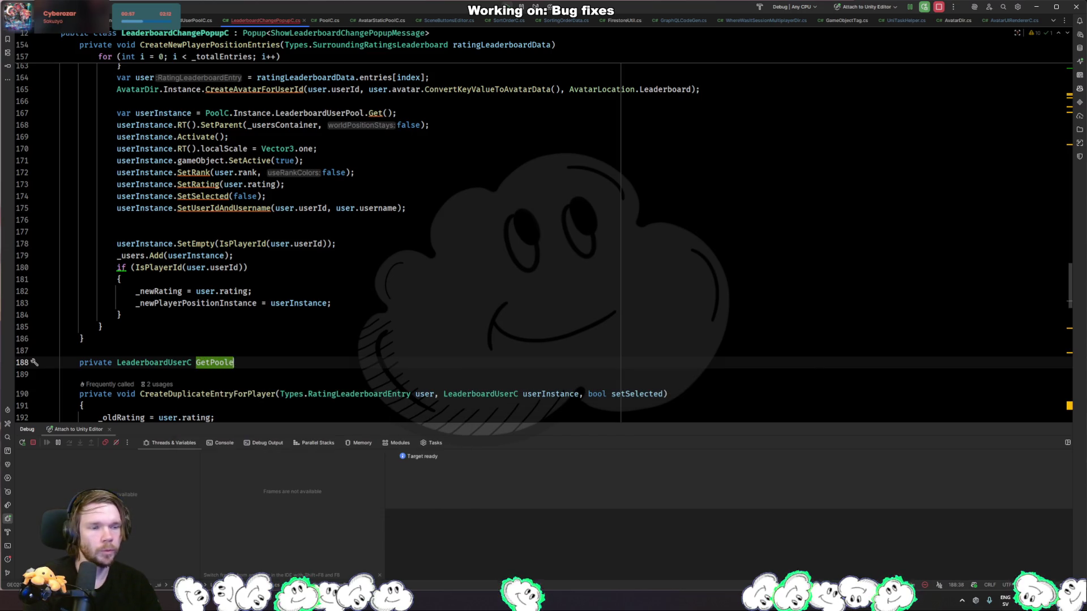
key(Tab)
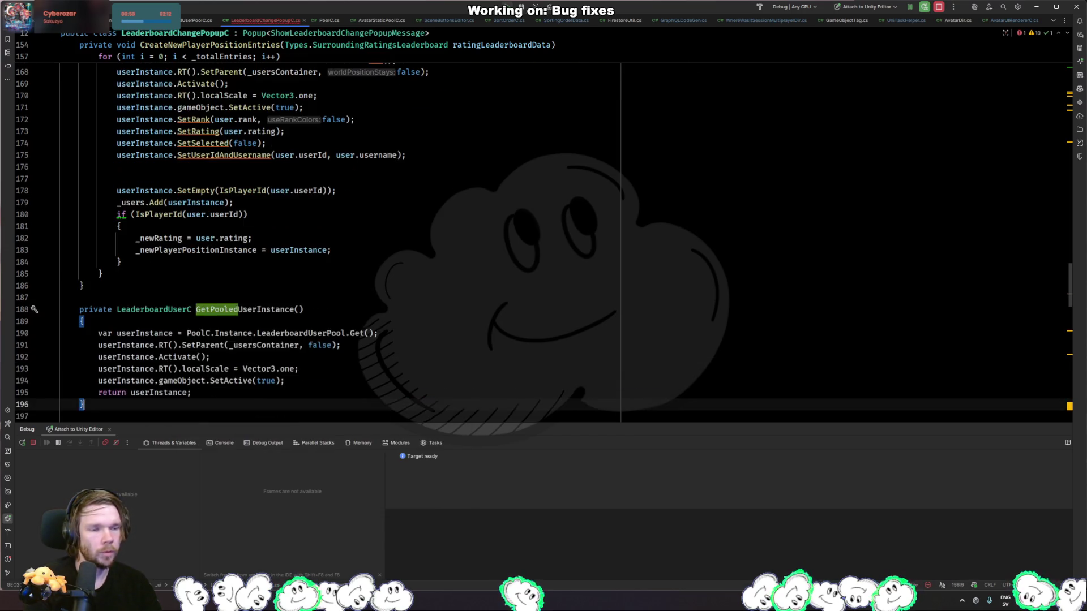
click(310, 376)
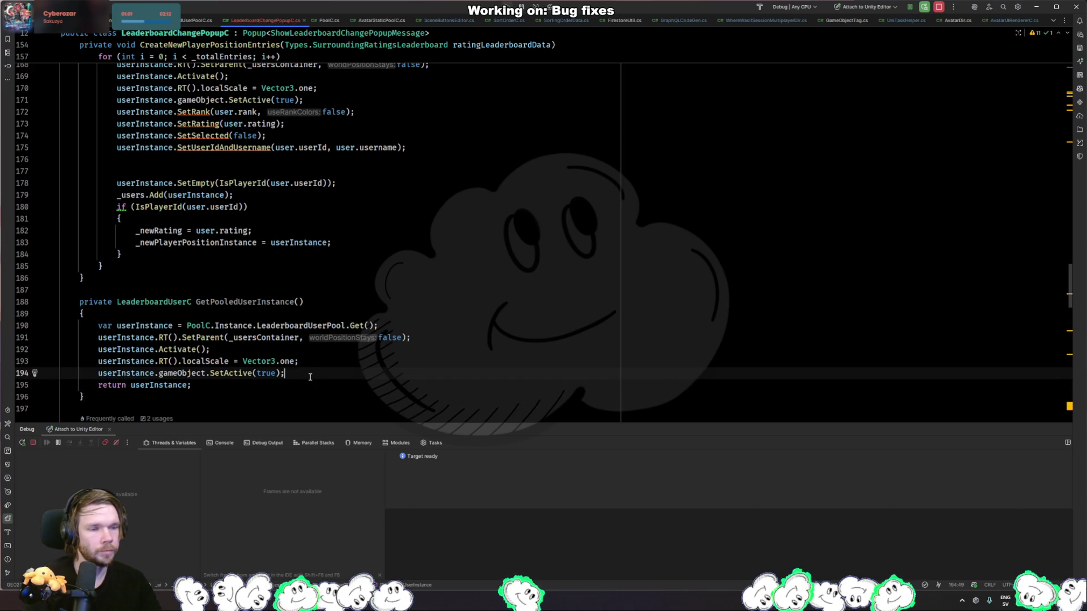
- Replace the pool Get call on line 167 with GetPooledUserInstance() and delete setup lines 168–170
double_click(244, 301)
key(ctrl+c)
scroll(245, 261, up, 6)
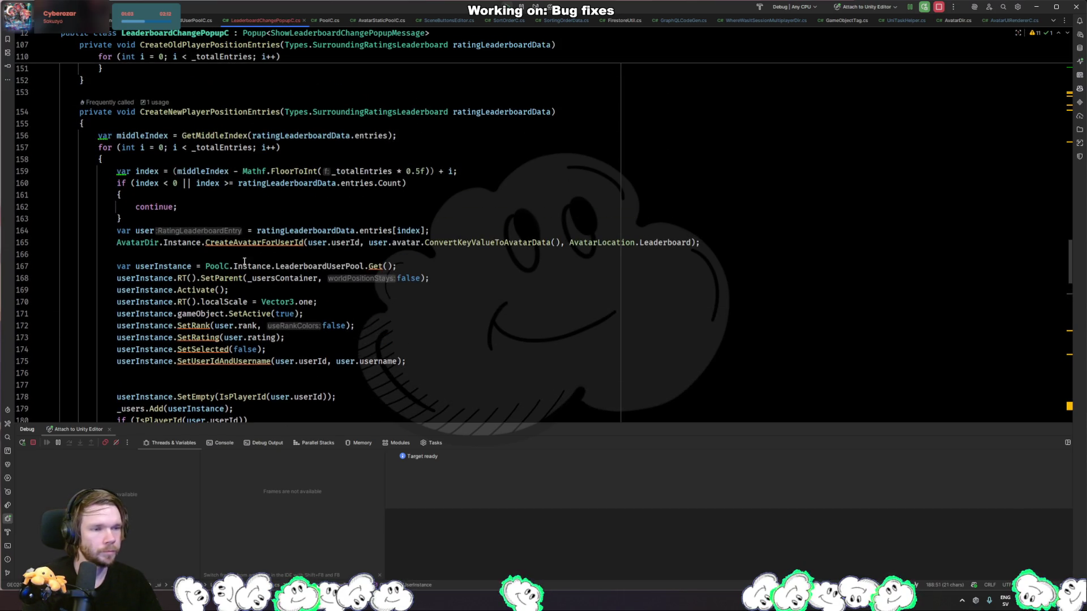
drag(205, 268, 392, 268)
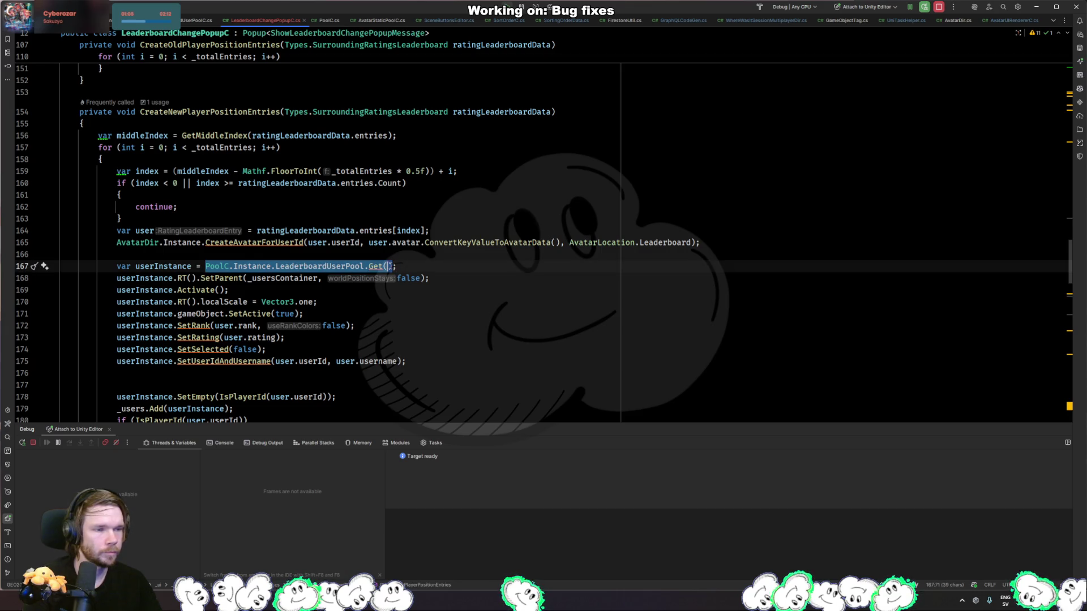
key(ctrl+v)
text(())
key(ctrl+w)
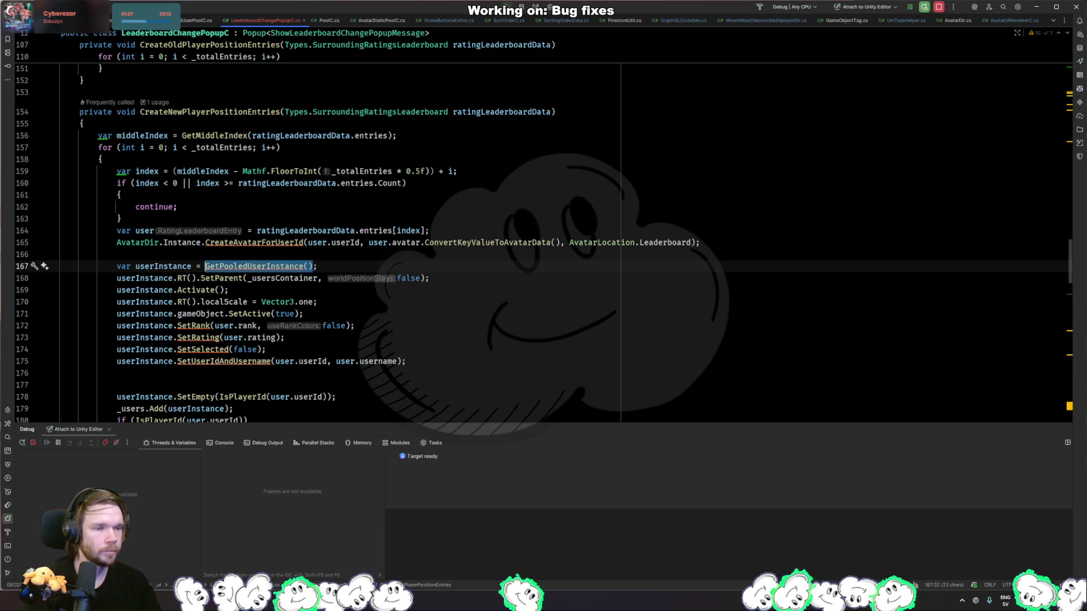
drag(520, 303, 405, 268)
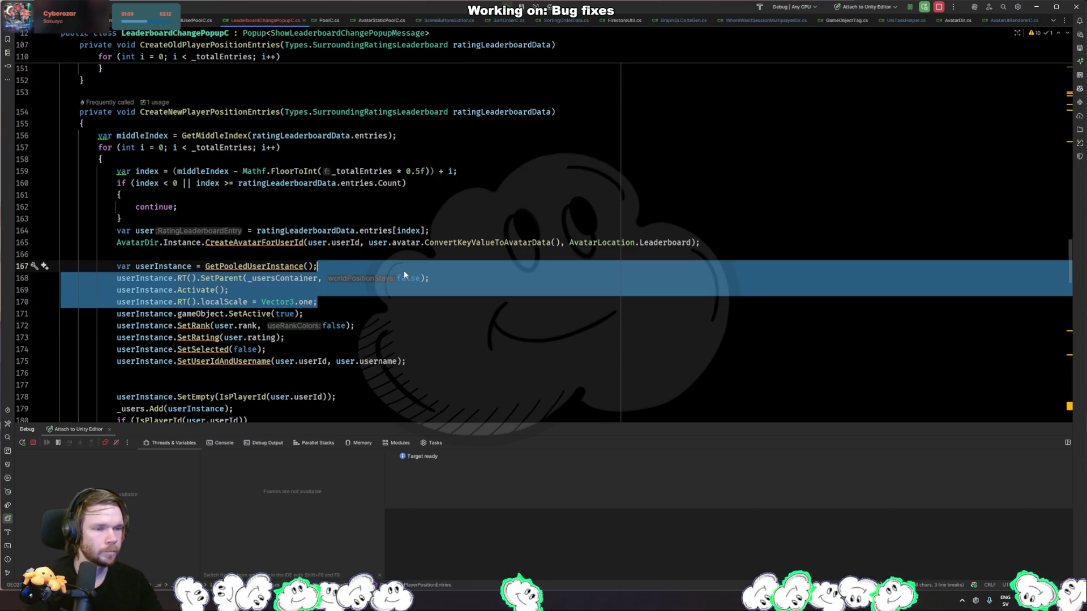
key(Delete)
key(Down)
ctrl+click(255, 266)
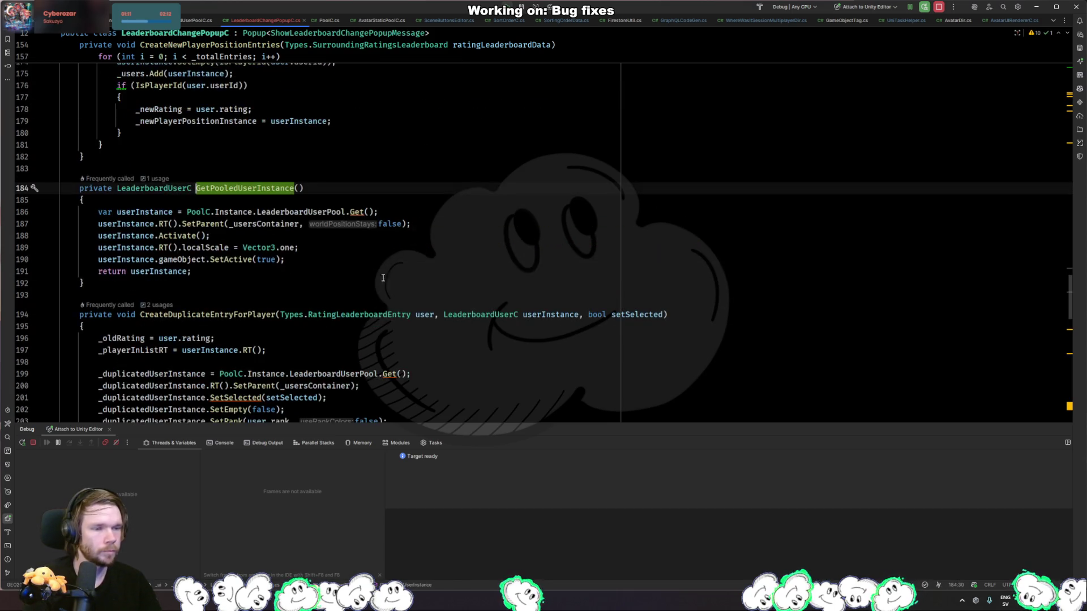
key(ctrl+alt+Left)
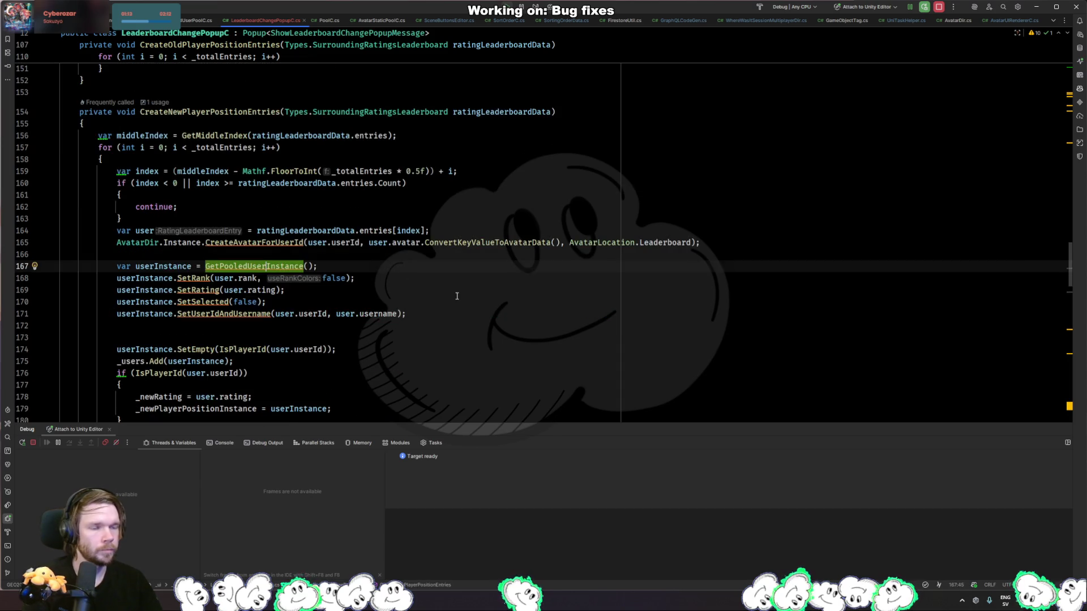
- Swap the pool call on line 132 for GetPooledUserInstance() and cut setup lines 133–135
scroll(293, 266, up, 10)
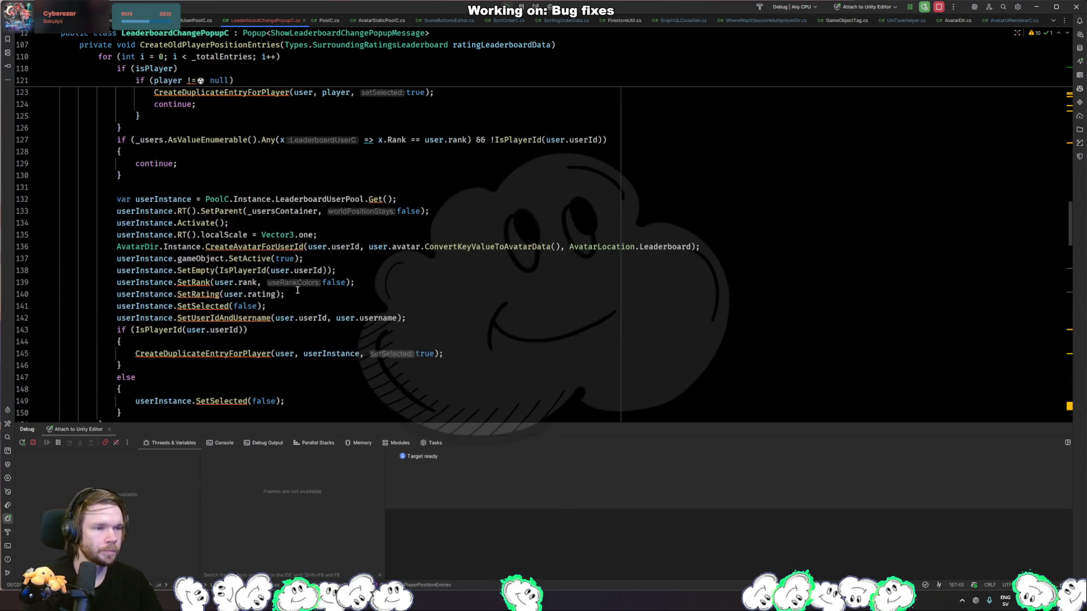
click(398, 199)
key(ctrl+w)
key(ctrl+w)
key(ctrl+w)
text(GetPooledUserInstance())
click(398, 209)
key(shift+Down)
key(shift+Down)
key(ctrl+w)
key(ctrl+x)
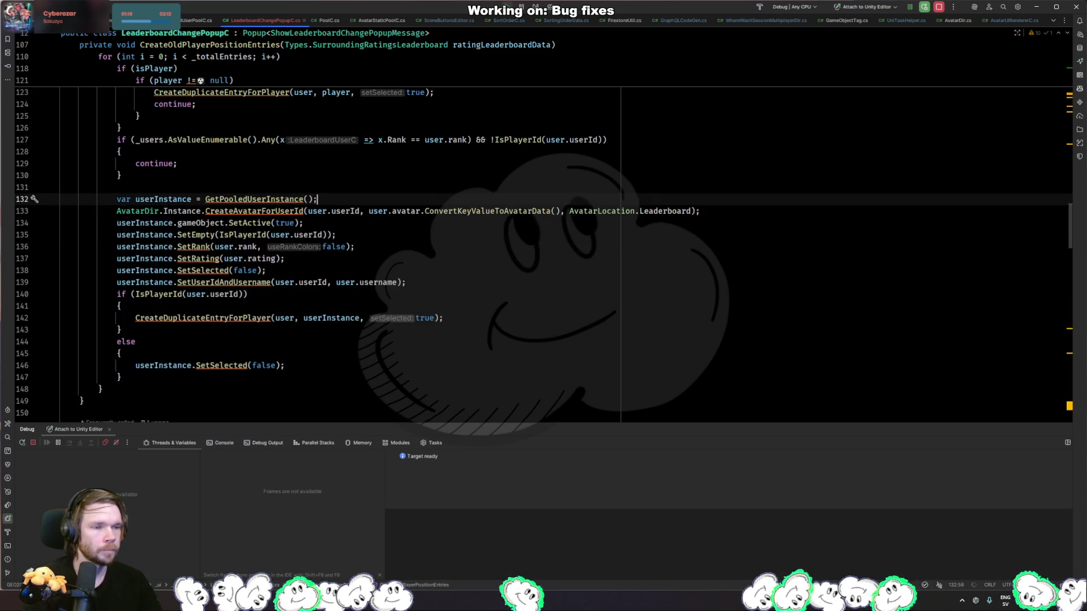
- In CreateDuplicateEntryForPlayer, use GetPooledUserInstance() and remove the redundant SetParent line
scroll(346, 266, up, 7)
scroll(346, 265, up, 3)
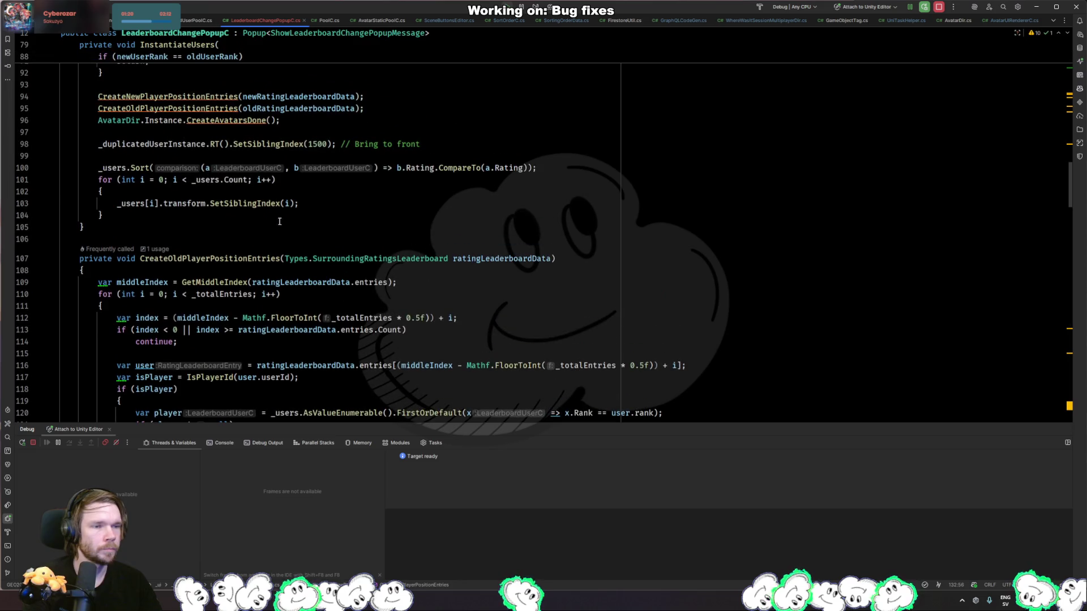
ctrl+click(218, 110)
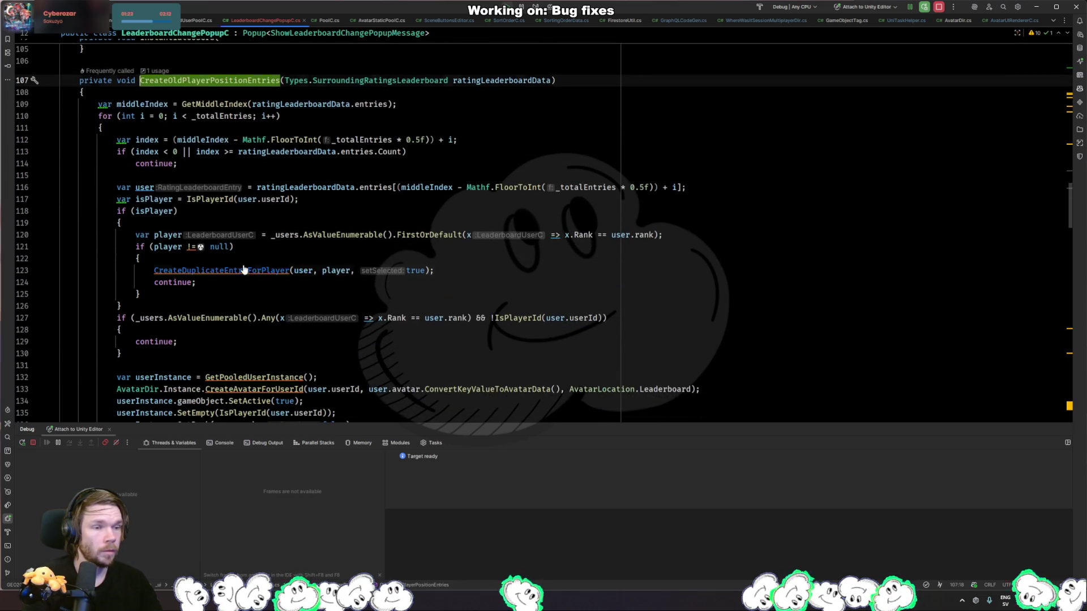
ctrl+click(244, 270)
drag(415, 233, 218, 234)
key(ctrl+v)
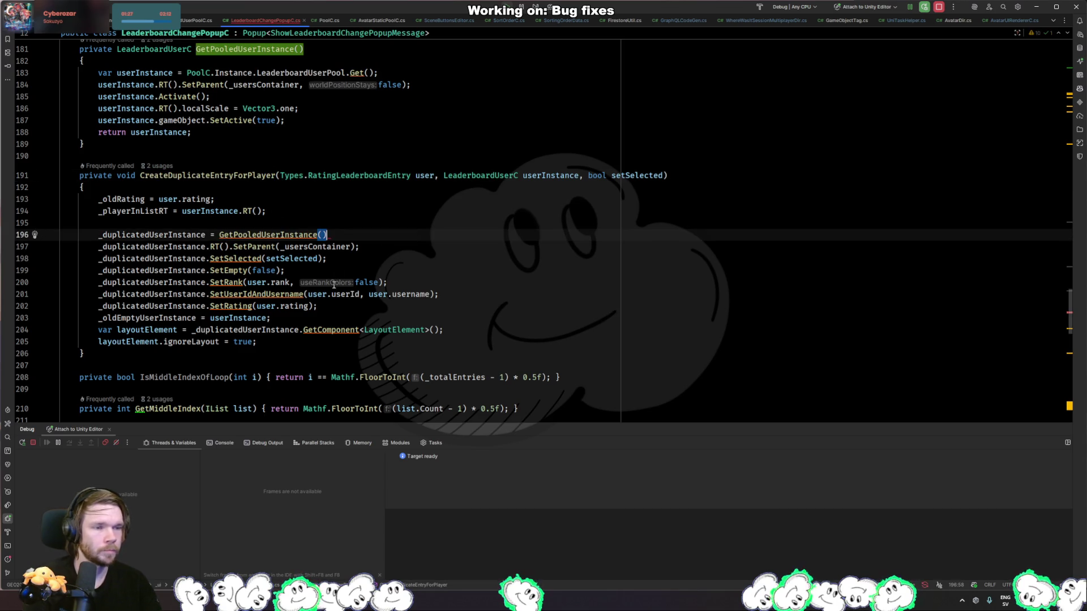
text(;)
key(Down)
key(ctrl+x)
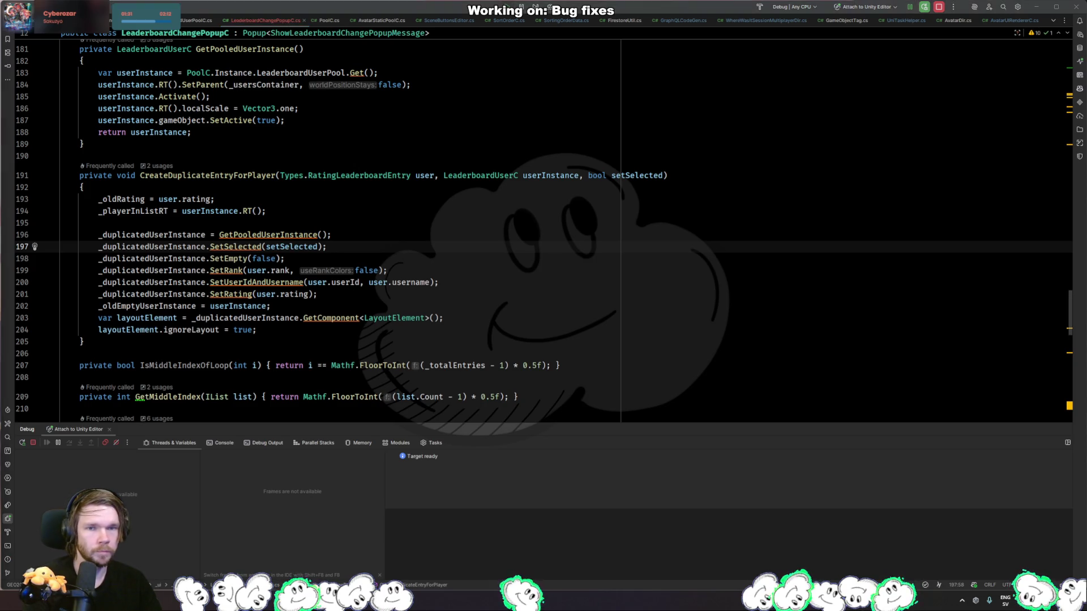
key(alt+Tab)
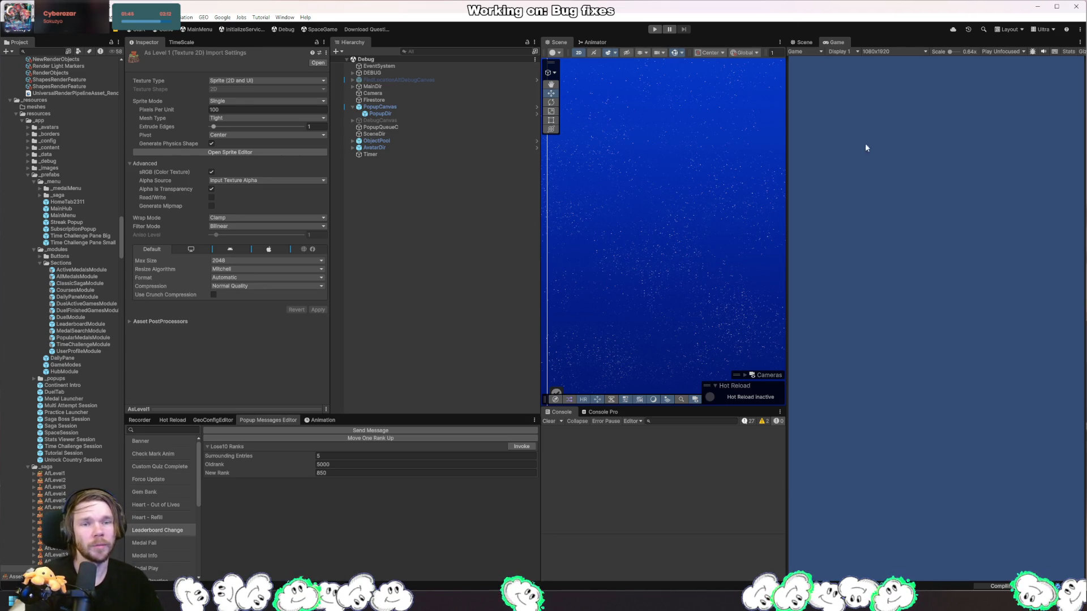
- Play the game and invoke the Leaderboard Change popup, showing Rank rows around Player at 850
click(654, 30)
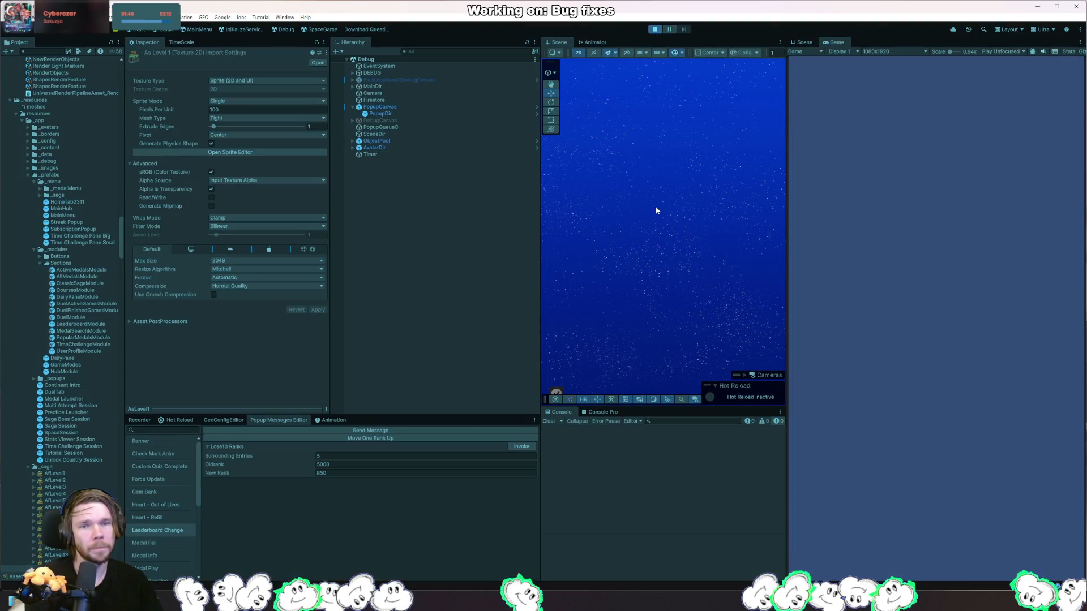
click(517, 447)
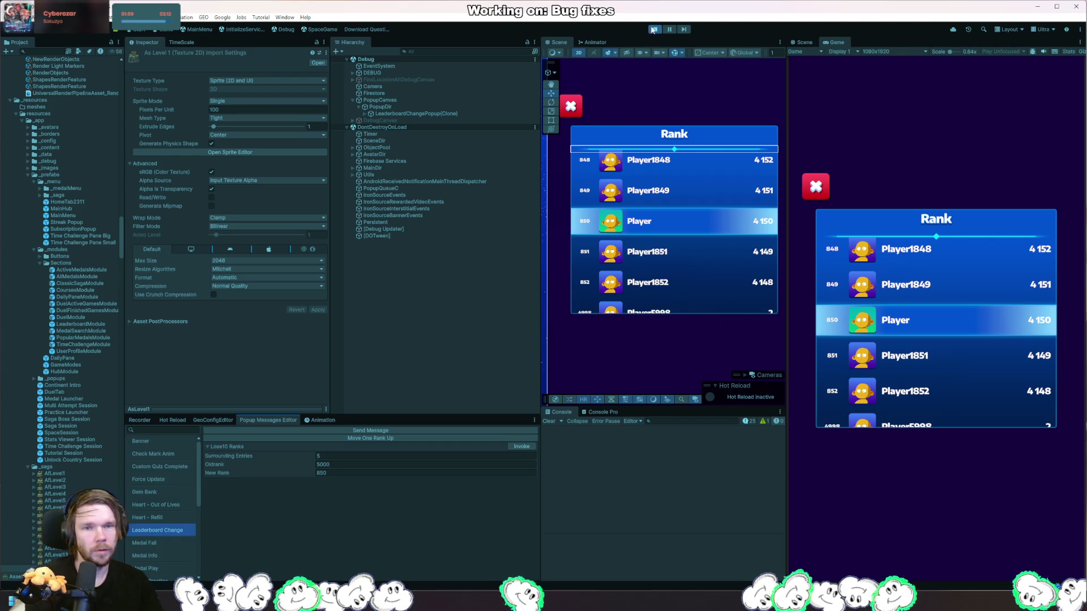
key(alt+Tab)
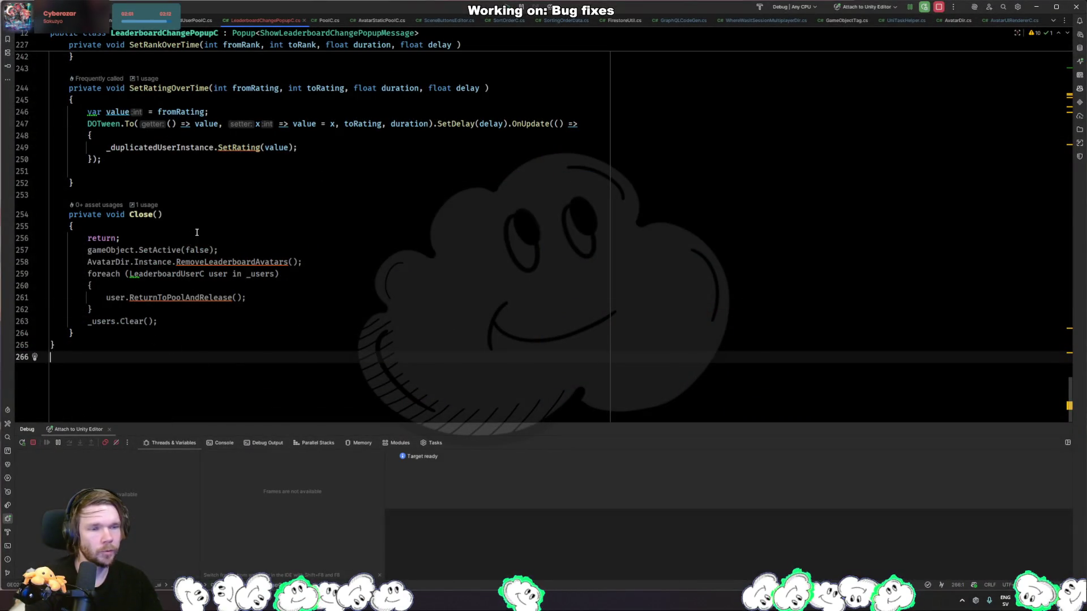
- Delete Close()'s early return and move SetActive(false) below _users.Clear()
click(196, 233)
key(ctrl+x)
key(alt+shift+Down)
key(alt+shift+Down)
key(alt+shift+Down)
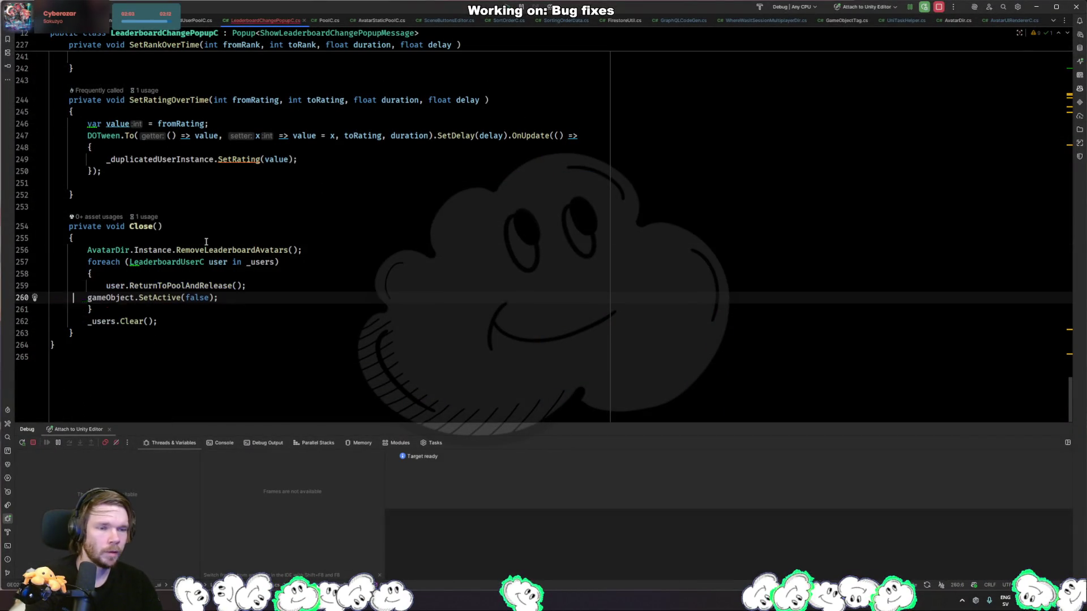
key(alt+shift+Down)
key(alt+shift+Down)
key(alt+Tab)
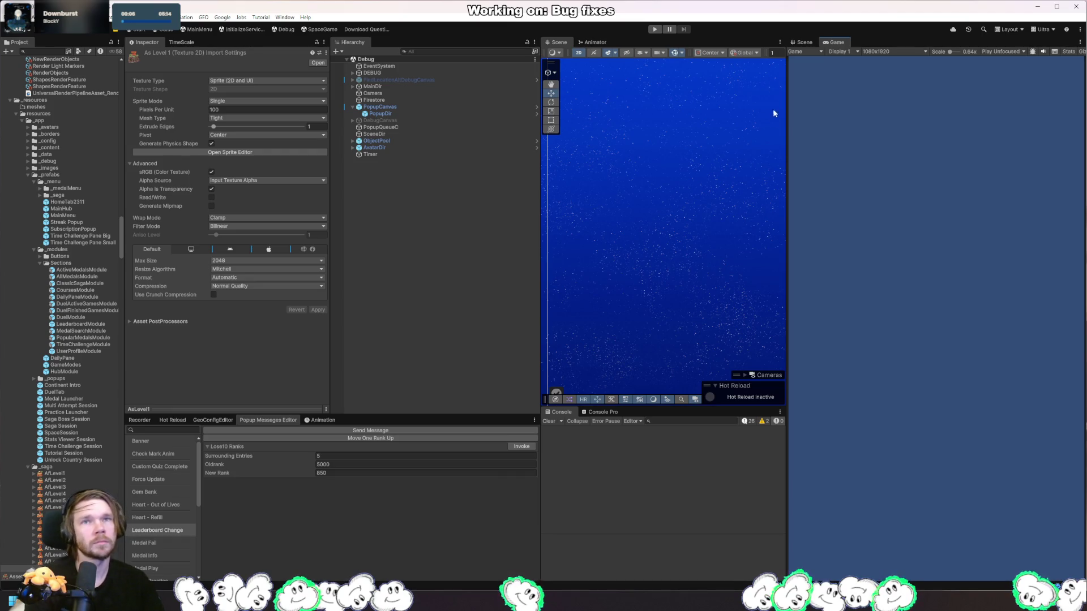
- In play mode, show and close the leaderboard popup, then stop play after 'Could not find avatar' errors
click(654, 29)
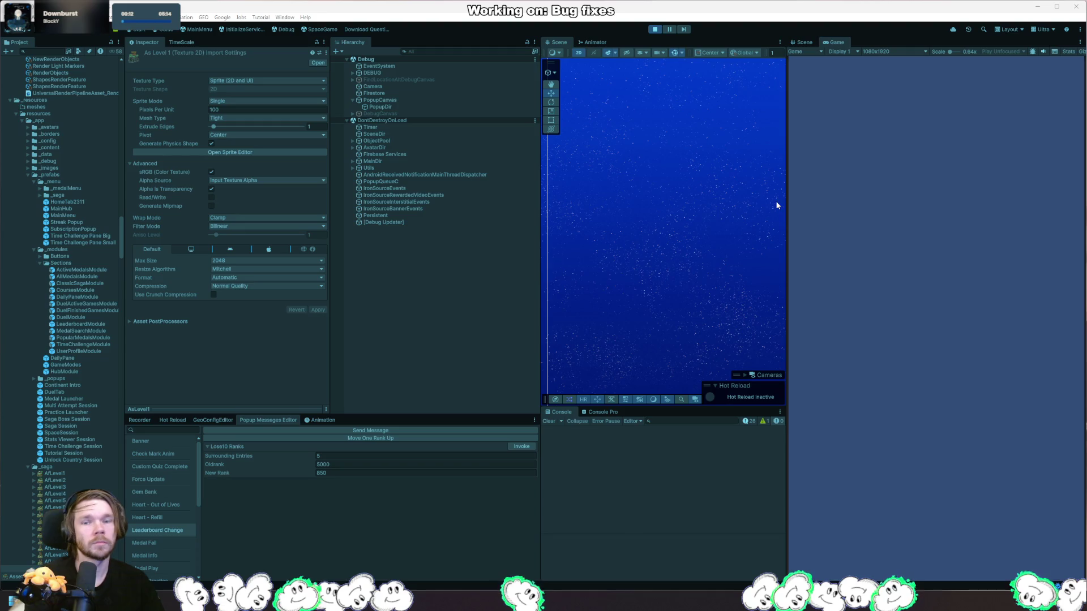
click(523, 448)
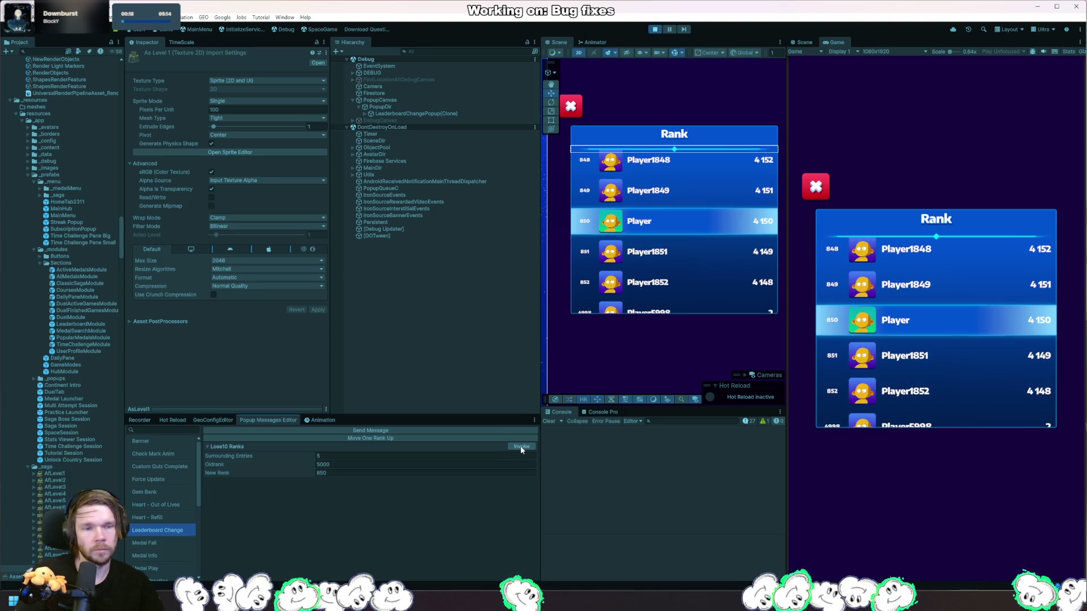
click(521, 446)
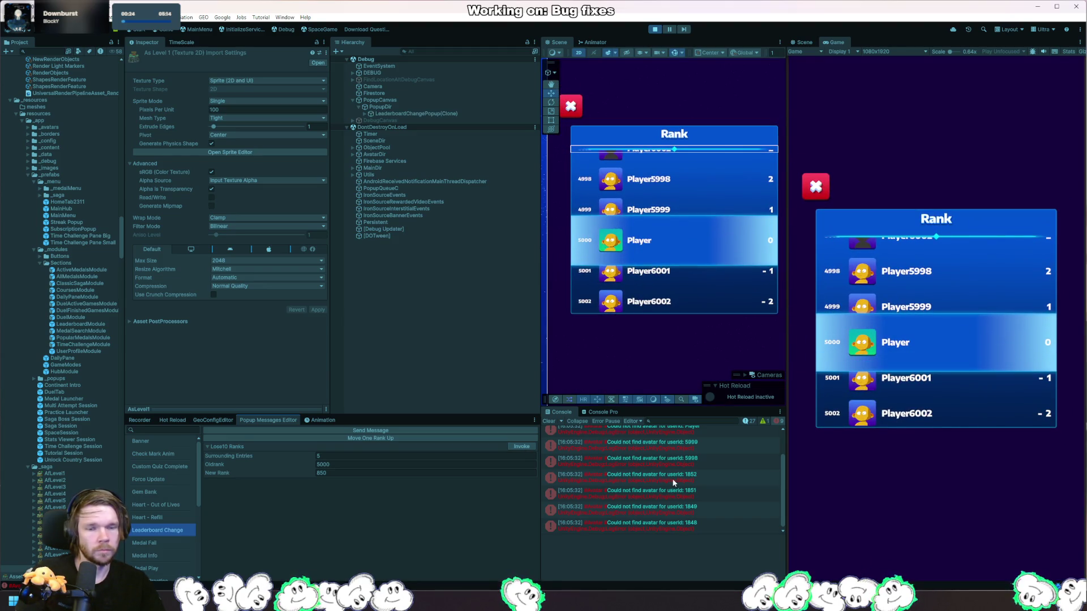
click(657, 30)
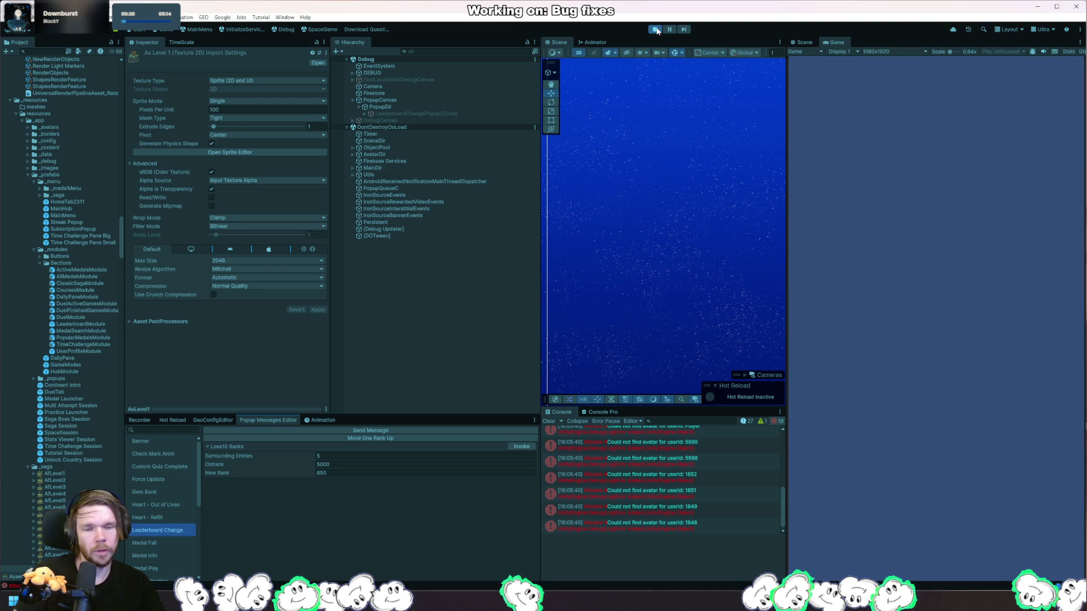
key(alt+Tab)
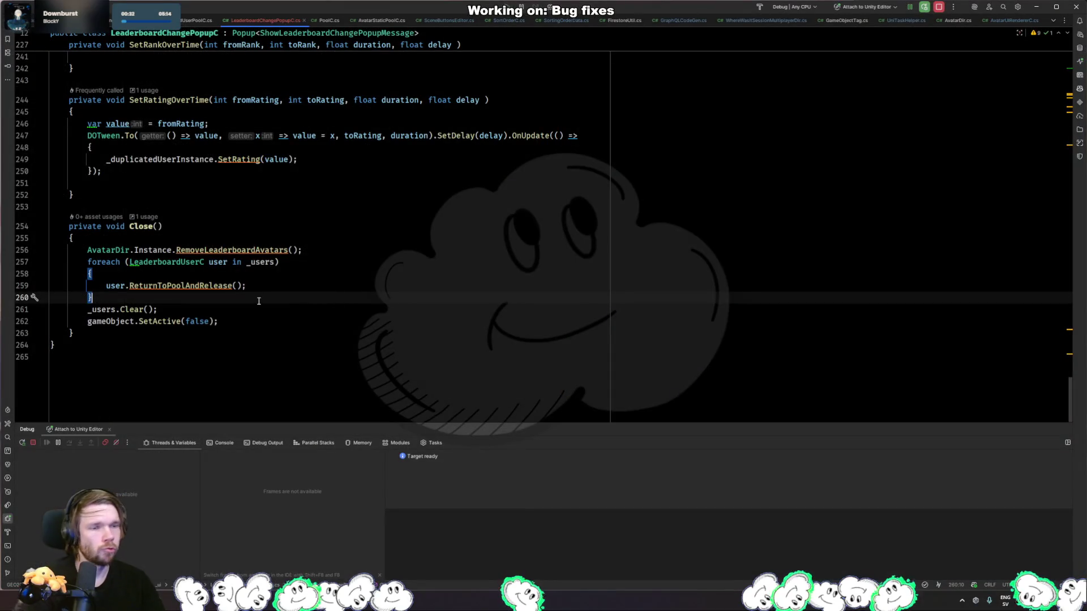
- Inspect RemoveLeaderboardAvatars in AvatarDir.cs, then locate the CreateAvatarForUserId call in CreateNewPlayerPositionEntries
click(253, 249)
ctrl+click(249, 249)
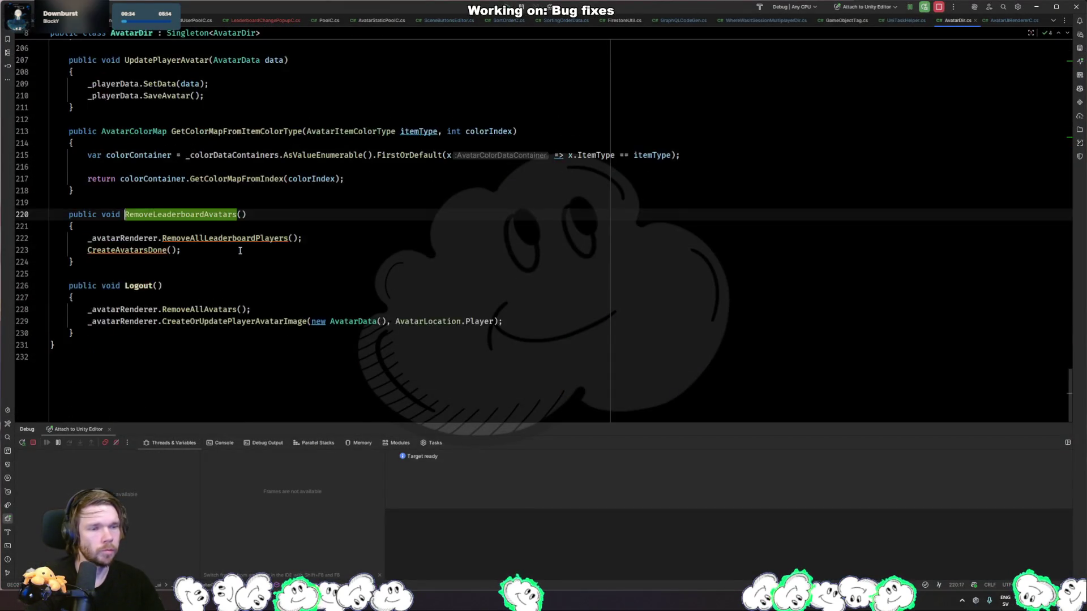
key(ctrl+alt+Left)
scroll(265, 357, up, 10)
key(ctrl+alt+Left)
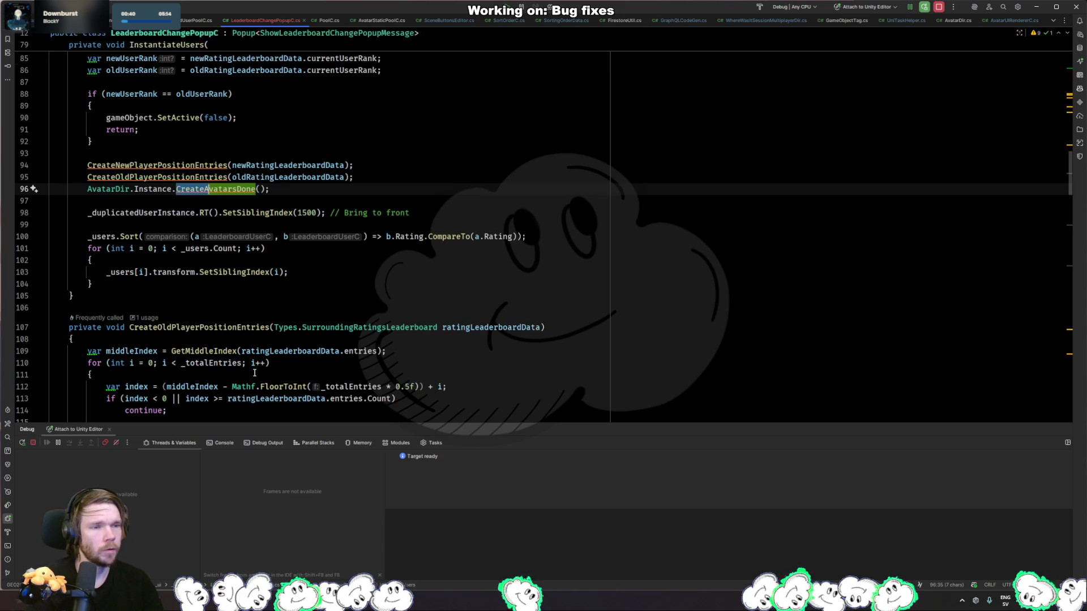
key(ctrl+alt+Left)
key(ctrl+alt+Left)
key(ctrl+Right)
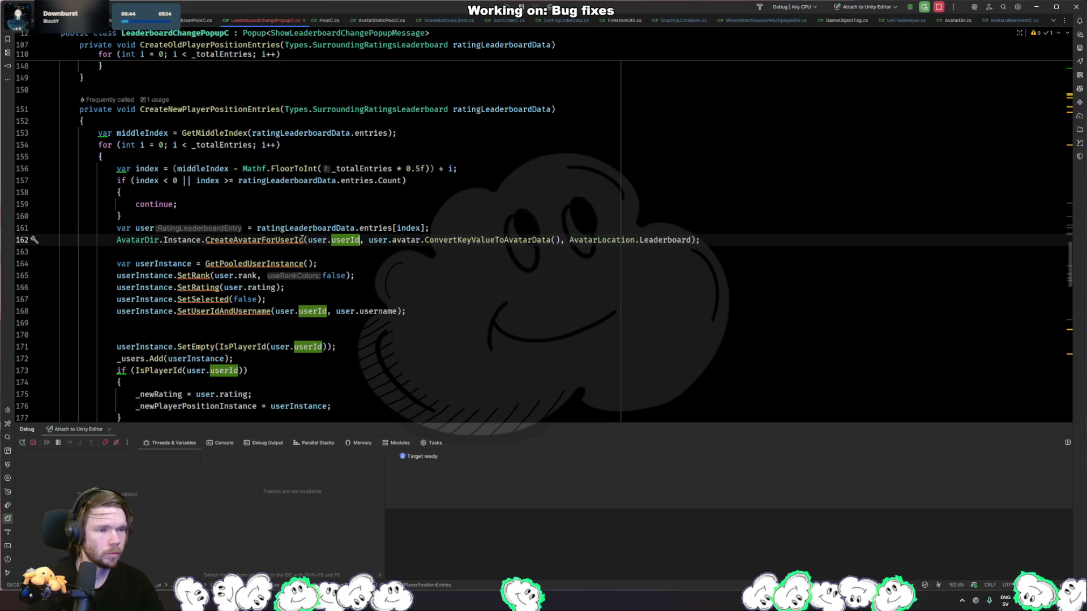
click(312, 239)
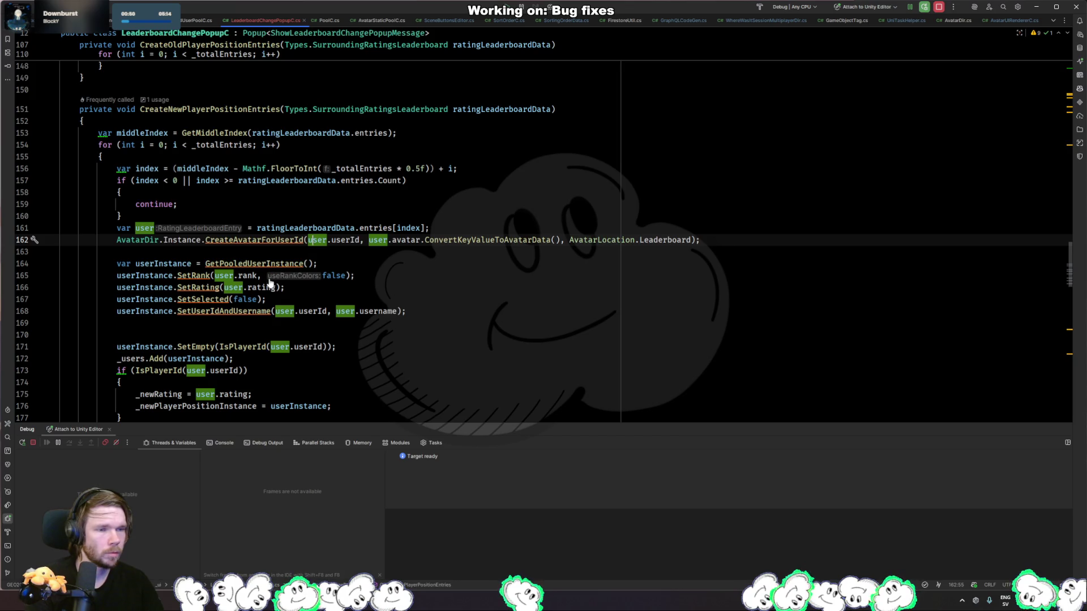
- Move the CreateAvatarForUserId line after SetUserIdAndUsername in both position-entry methods
key(ctrl+x)
click(253, 313)
key(ctrl+v)
scroll(253, 324, down, 10)
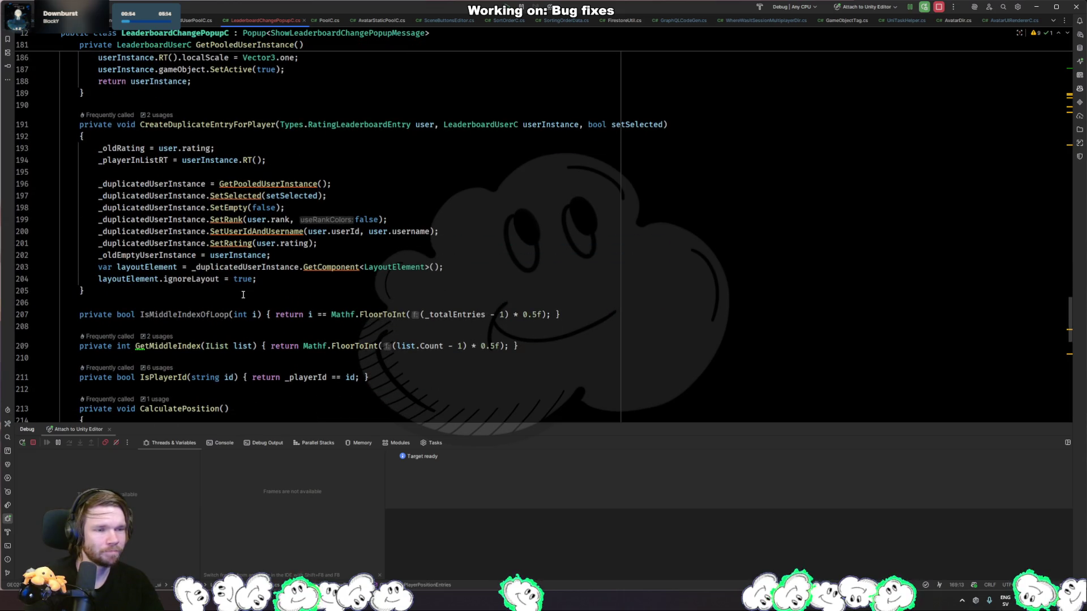
scroll(244, 294, up, 15)
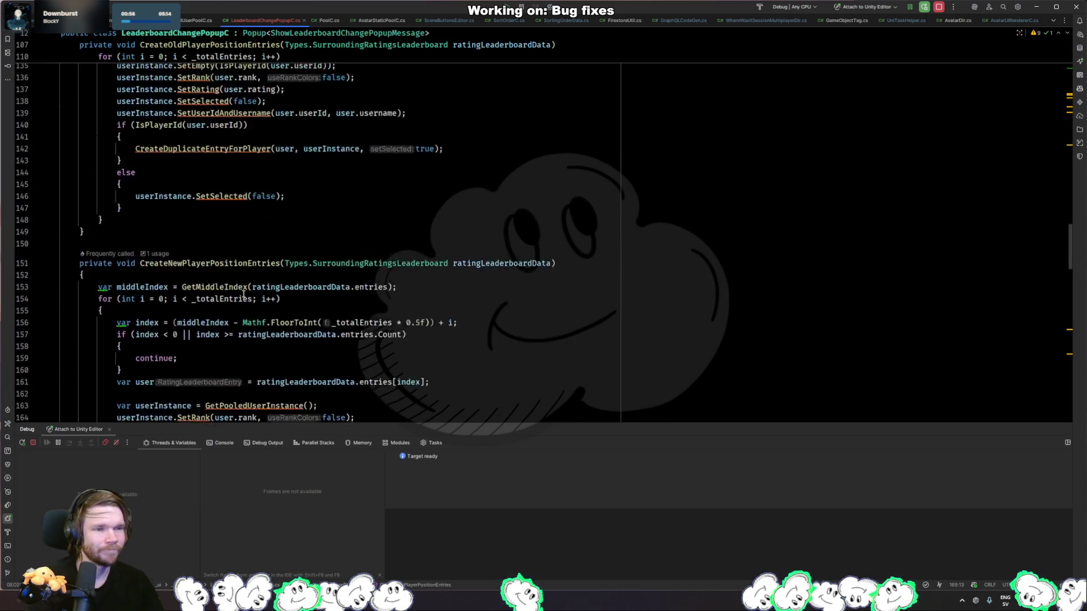
click(317, 233)
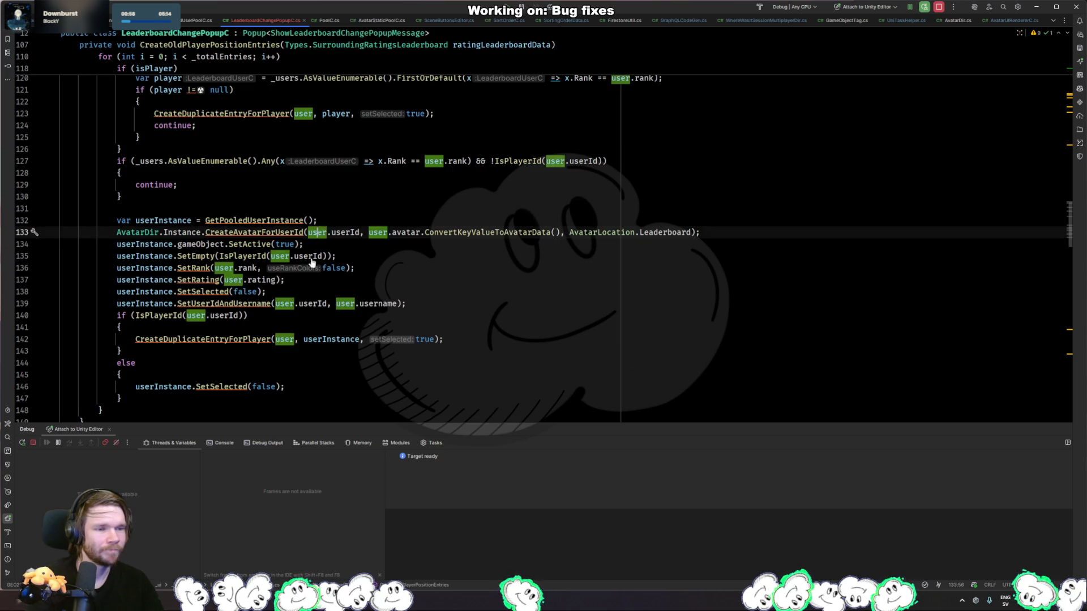
key(ctrl+x)
click(470, 291)
key(Return)
key(ctrl+v)
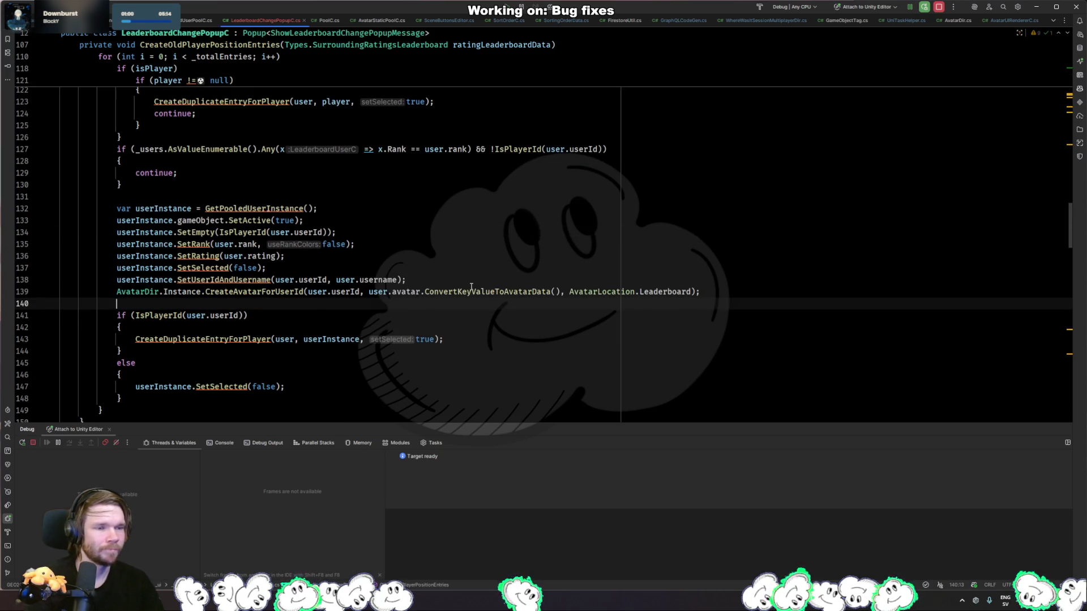
scroll(367, 342, down, 4)
scroll(366, 342, down, 3)
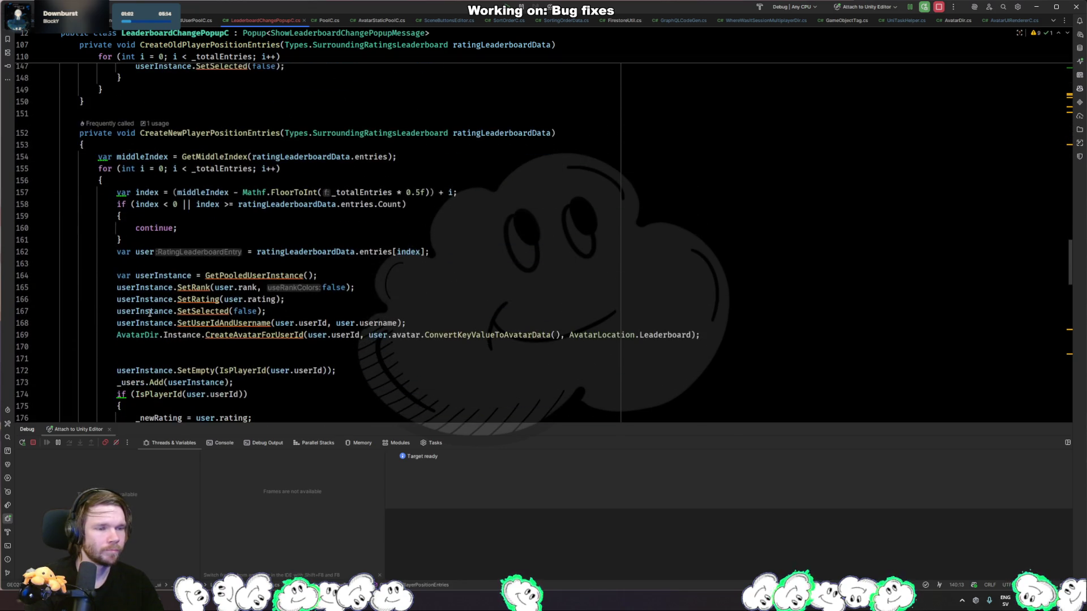
- Start play mode in Unity, then trace CreateAvatarForUserId to _avatarRenderer.CreateAvatarForUser in AvatarDir.cs
key(alt+Tab)
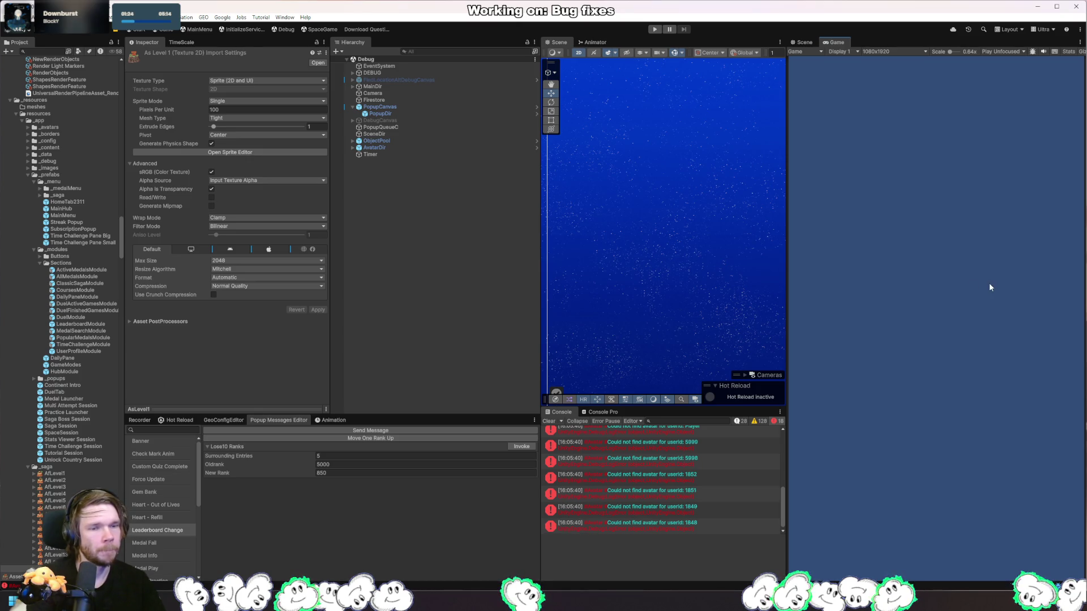
click(655, 29)
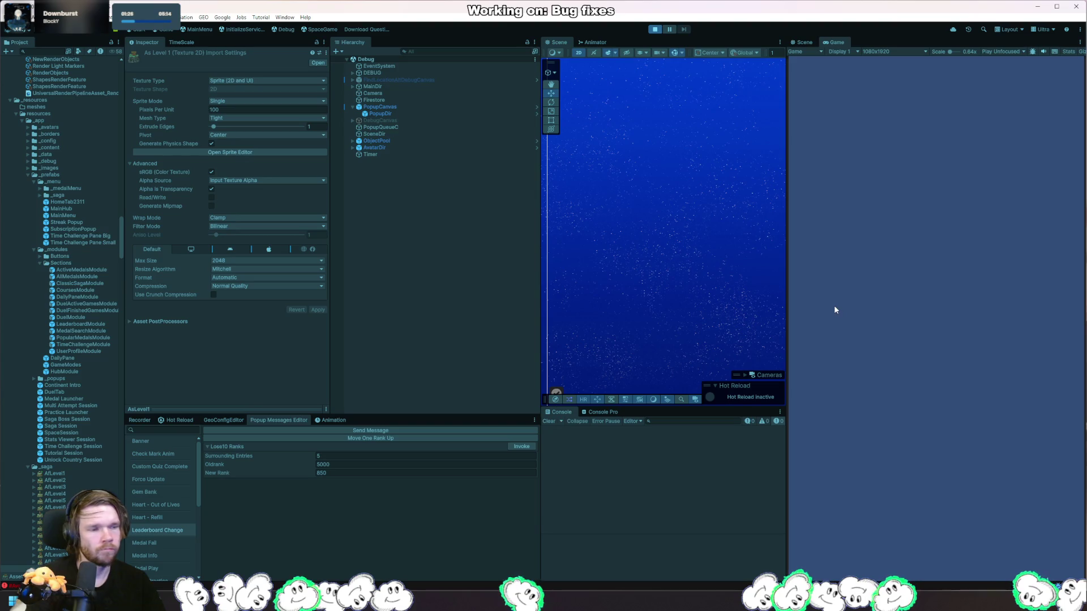
key(alt+Tab)
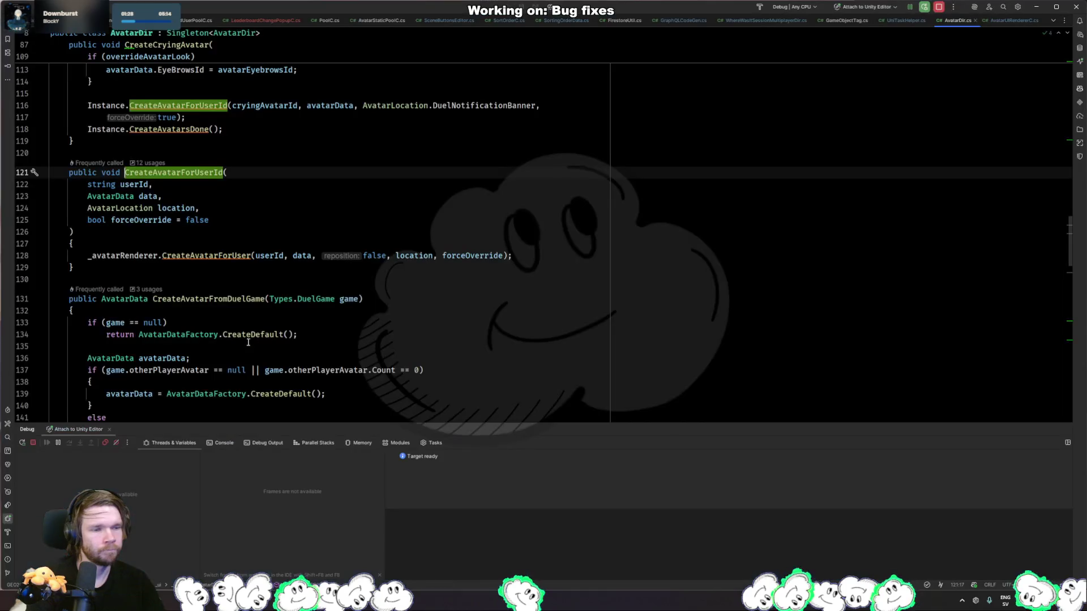
click(232, 256)
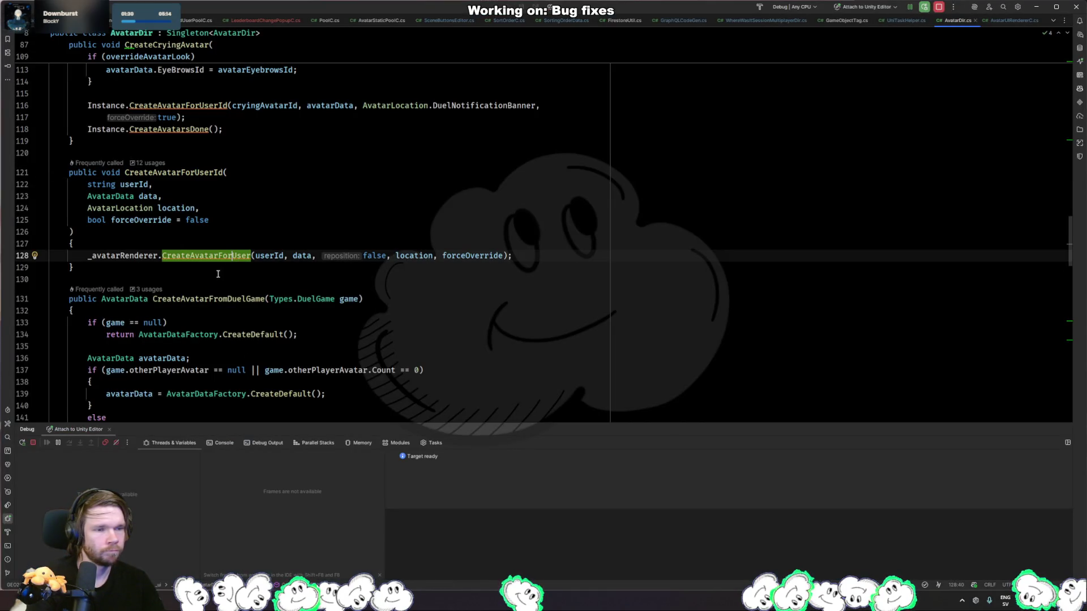